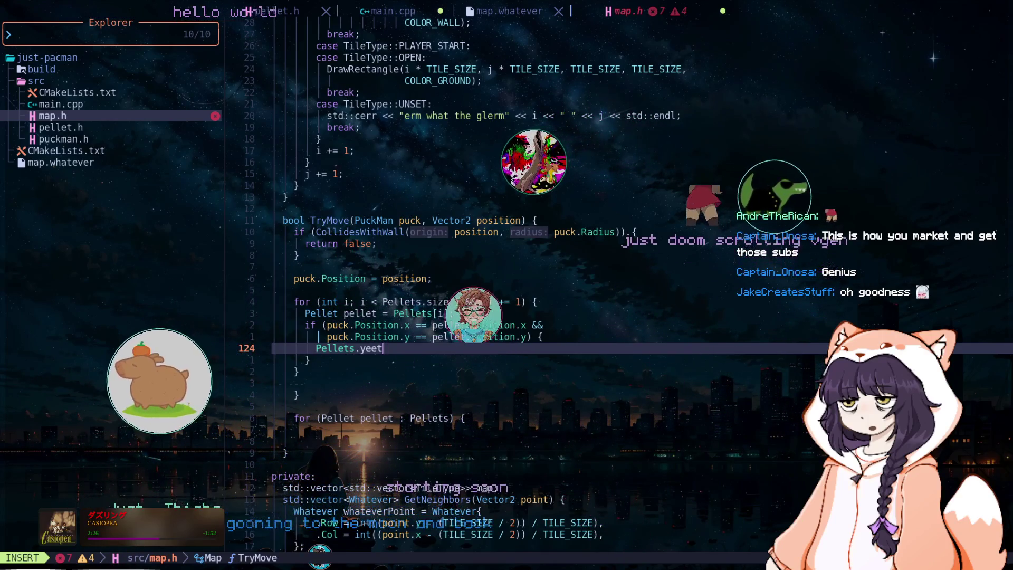
Step: Change Pellets.yeet to Pellets.erase(i) on line 124 of TryMove
key("BackSpace")
key("BackSpace")
key("BackSpace")
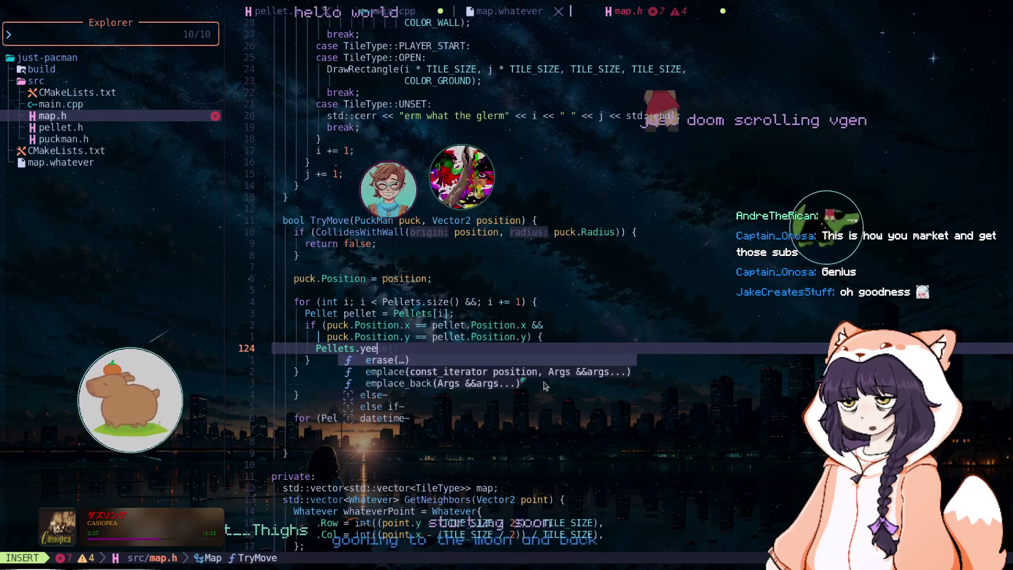
type("era")
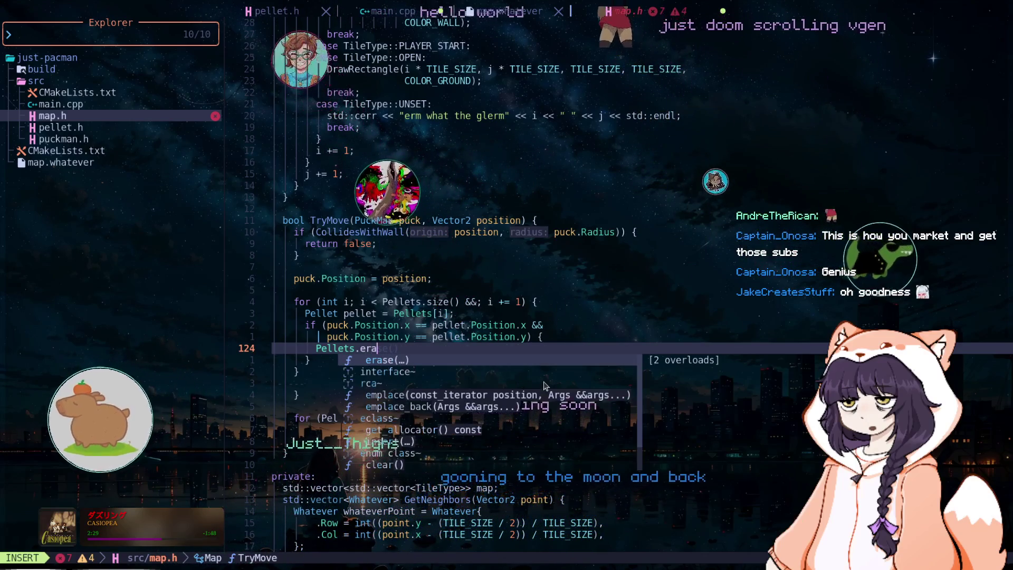
key("Return")
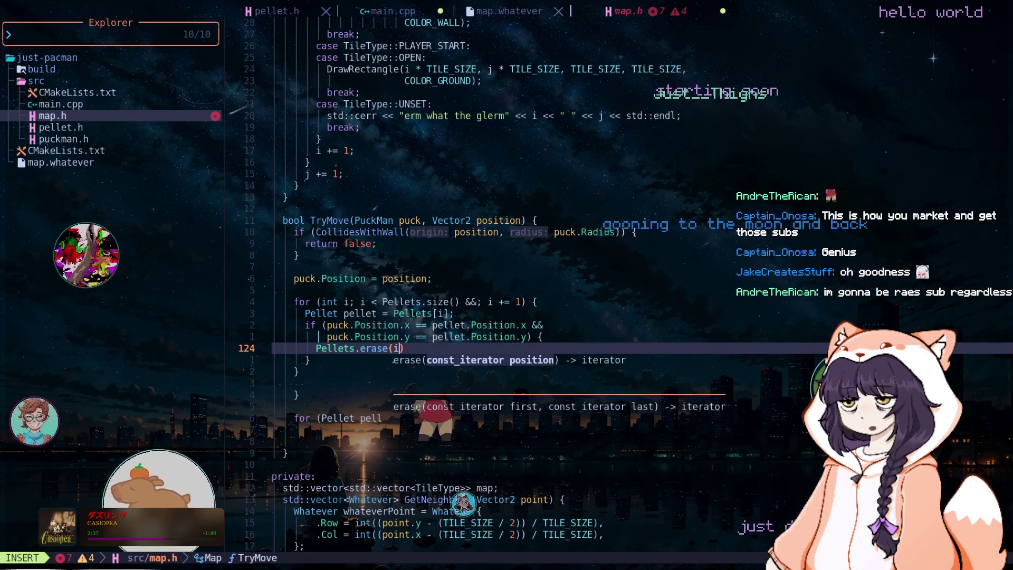
key("Escape")
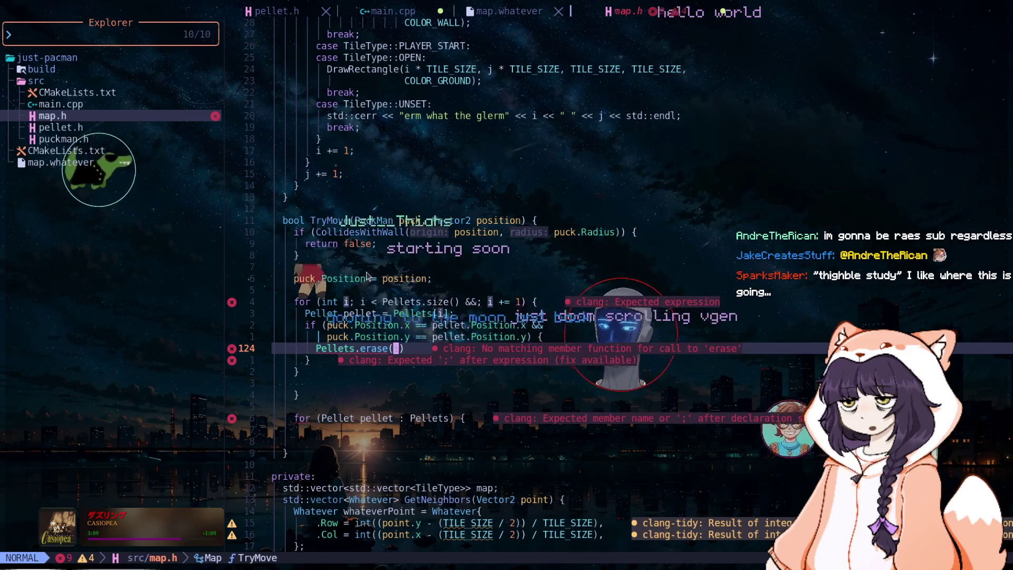
Step: Add a Pellets.begin() line below the position assignment, with a while line under it
left_click(367, 294)
key("shift+o")
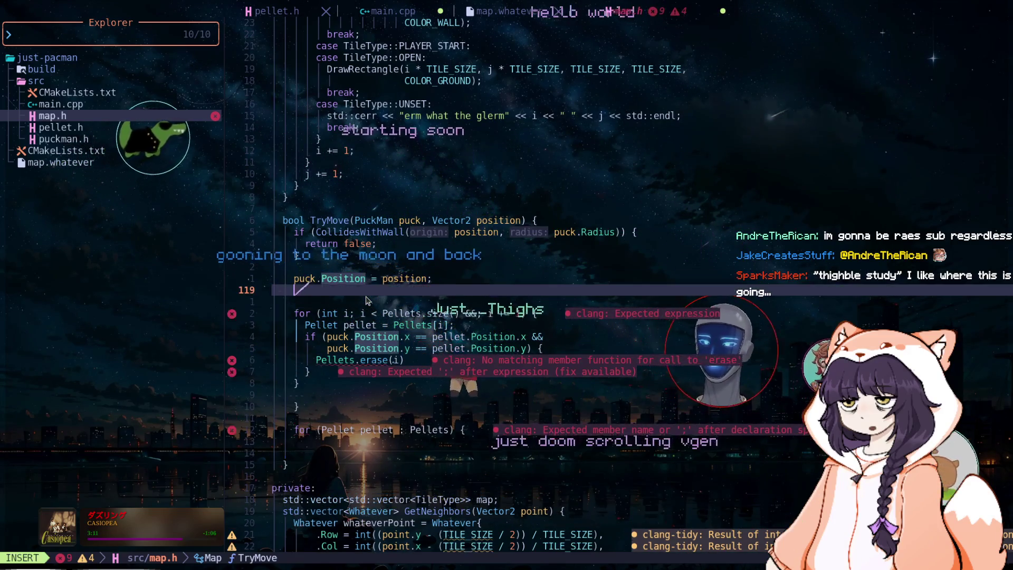
key("Return")
type("Pellets.be")
key("Return")
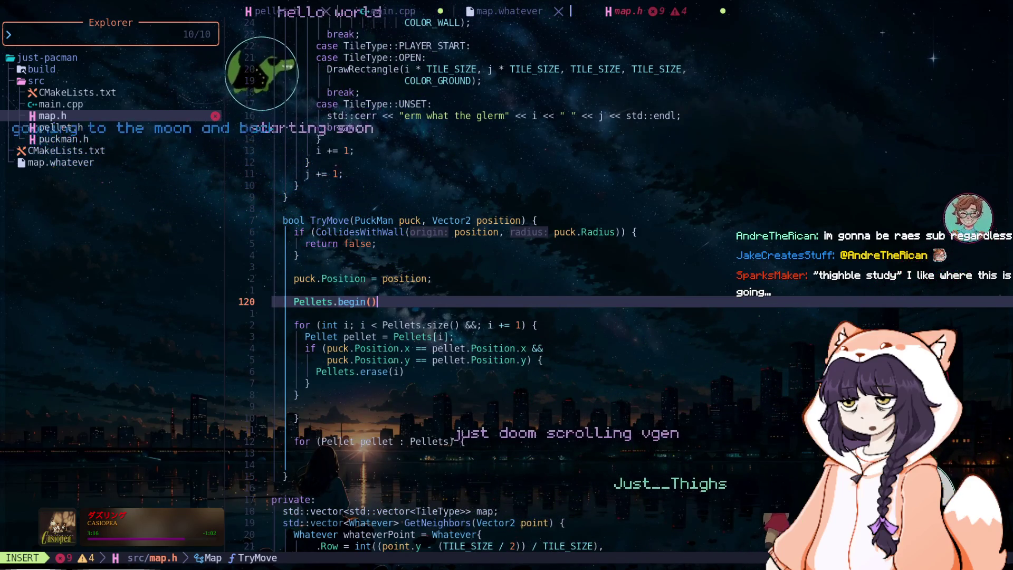
key("Return")
key("Return")
type("while (")
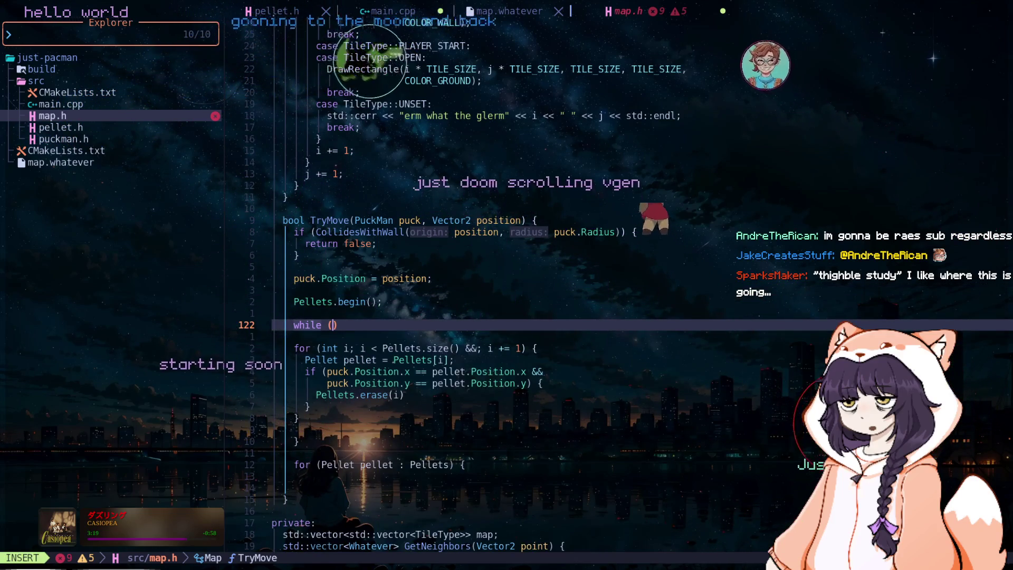
Step: Turn that line into 'auto iter = Pellets.begin();' and remove the stray k
left_click(293, 302)
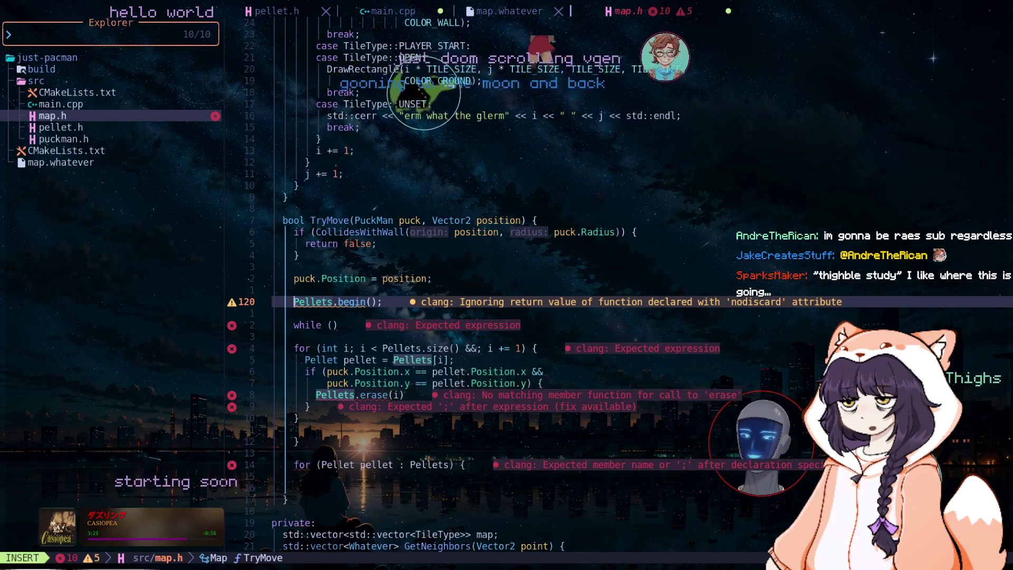
type("auto ")
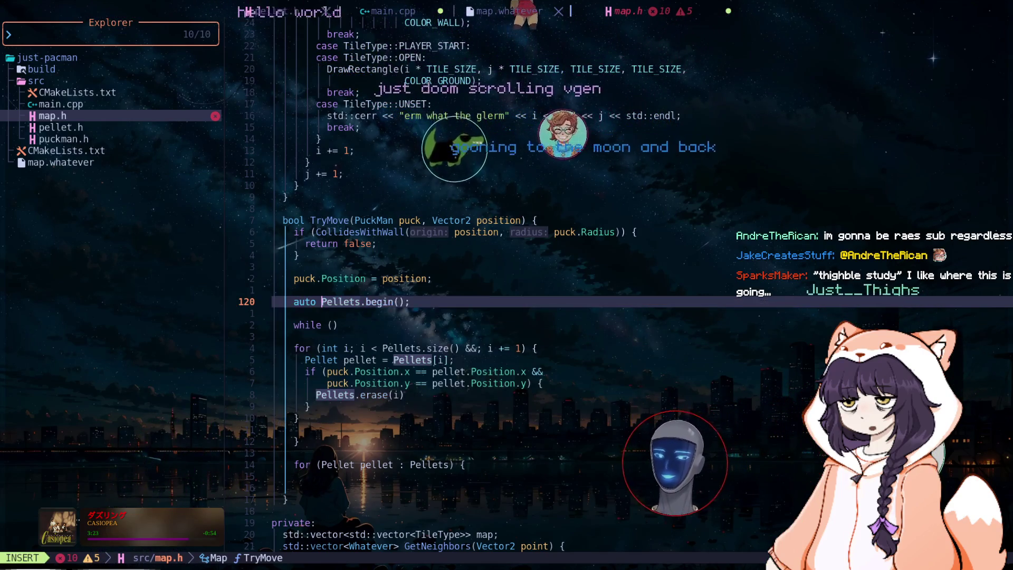
type("iter = k")
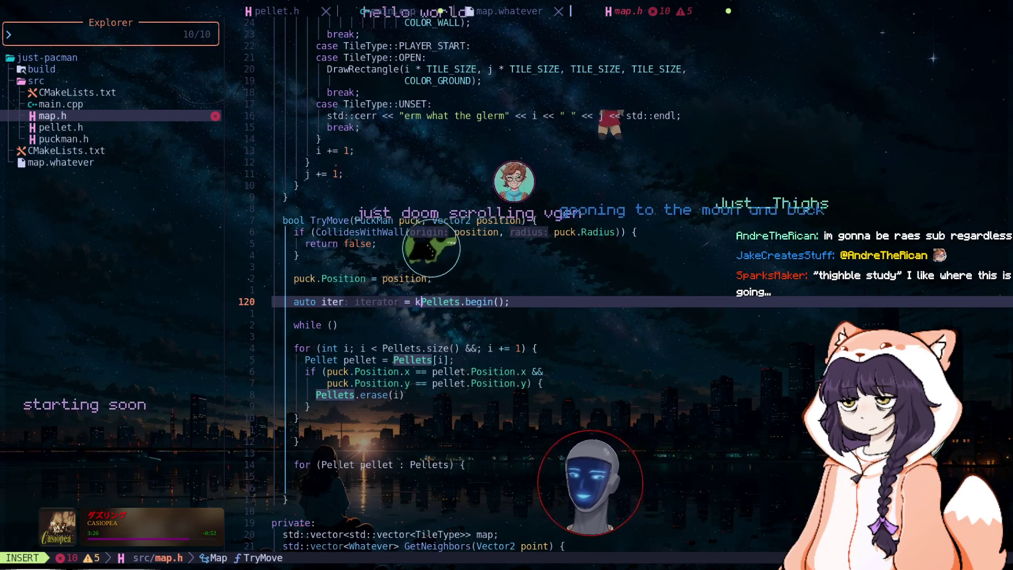
key("Escape")
key("o")
key("Escape")
key("k")
key("f")
key("k")
key("x")
Step: Draft the while loop's condition around iter with an increment
key("j")
key("j")
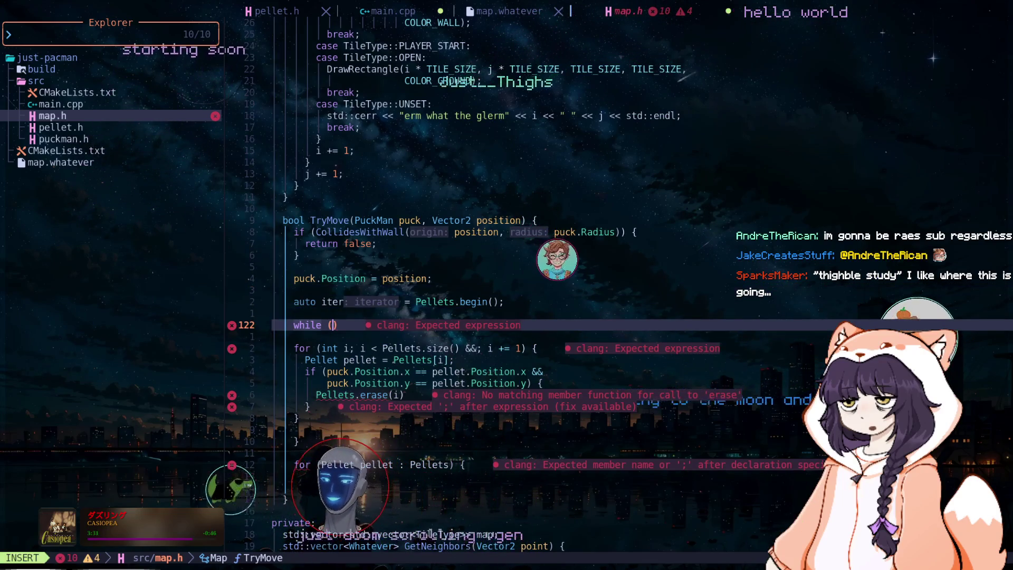
type("iter.")
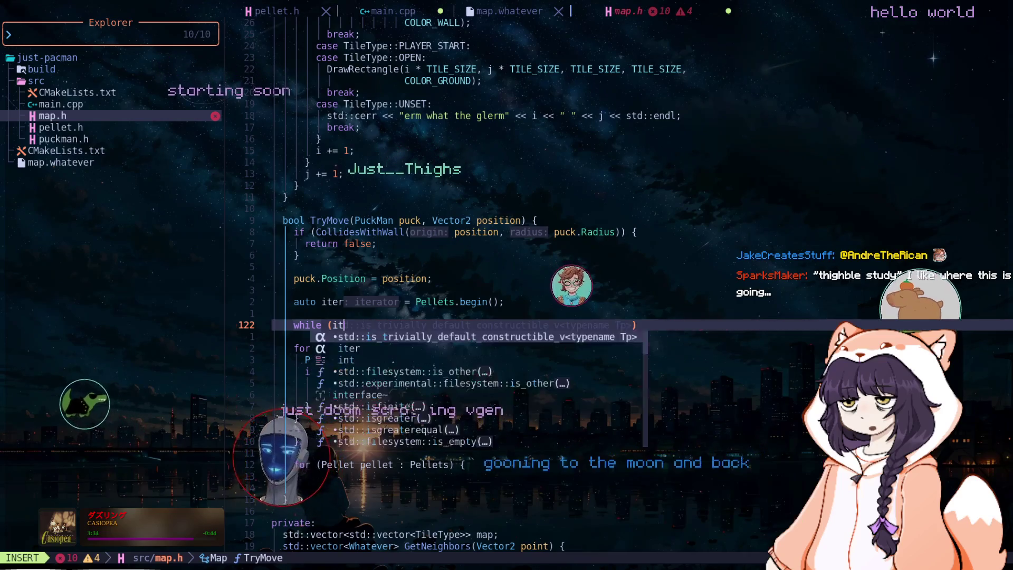
key("Up")
key("Down")
key("Up")
key("Down")
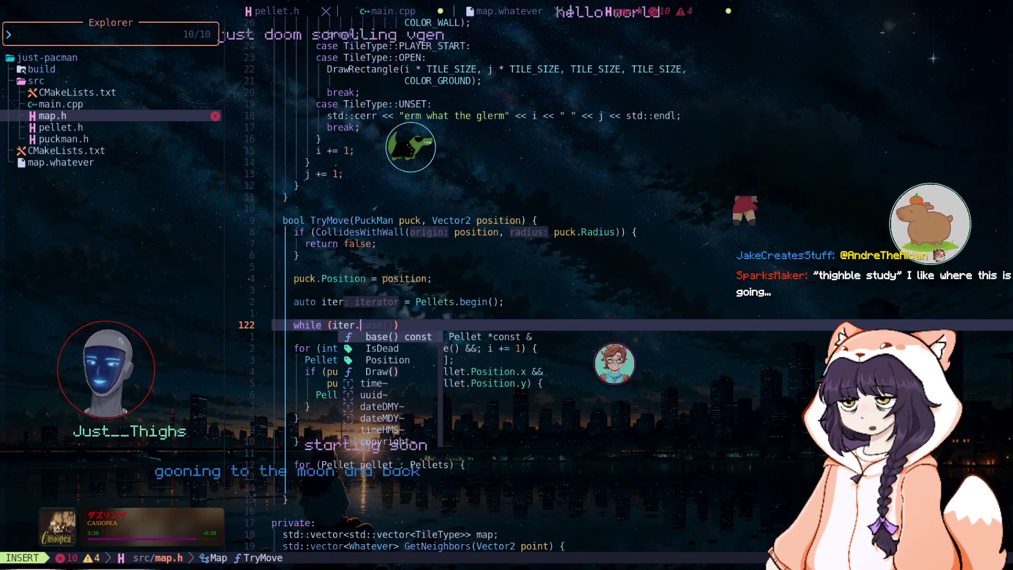
key("BackSpace")
type("+ 1")
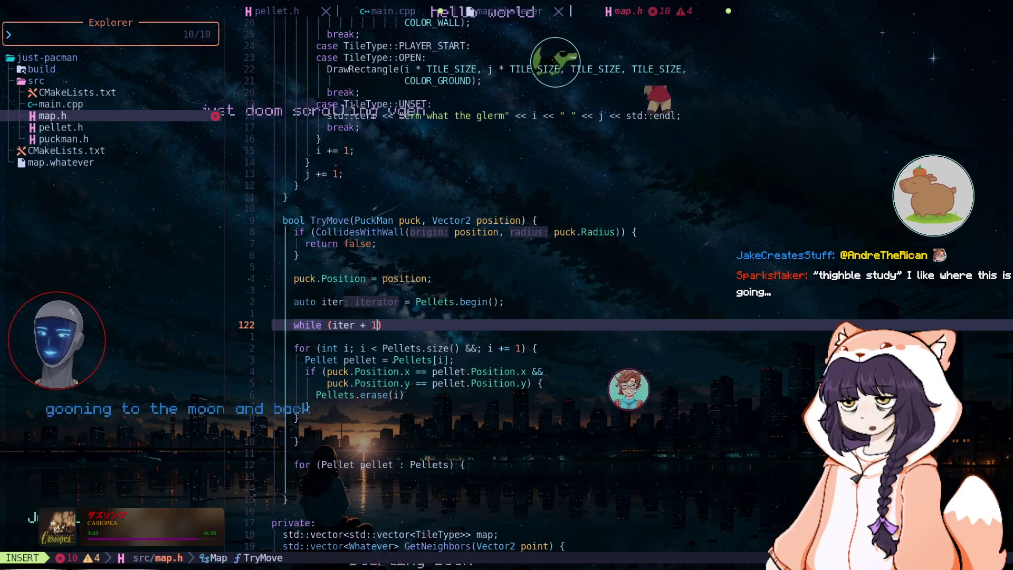
key("Escape")
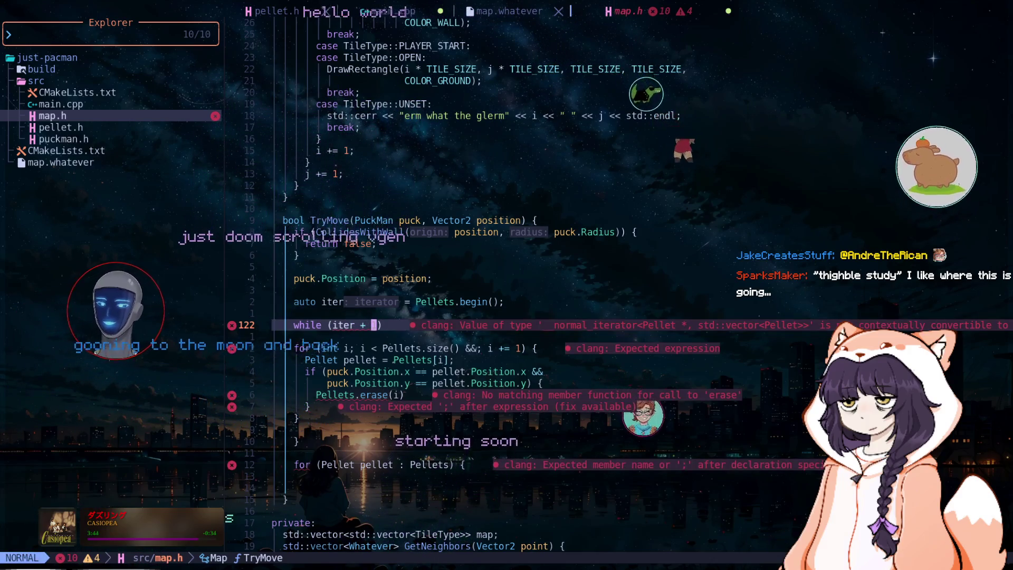
key("i")
key("BackSpace")
key("BackSpace")
type("+")
key("Escape")
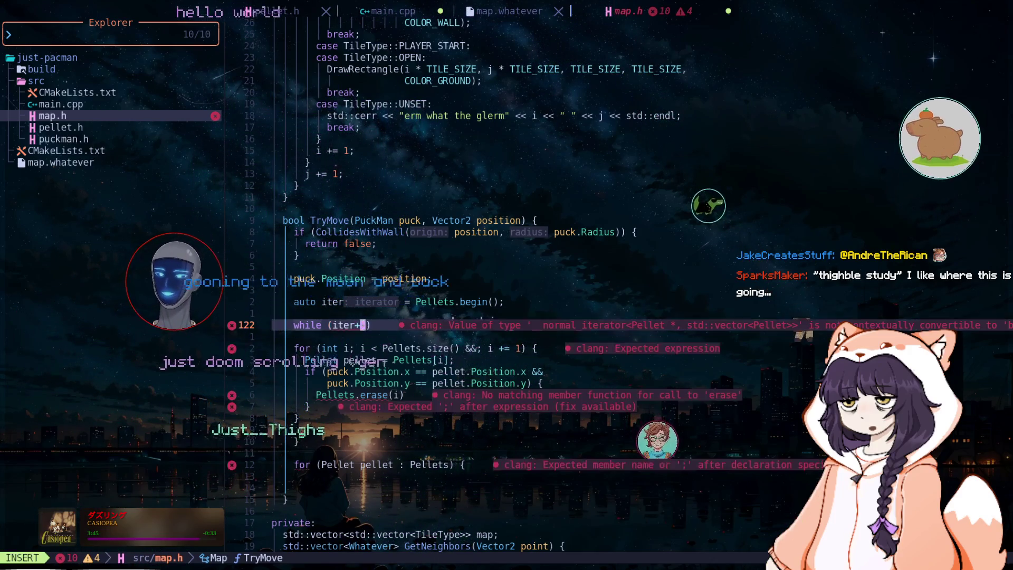
Step: Delete the unfinished while line, the iterator declaration and leftover blank lines
key("d")
key("d")
key("k")
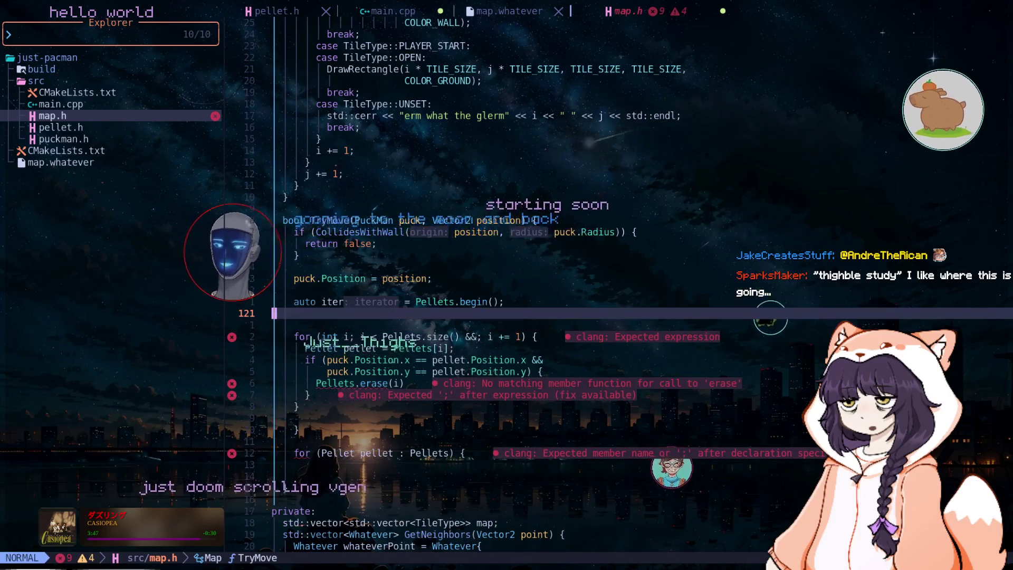
key("k")
key("d")
key("d")
key("d")
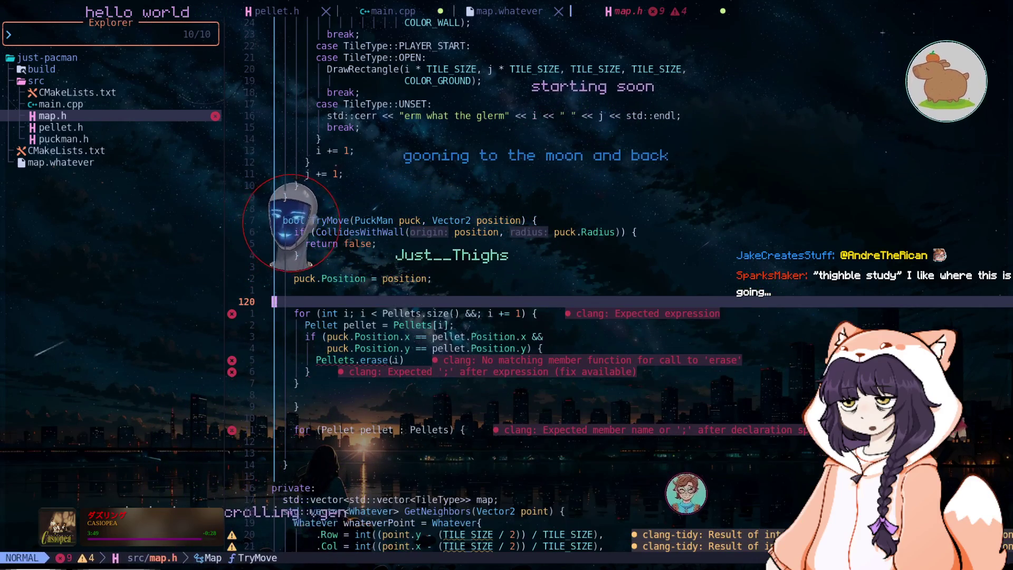
Step: Change the erase argument to Pellets.begin() + i and save map.h
key("j")
key("j")
key("j")
key("f")
key("i")
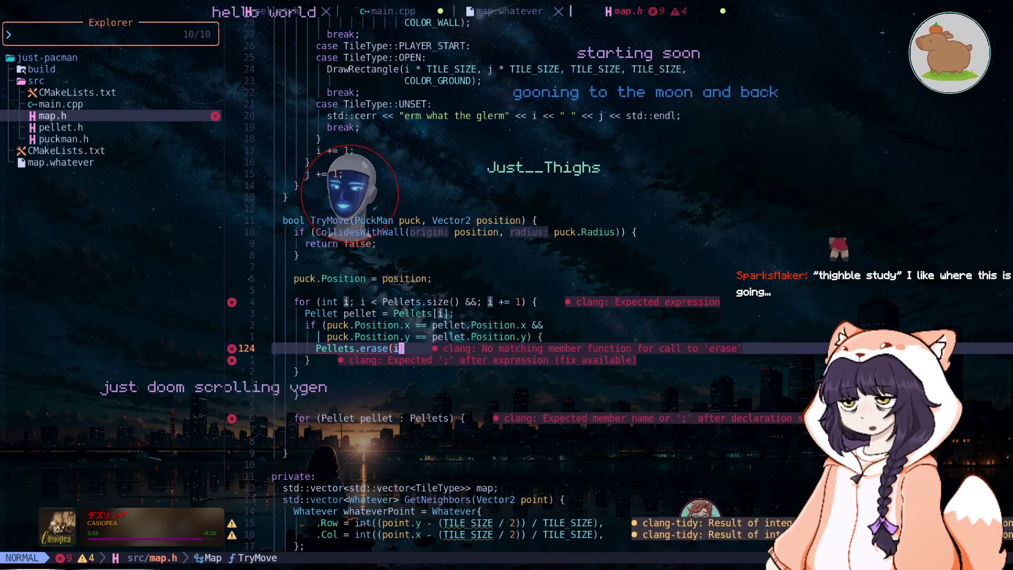
type("iPell")
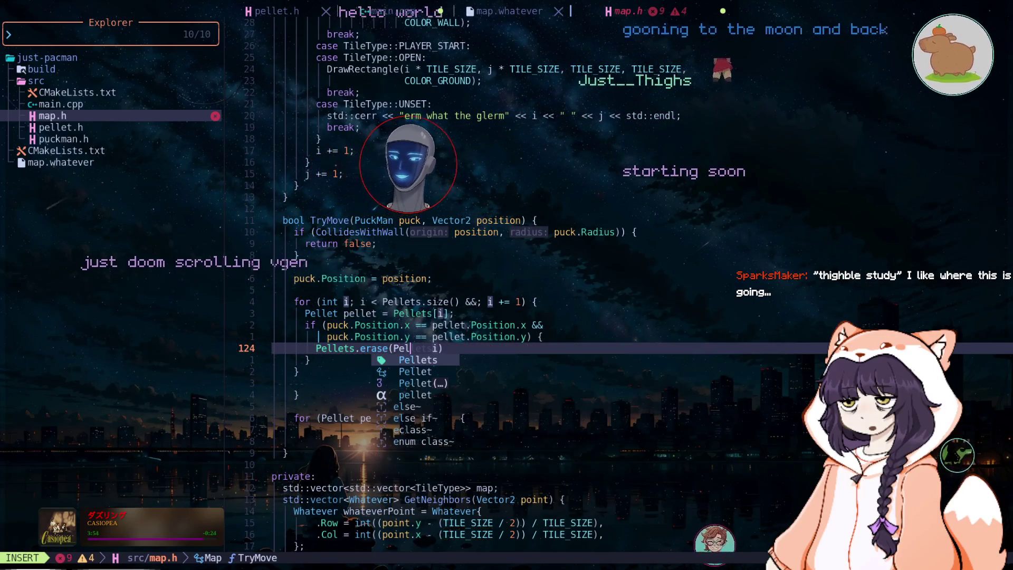
type("ets.begin")
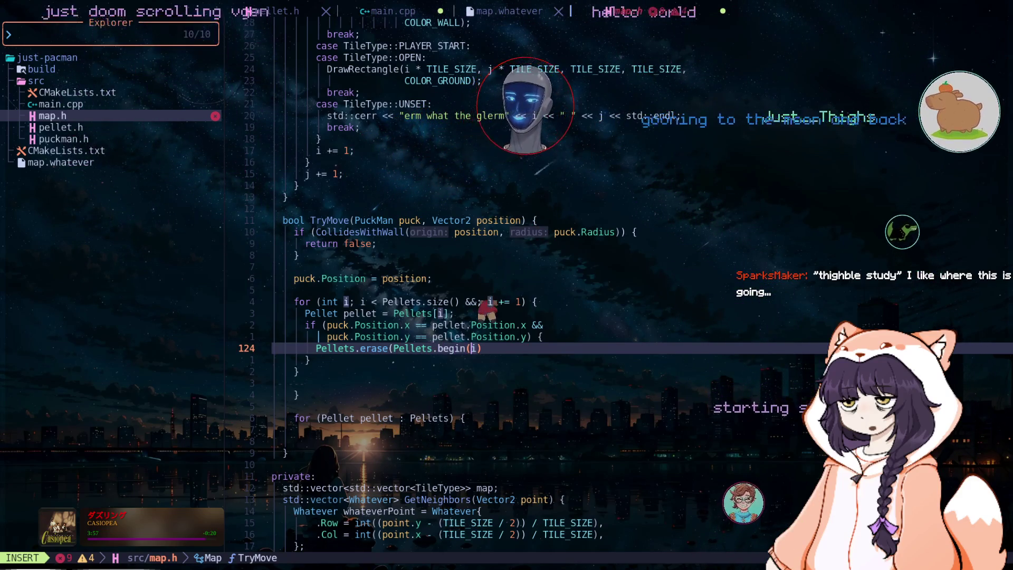
type("()+")
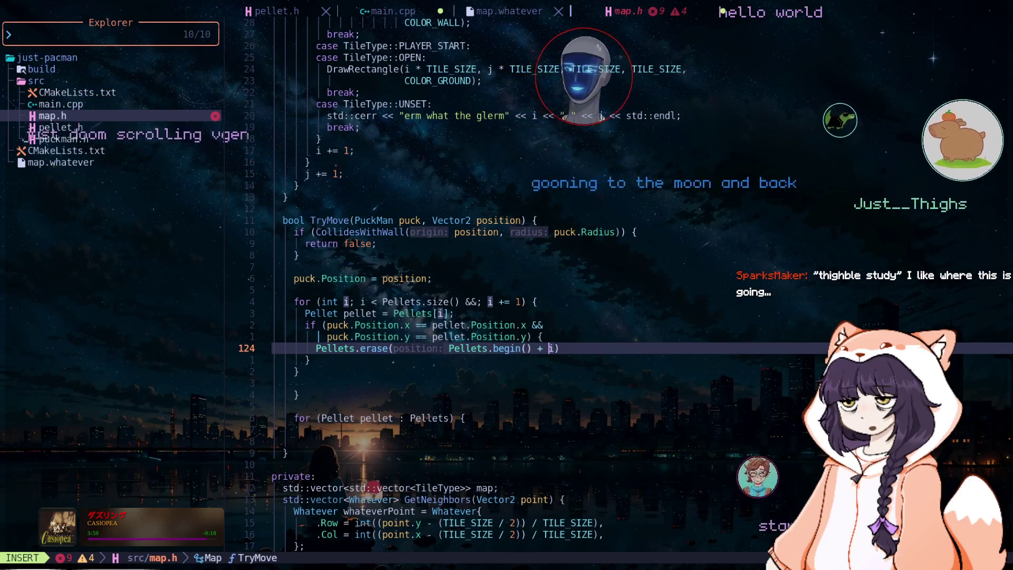
key("Escape")
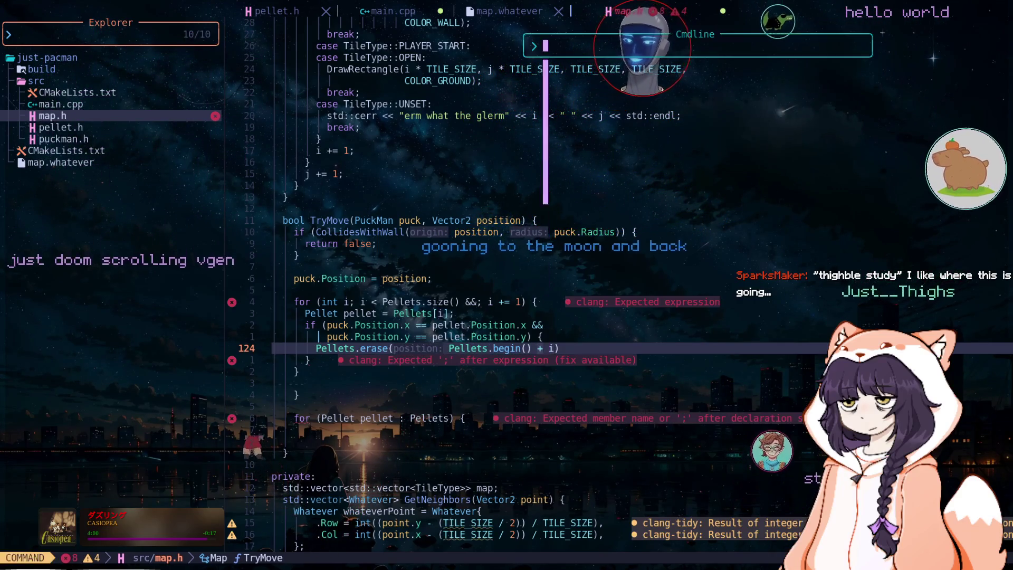
type(":w")
key("Return")
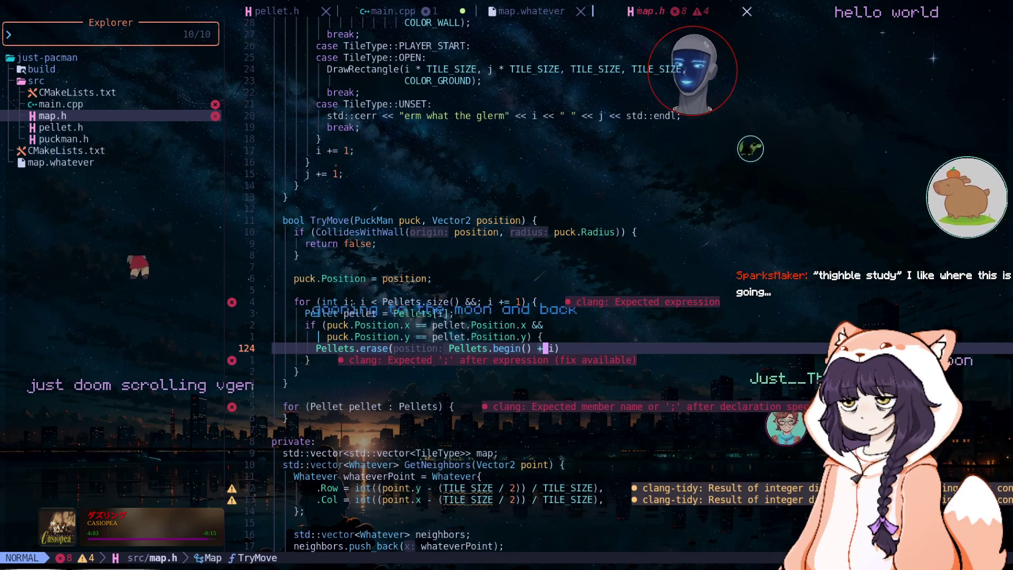
Step: Add the missing semicolon to the erase call and remove the stray && from the for condition
type("A;")
key("Escape")
left_click(548, 337)
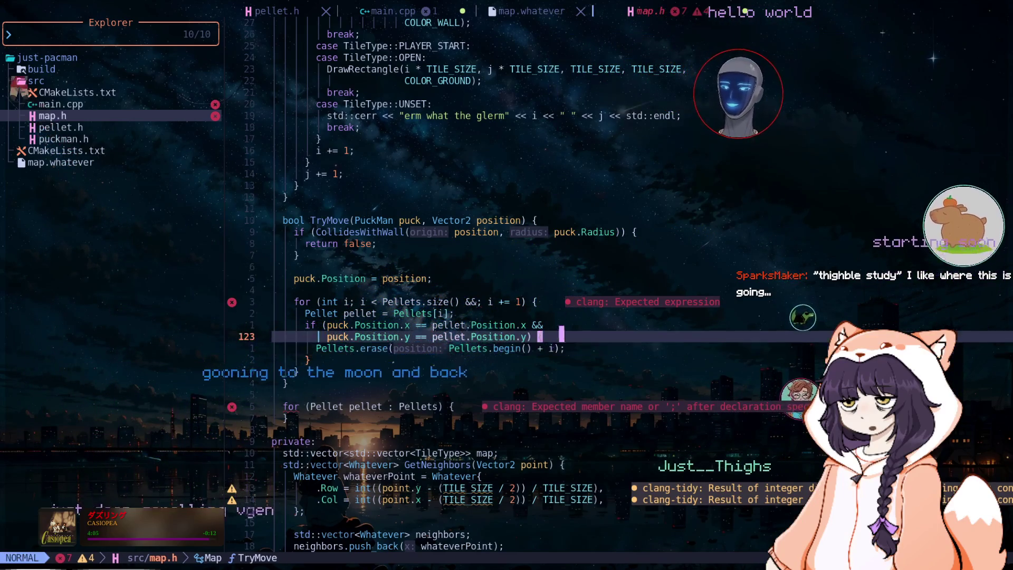
key("k")
key("k")
key("k")
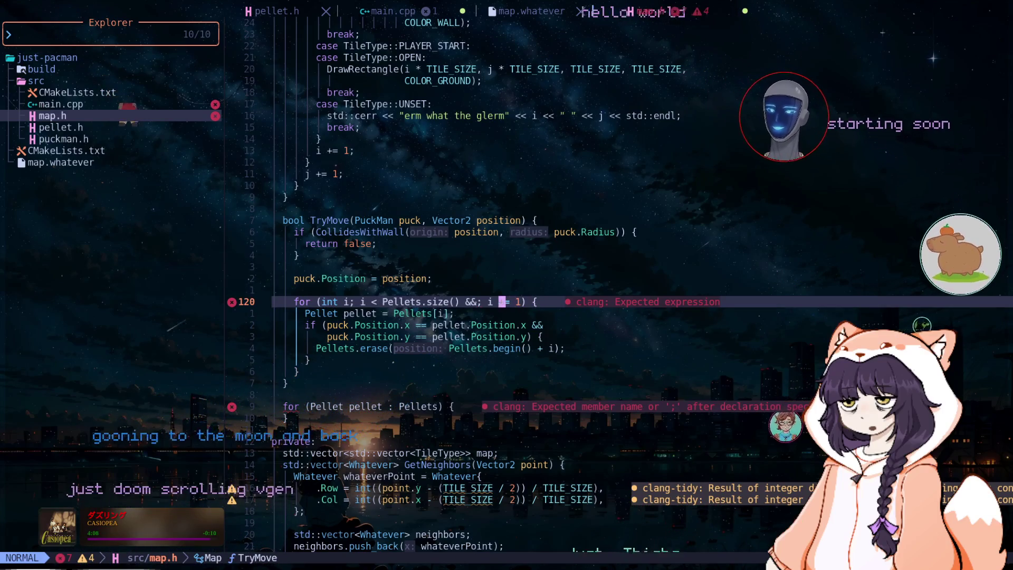
key("h")
key("i")
key("BackSpace")
key("BackSpace")
key("BackSpace")
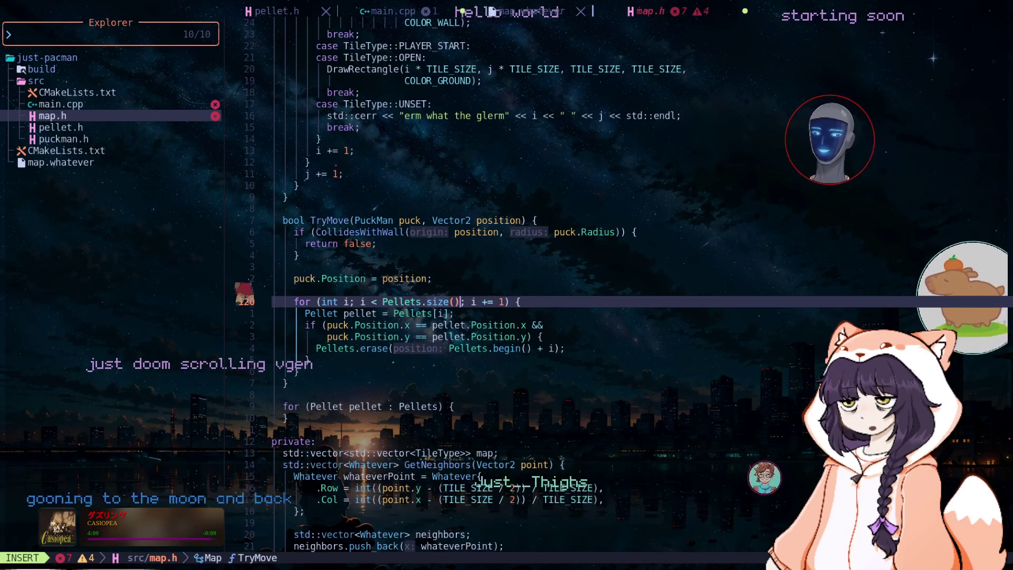
key("Escape")
key("j")
key("j")
key("j")
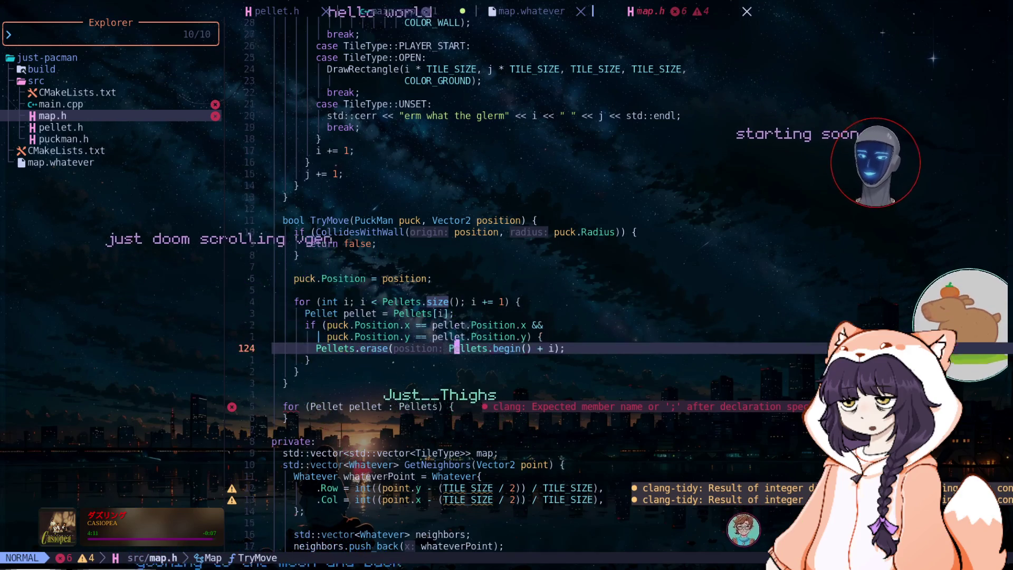
key("j")
key("j")
key("j")
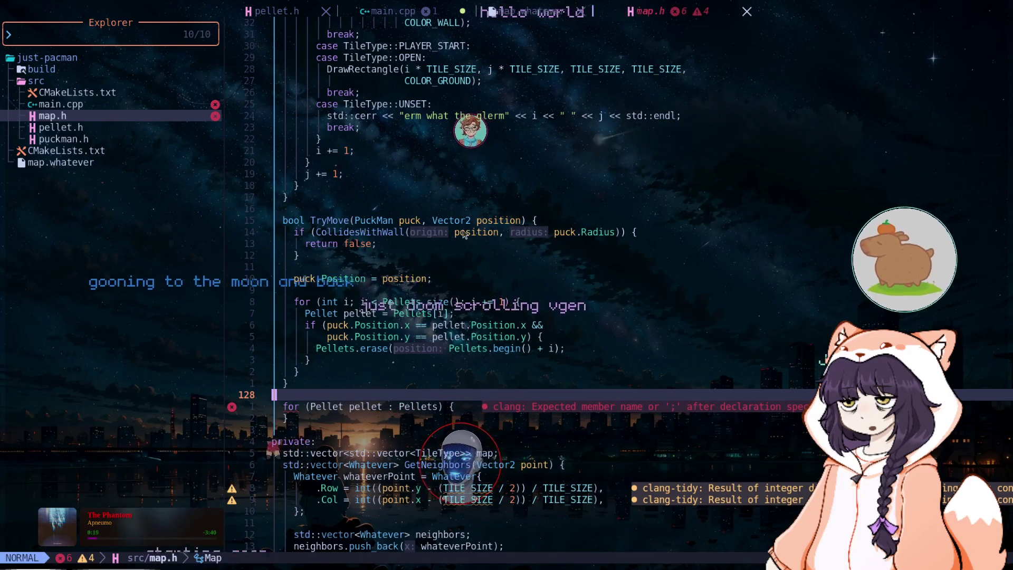
Step: Delete the empty trailing for-each loop over Pellets, leaving a blank line after the pellet loop
scroll(463, 234, "down", 4)
left_click(287, 267)
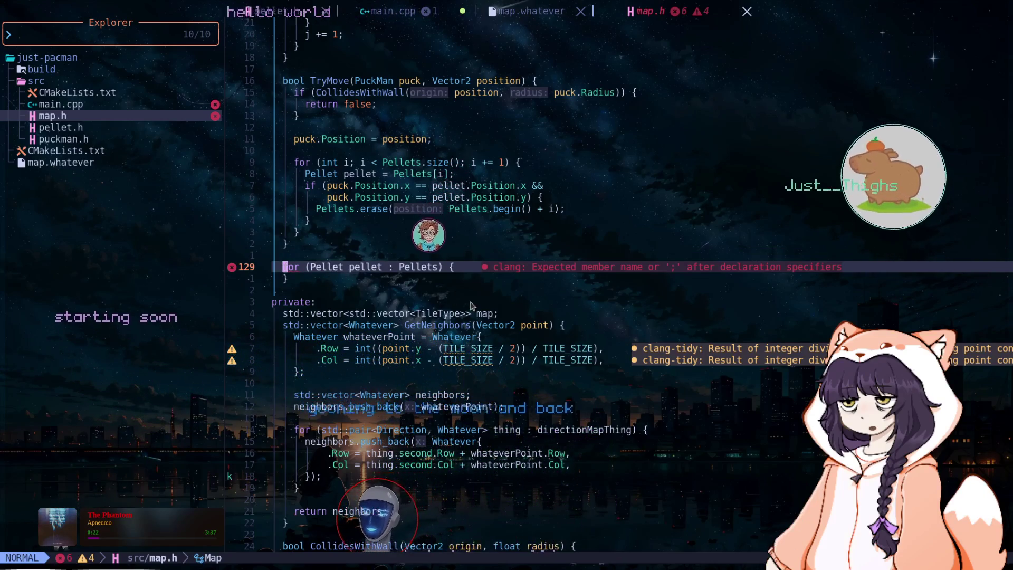
key("o")
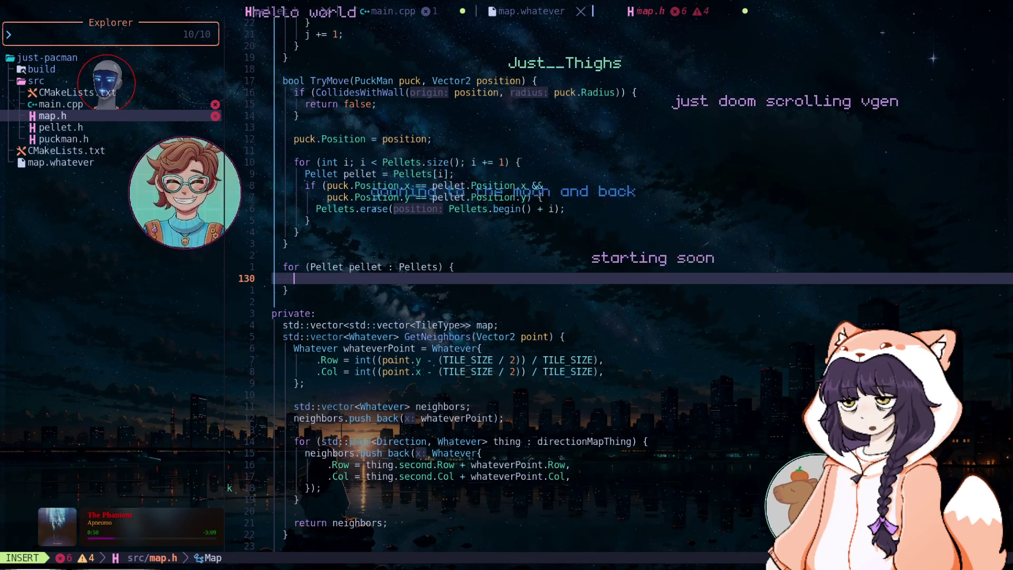
left_click(442, 293)
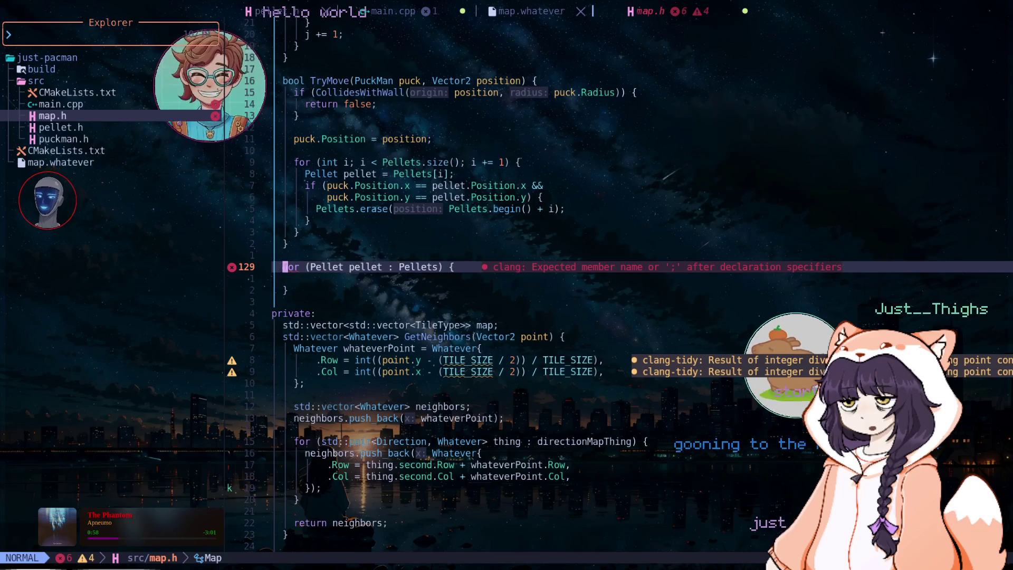
key("d")
key("d")
key("d")
key("O")
key("Escape")
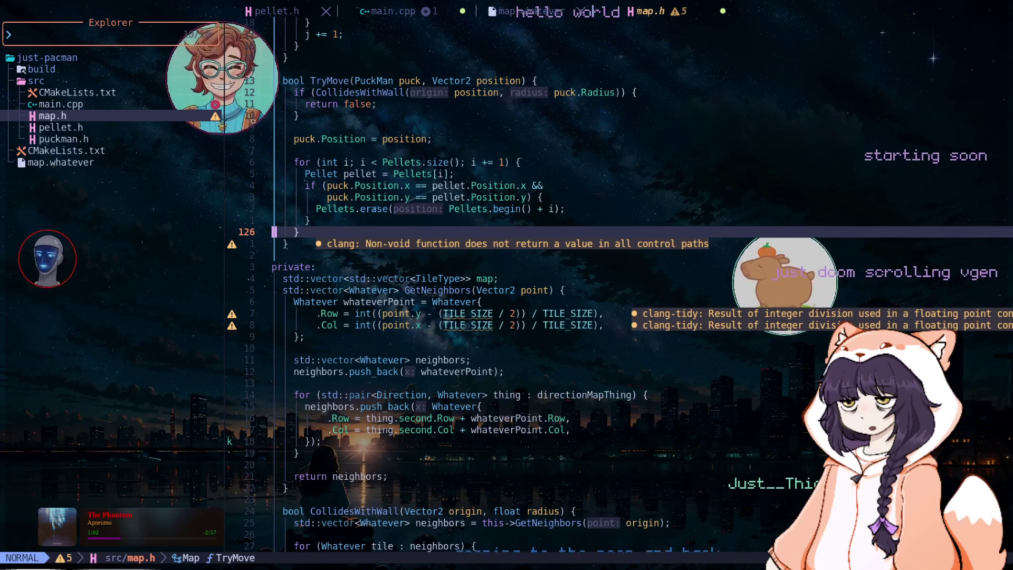
key("o")
key("Return")
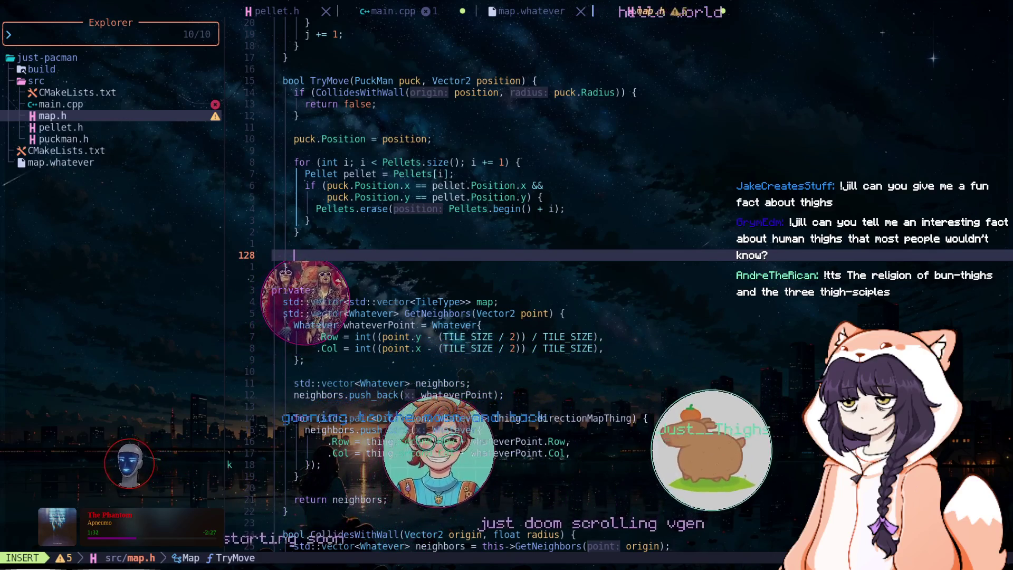
Step: Insert 'break;' after the Pellets.erase call and end TryMove with 'return true;'
key("Escape")
key("k")
key("k")
key("k")
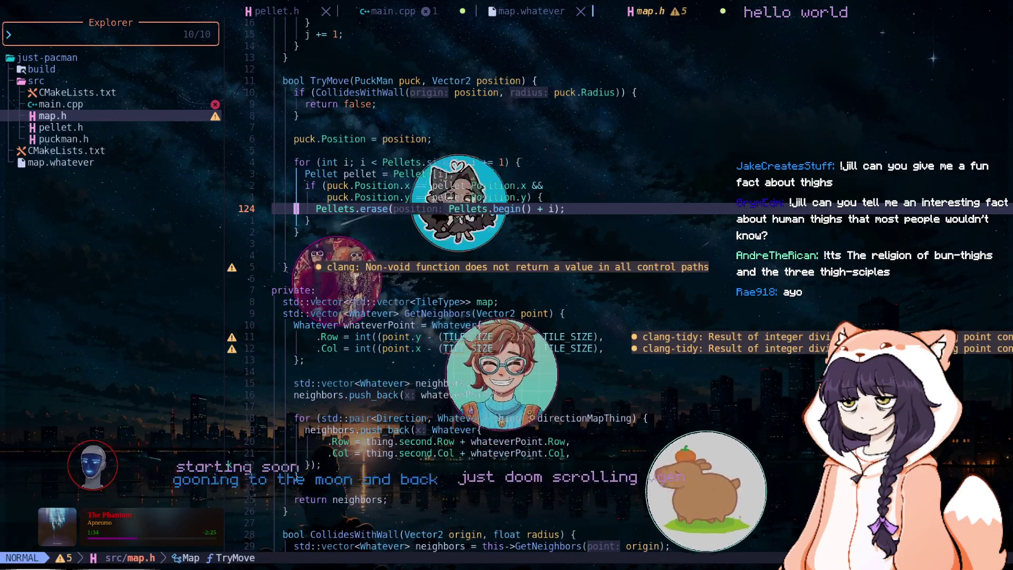
type("obre")
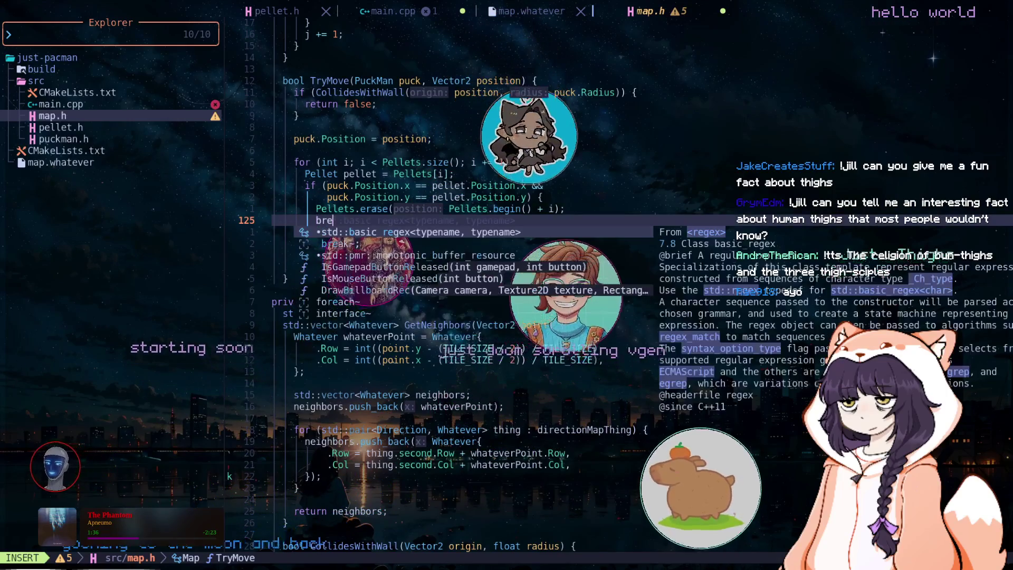
type("ak;")
key("Escape")
key("j")
key("j")
key("j")
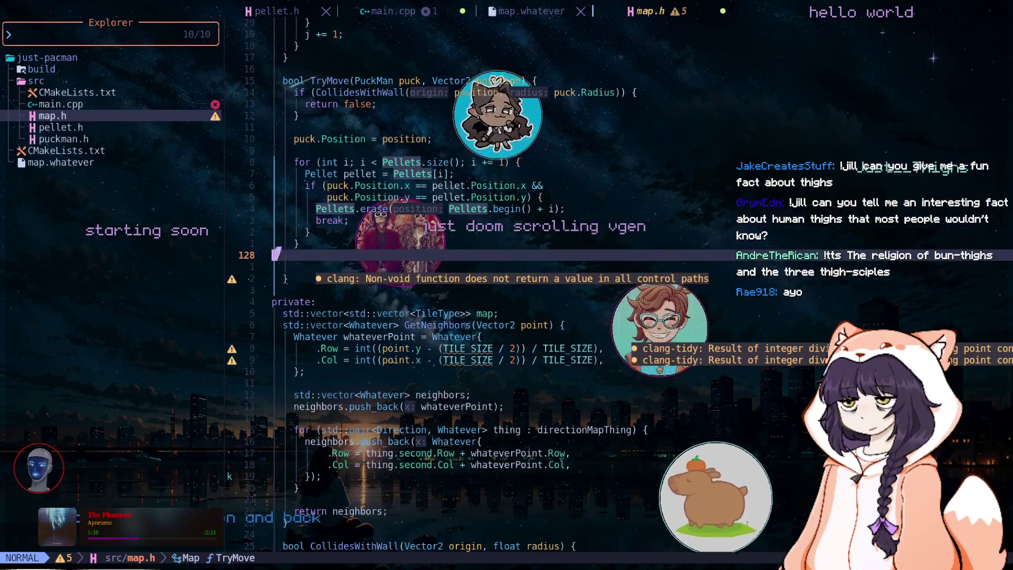
type("o")
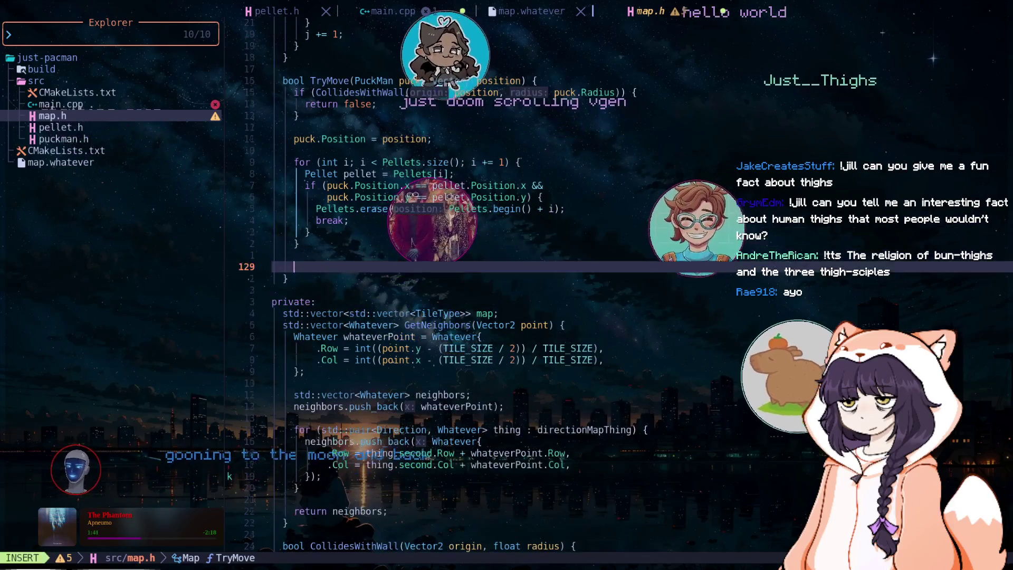
type("return true;")
key("Escape")
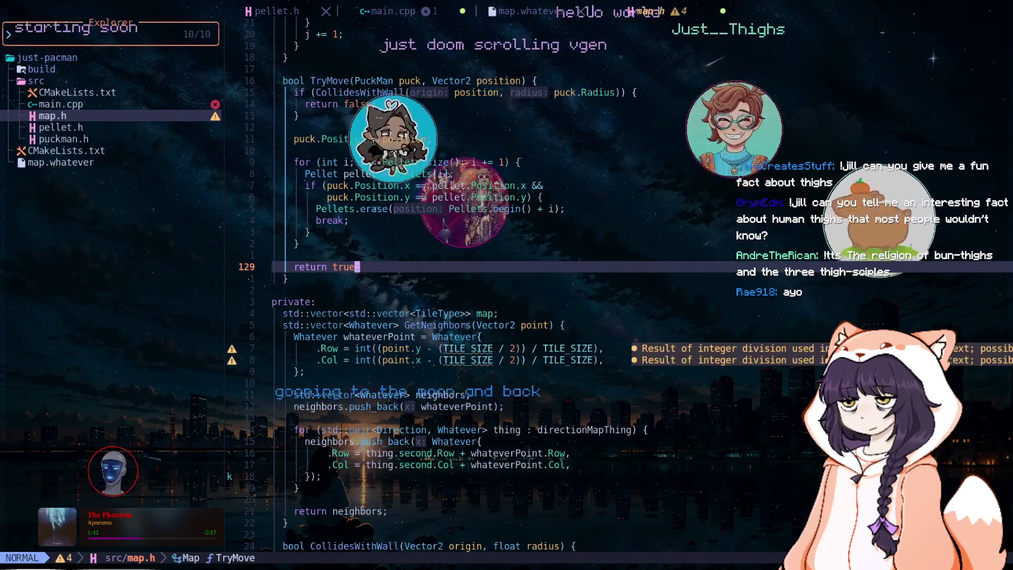
key("j")
key("j")
key("j")
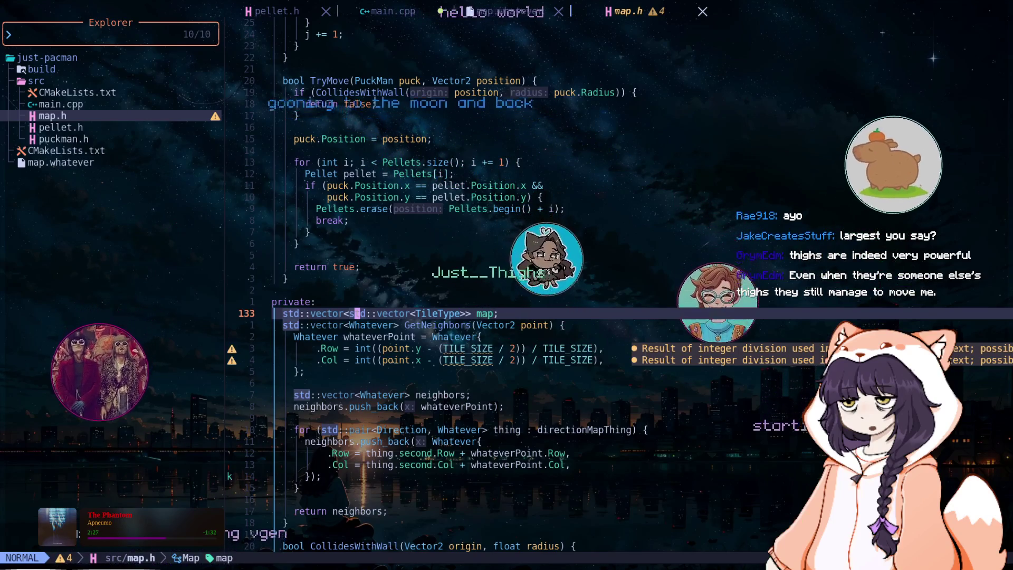
Step: Review TryMove, CollidesWithWall and Draw in map.h, then quit, reaching the main.cpp save prompt
key("k")
key("k")
key("k")
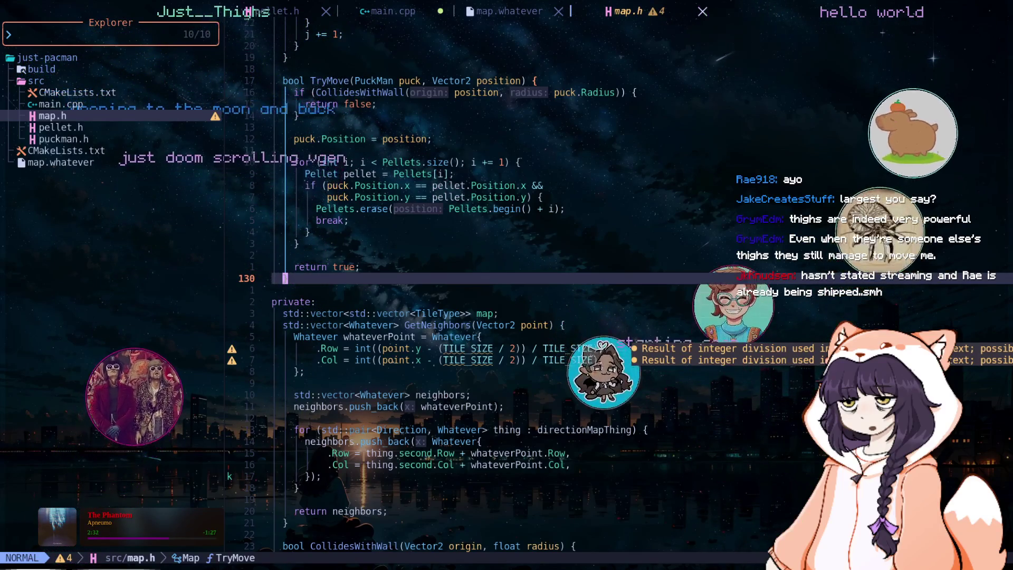
key("j")
key("j")
key("j")
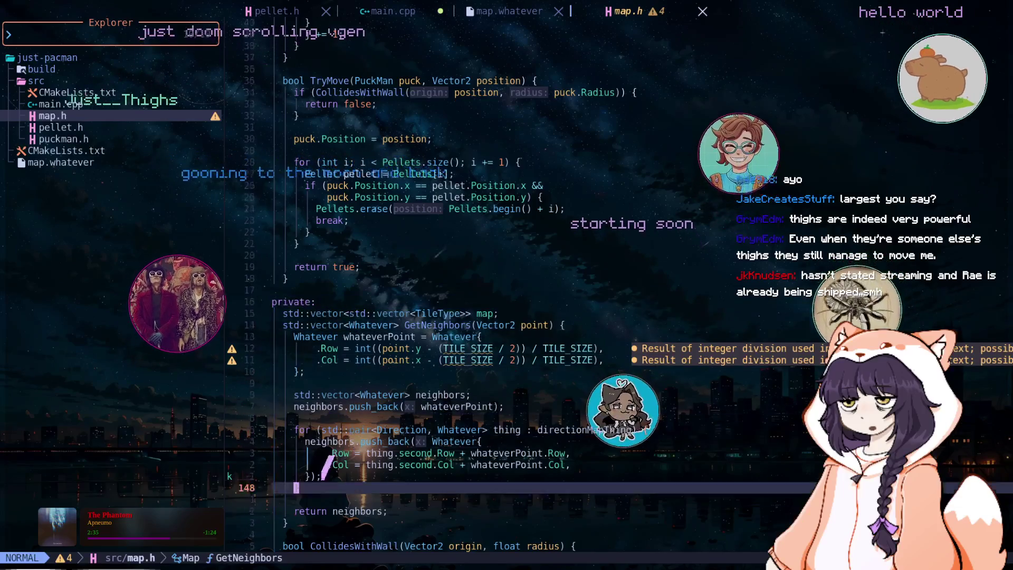
key("j")
key("j")
key("j")
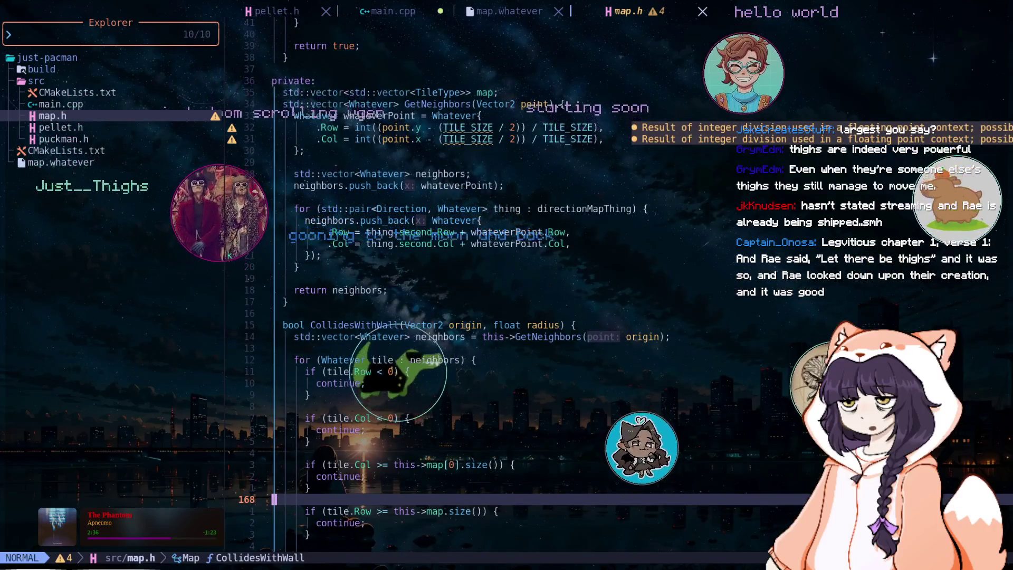
key("k")
key("k")
key("k")
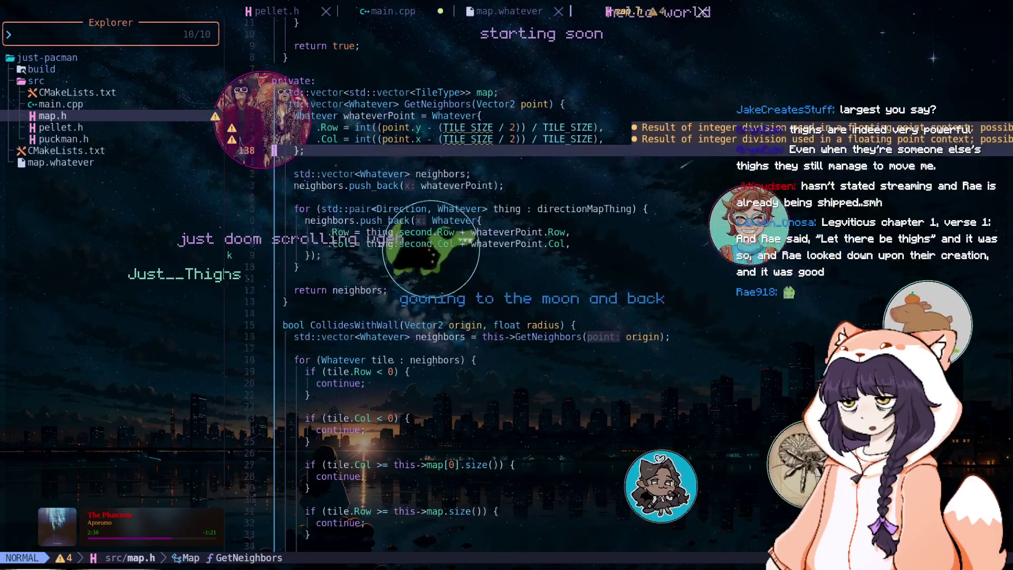
key("k")
key("k")
key("k")
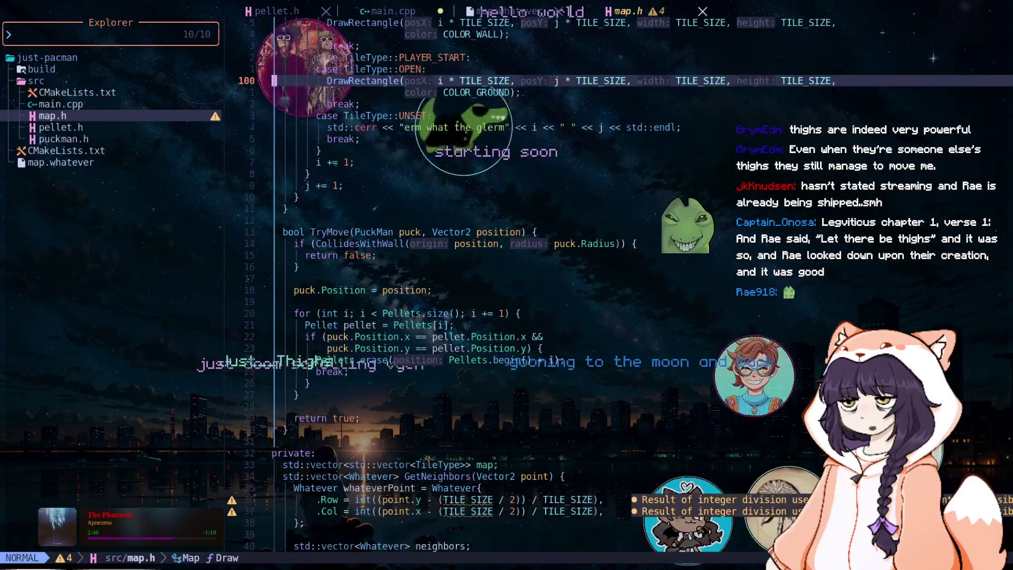
key("j")
key("j")
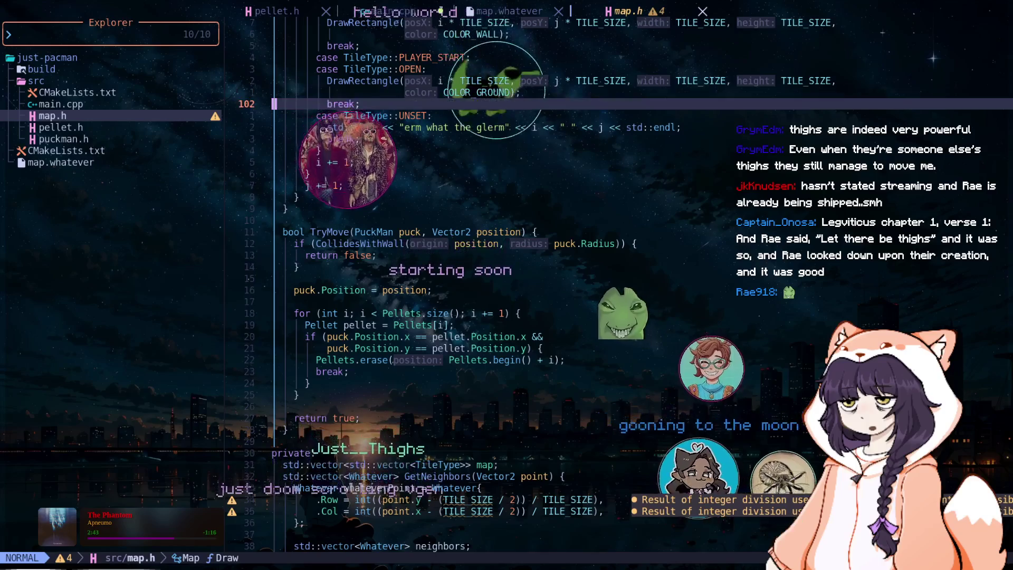
key("space")
Step: Confirm saving main.cpp and rebuild with 'cmake --build build'
key("q")
key("q")
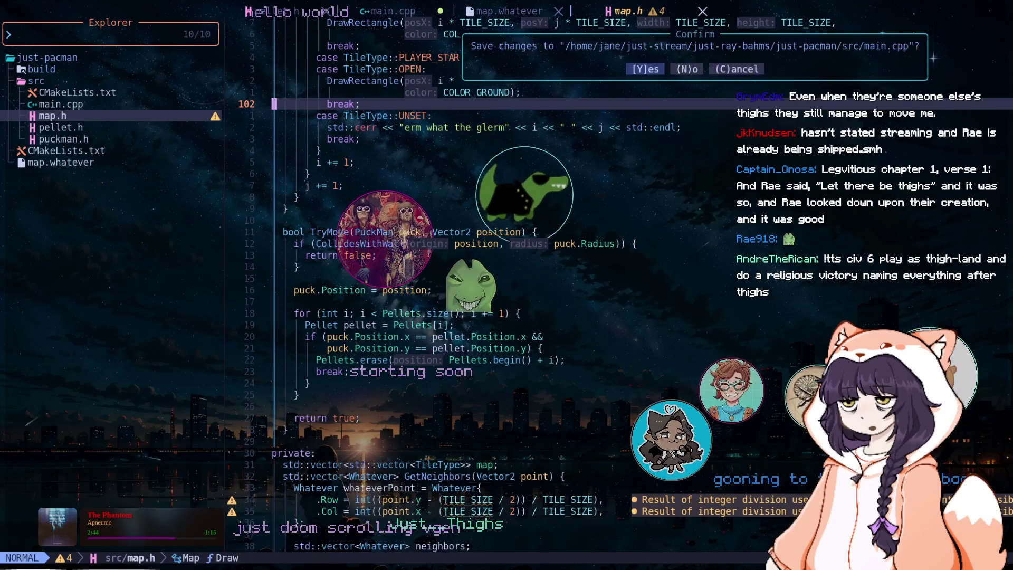
type("y")
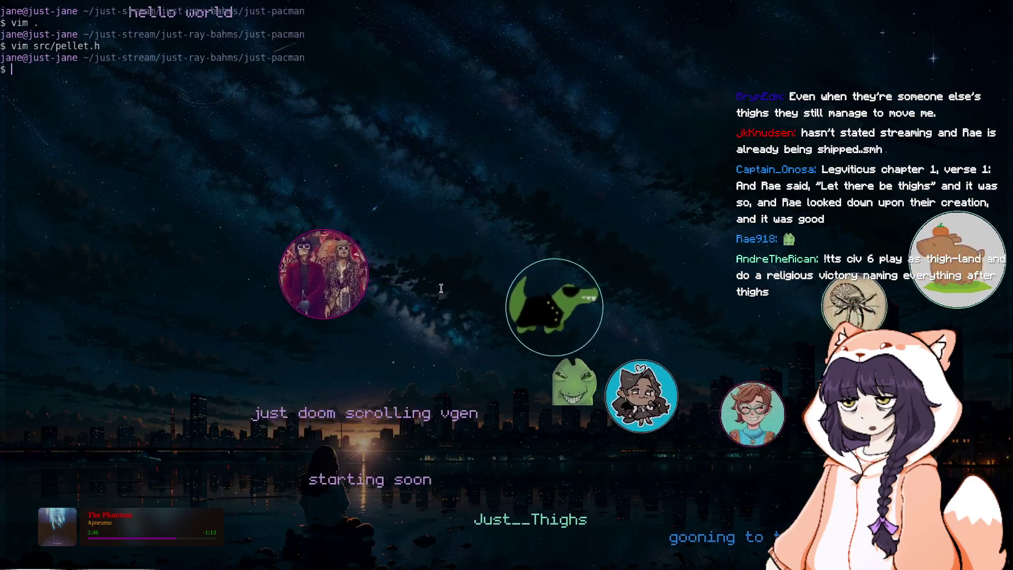
type("cmake --bui")
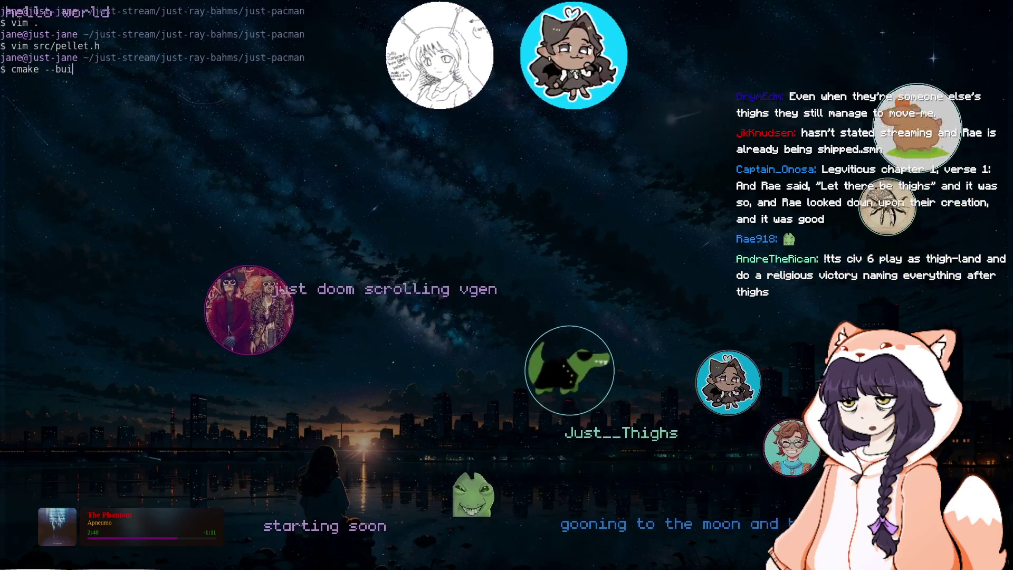
type("ld build")
key("Return")
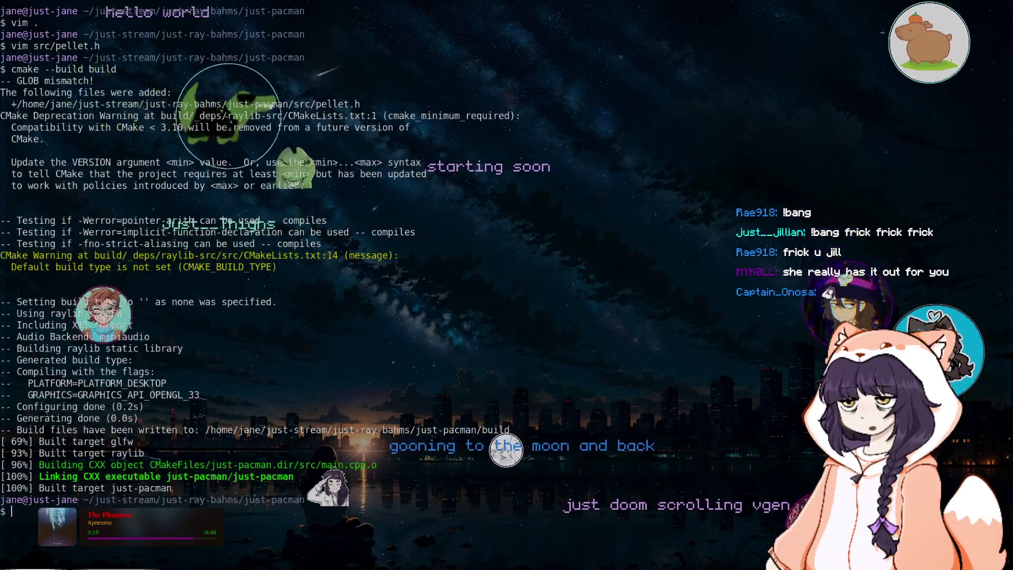
type("cl")
key("ctrl+l")
Step: Run ./build/just-pacman/just-pacman to view the maze, close it, and clear the terminal
type("./b")
key("Tab")
key("Tab")
key("Tab")
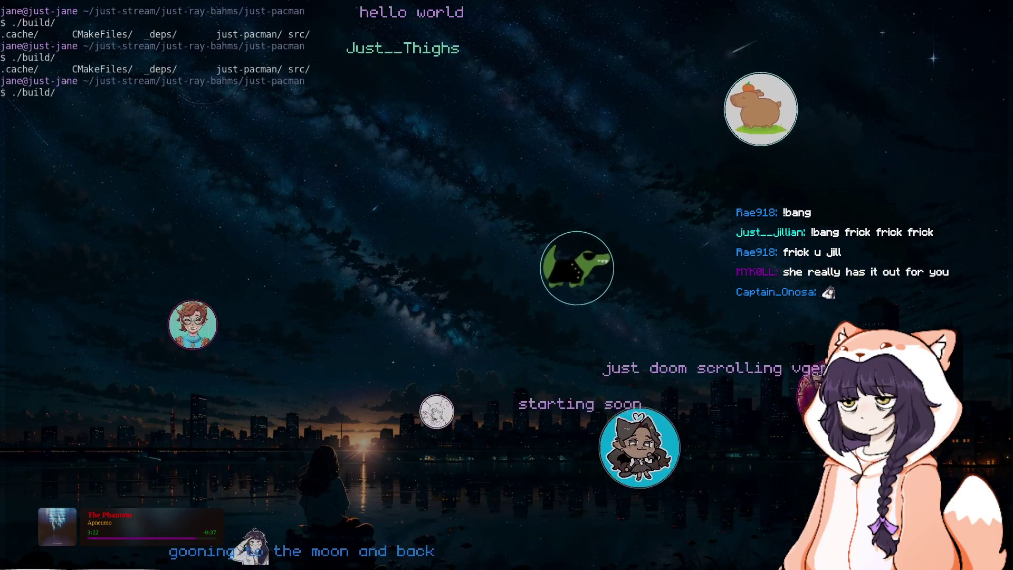
type("j")
key("Tab")
type("j")
key("Tab")
key("Return")
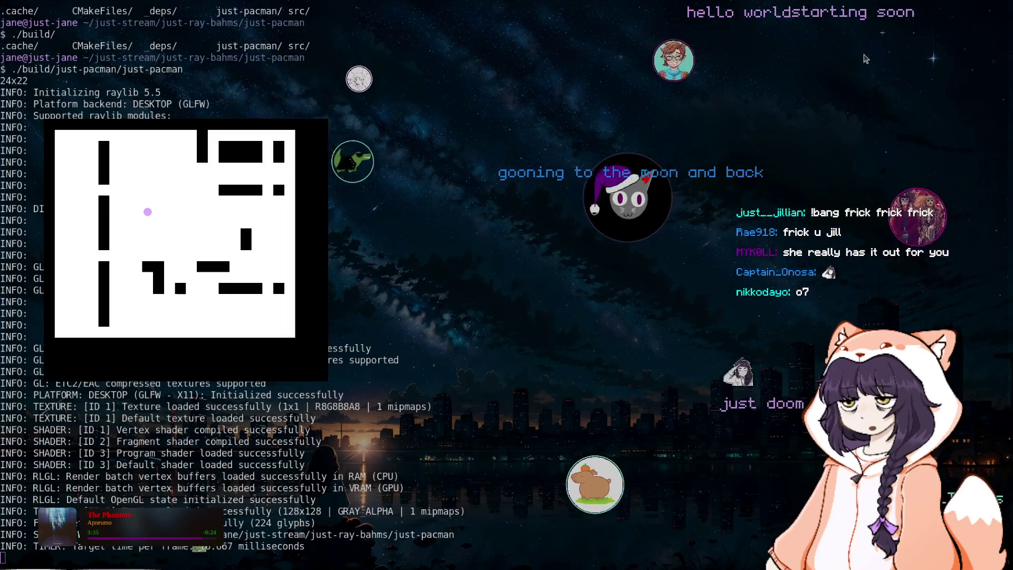
key("Escape")
type("lear")
key("Return")
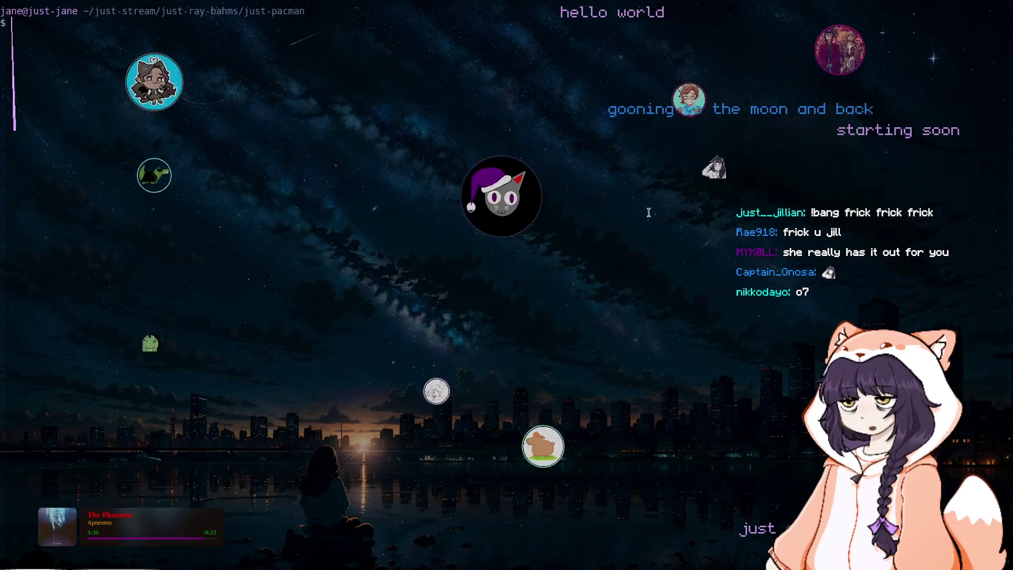
key("Return")
key("k")
key("l")
key("j")
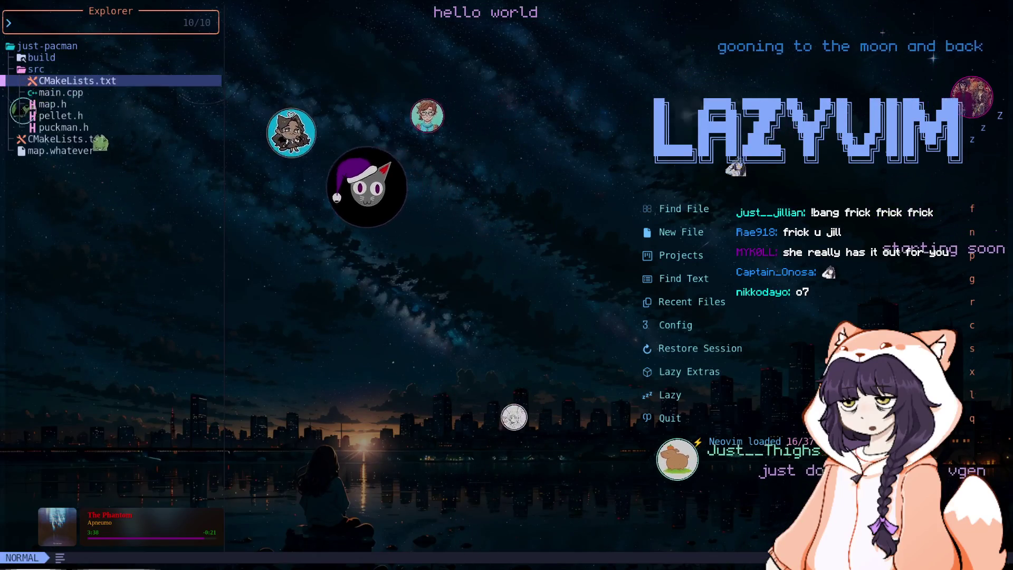
key("j")
key("j")
key("j")
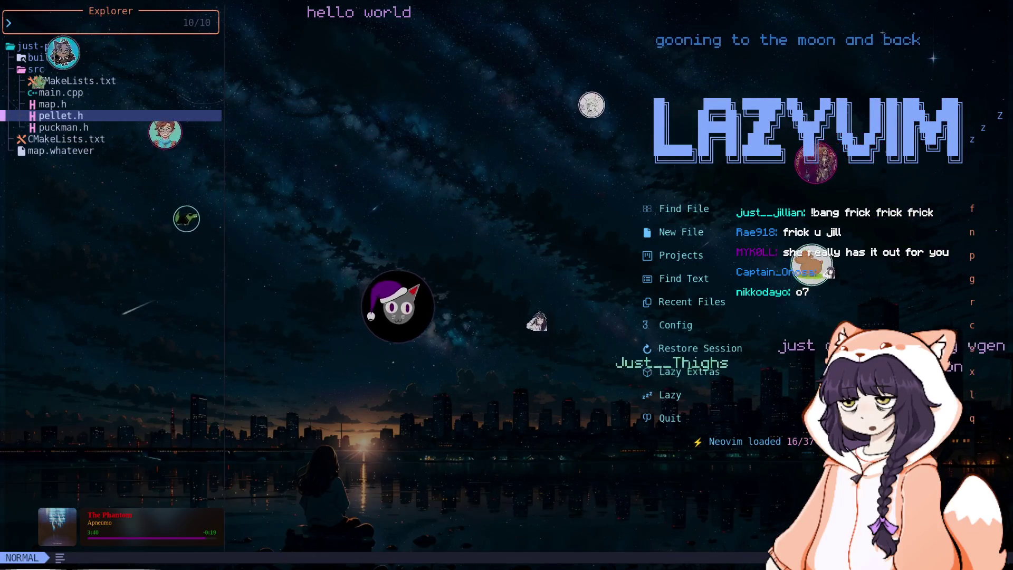
key("Return")
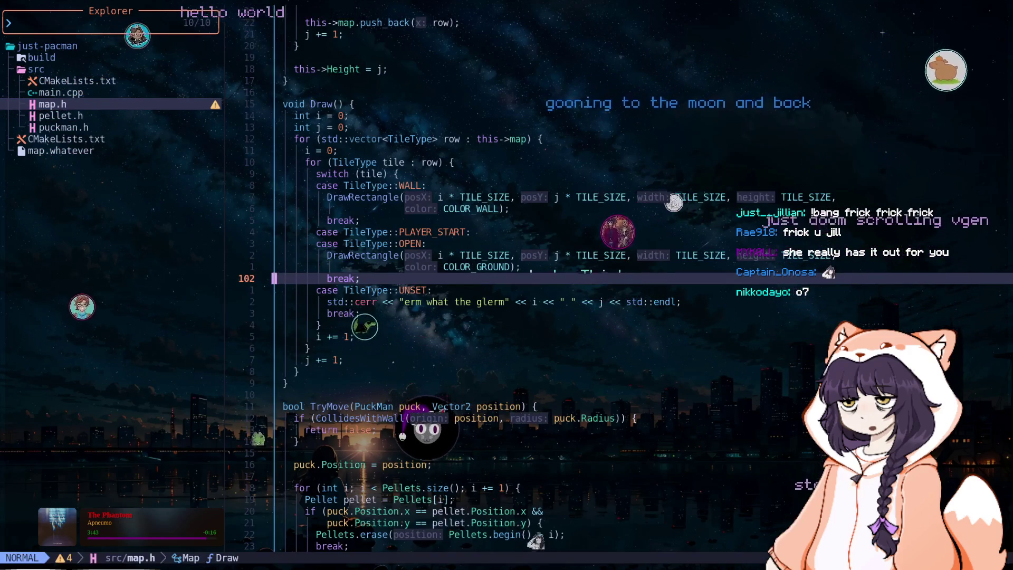
key("j")
key("j")
key("j")
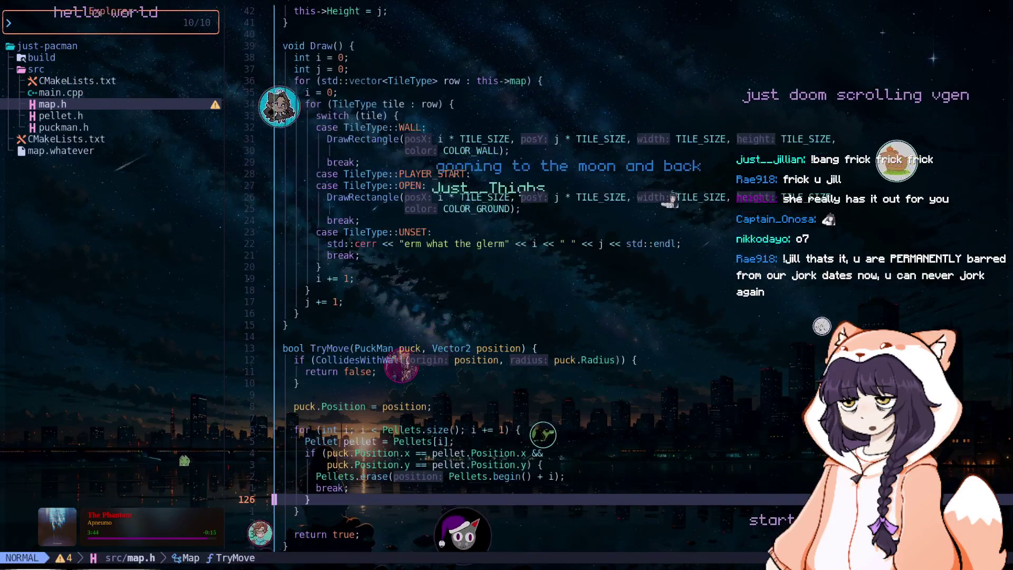
key("j")
key("j")
key("j")
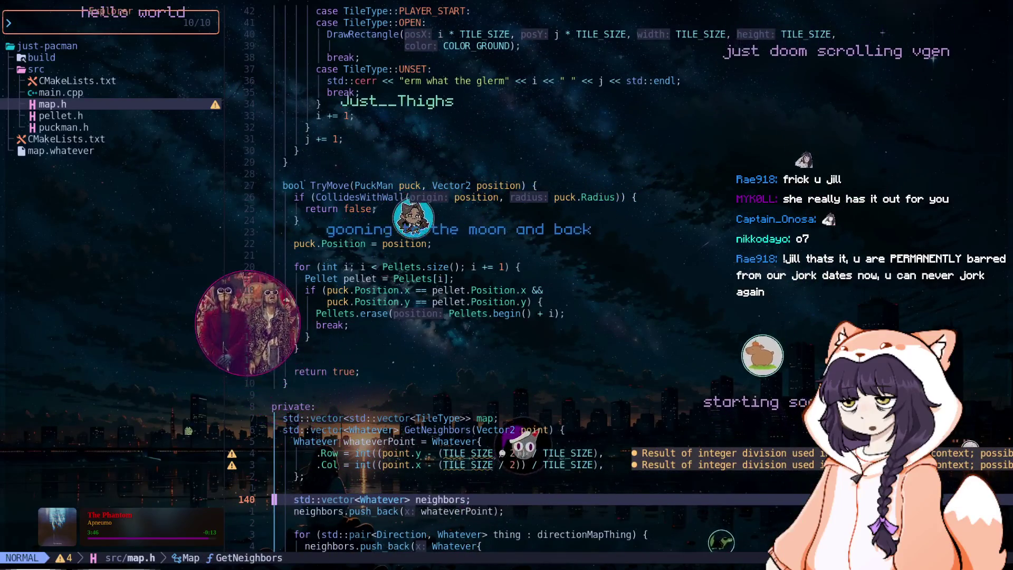
key("k")
key("k")
key("k")
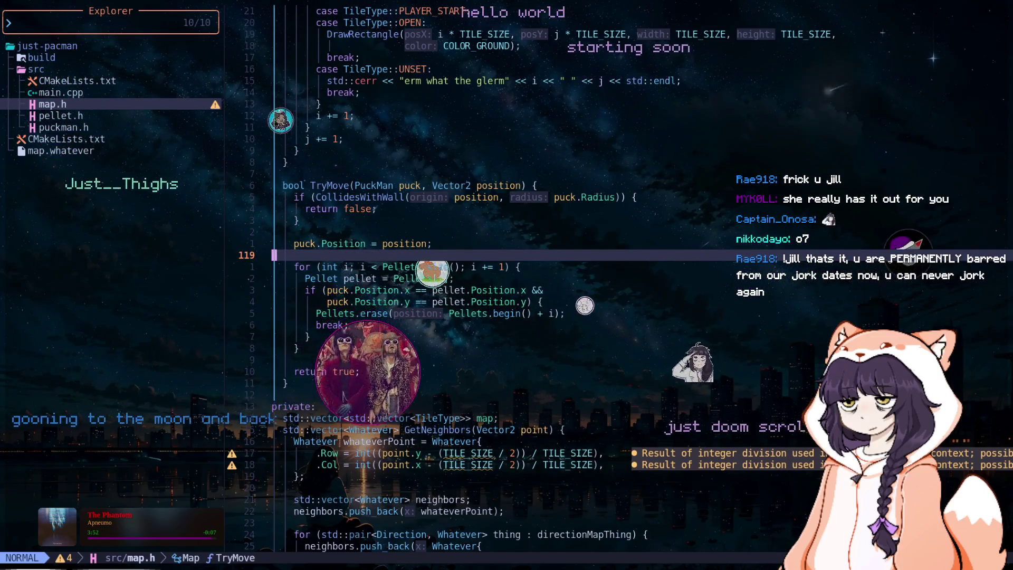
key("k")
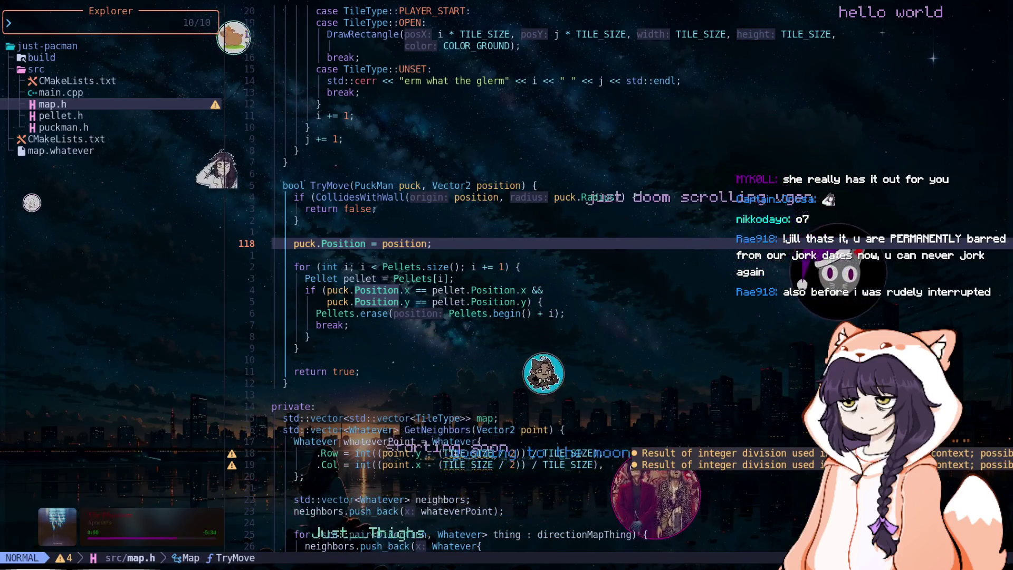
key("5")
key("k")
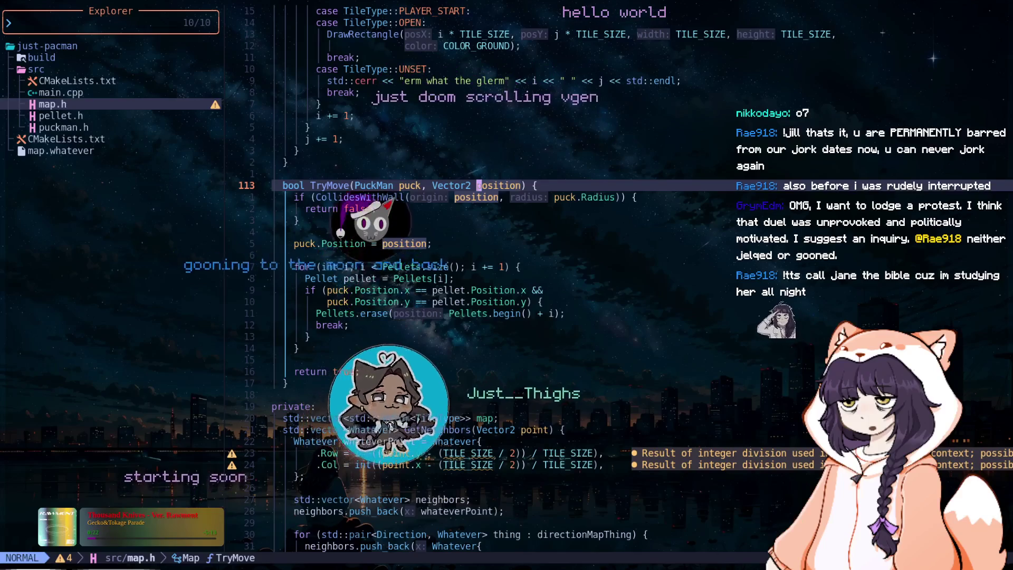
left_click(490, 244)
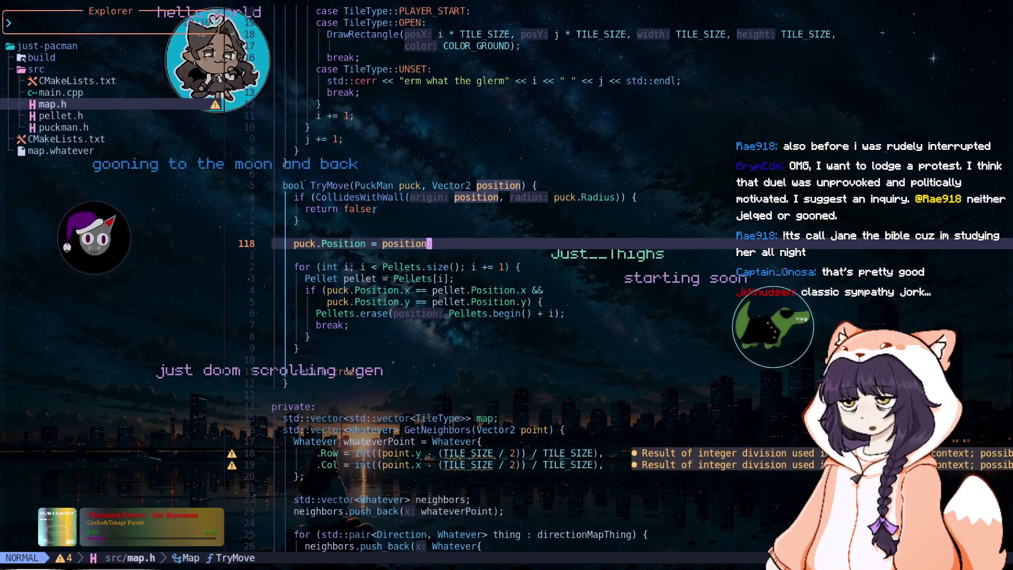
key("j")
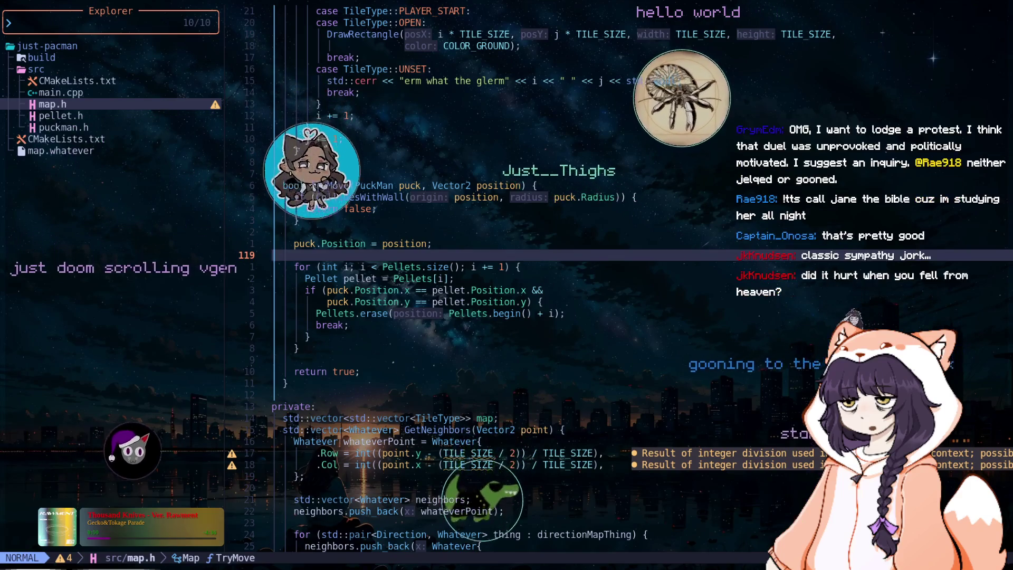
key("j")
key("j")
key("j")
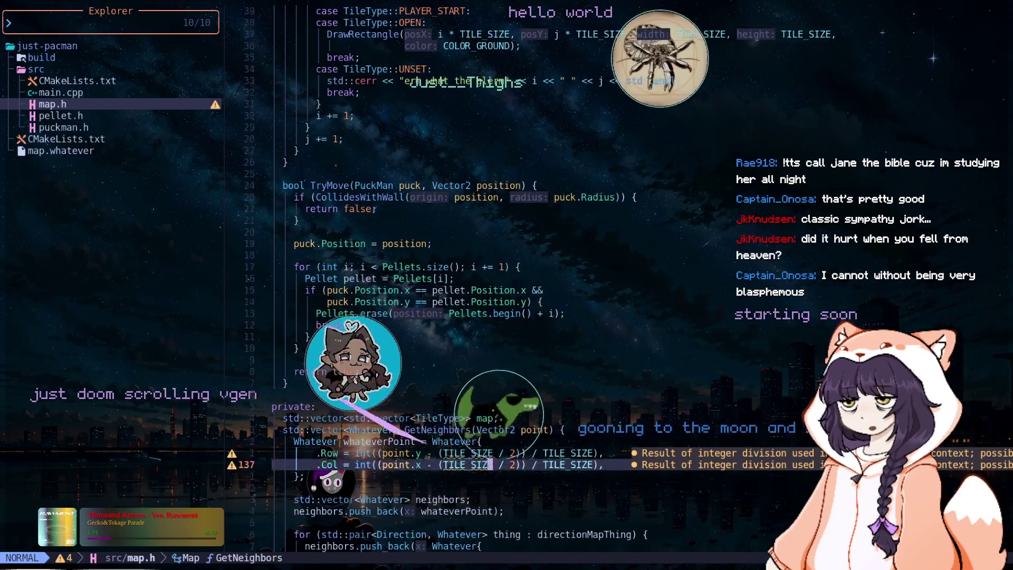
key("j")
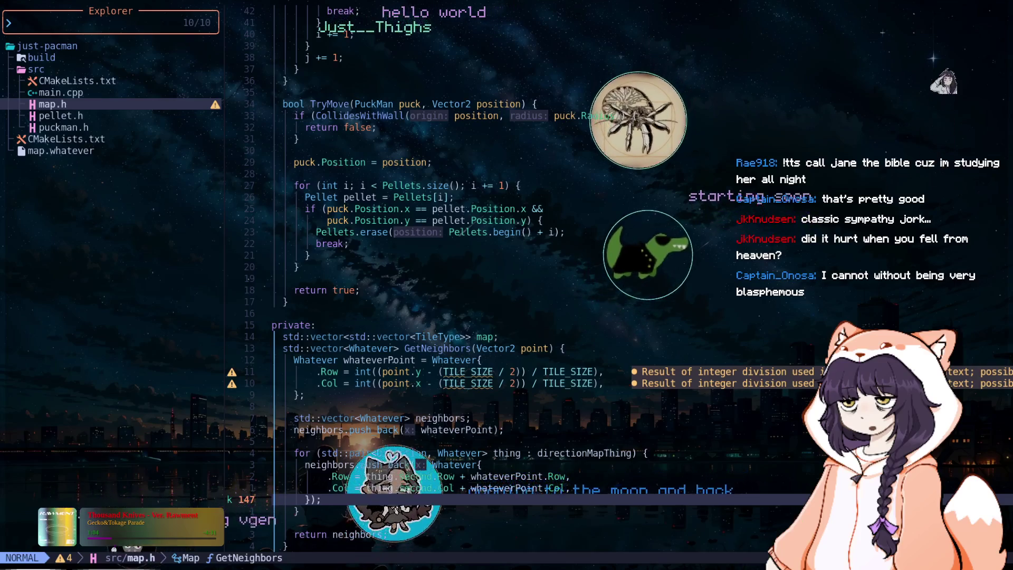
key("j")
key("j")
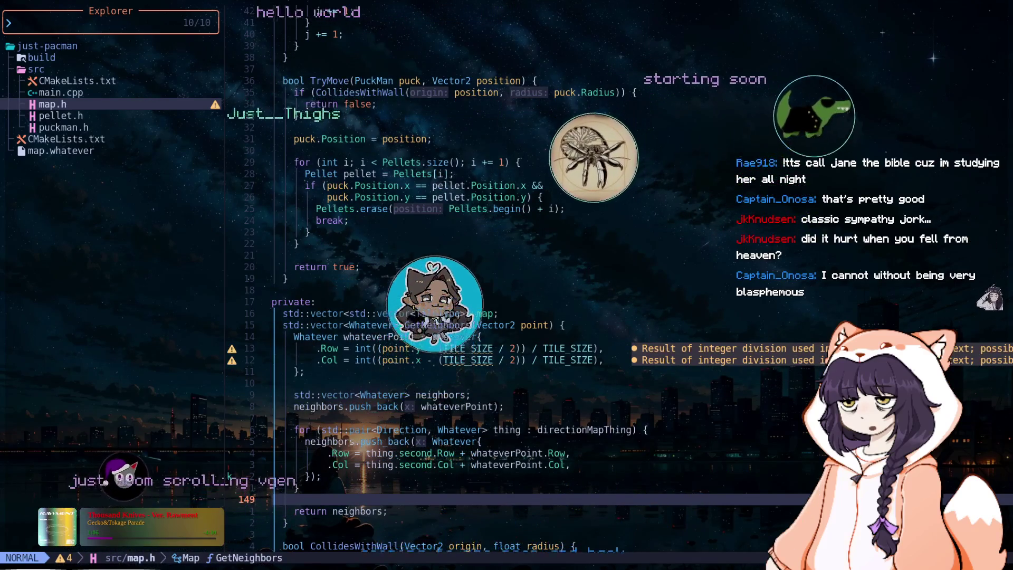
key("j")
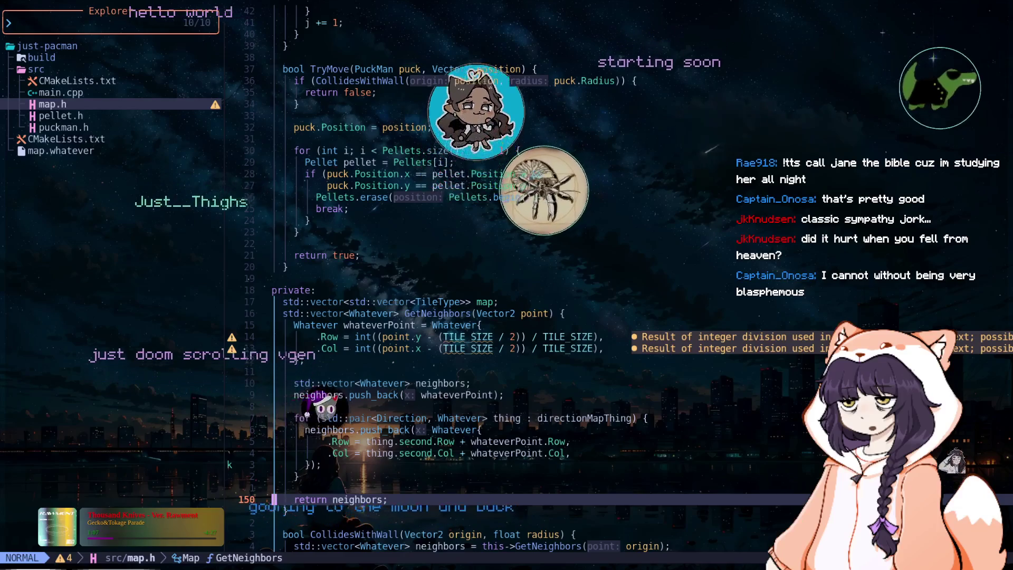
key("j")
key("j")
key("j")
key("j")
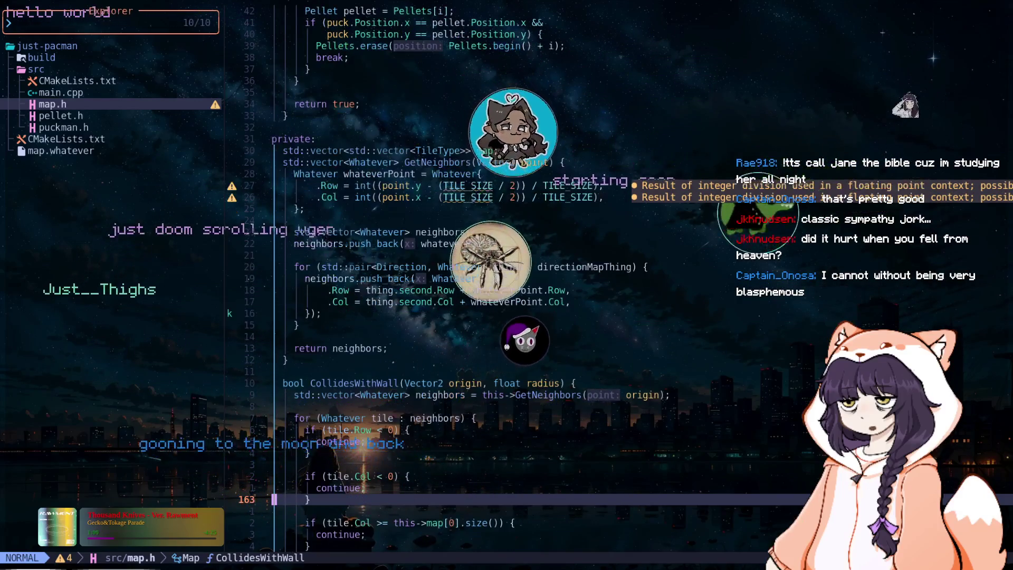
key("j")
key("j")
key("j")
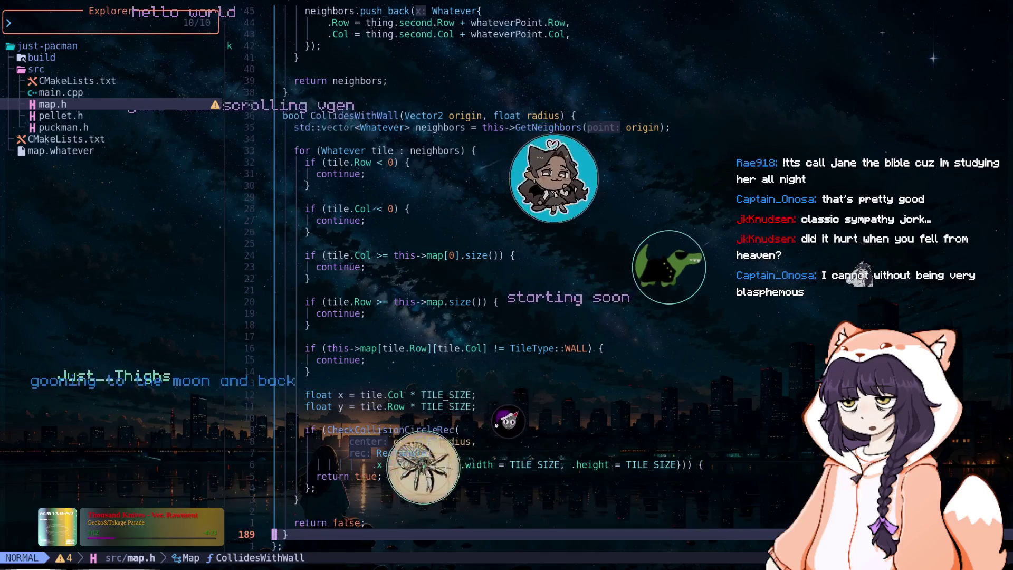
key("k")
key("k")
key("k")
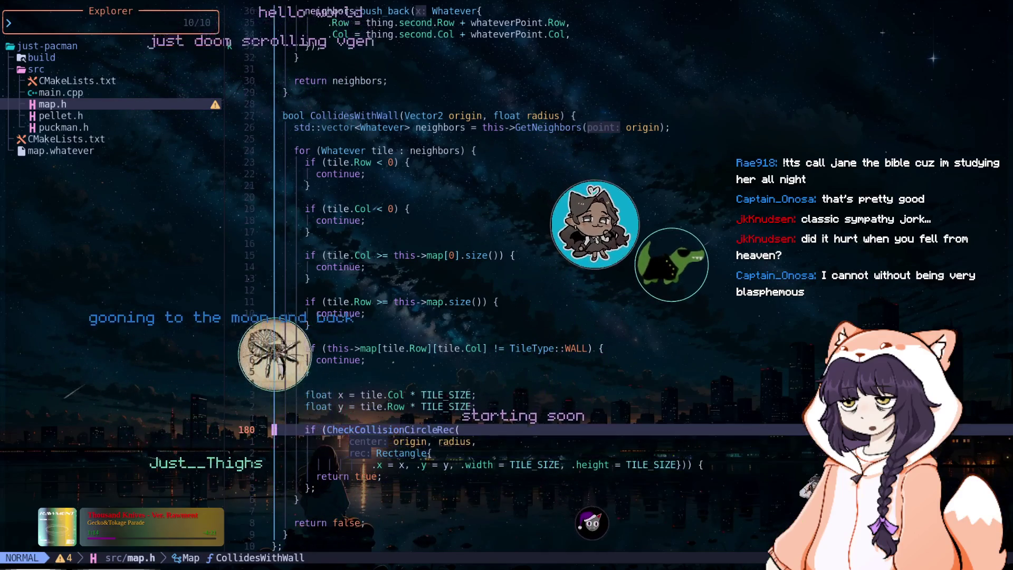
key("k")
key("k")
key("k")
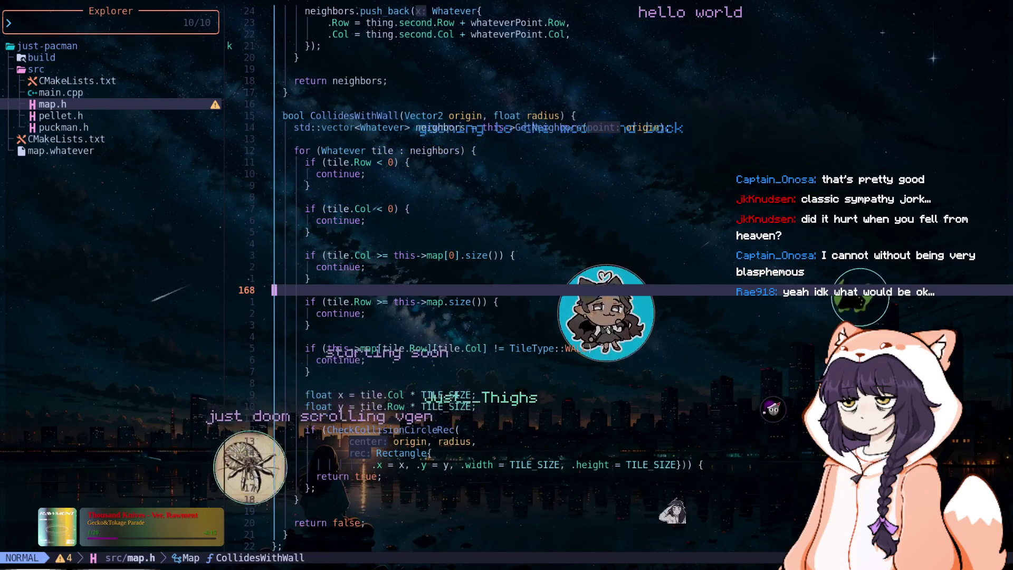
key("j")
key("j")
key("j")
key("k")
key("k")
key("k")
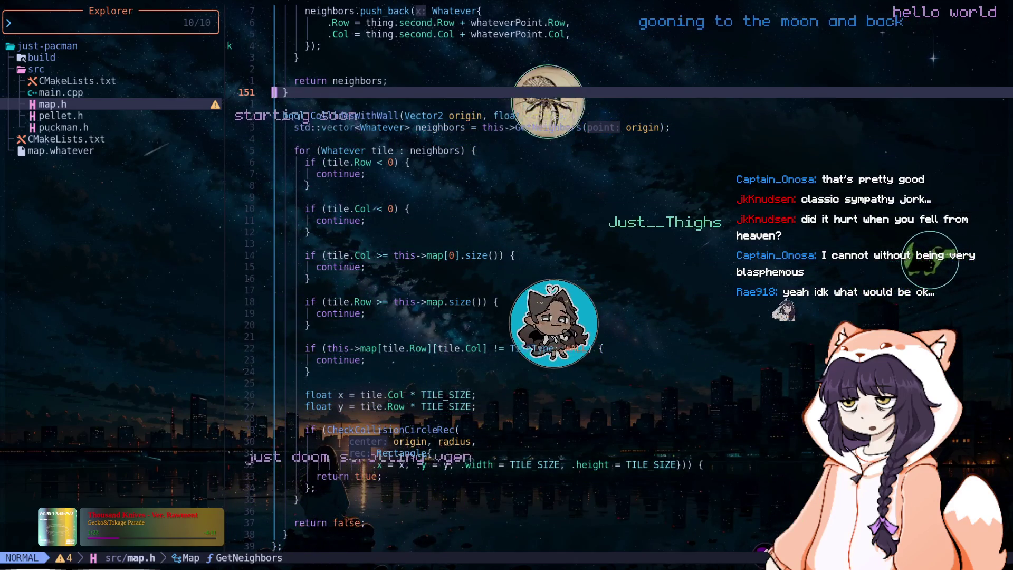
key("k")
key("k")
key("k")
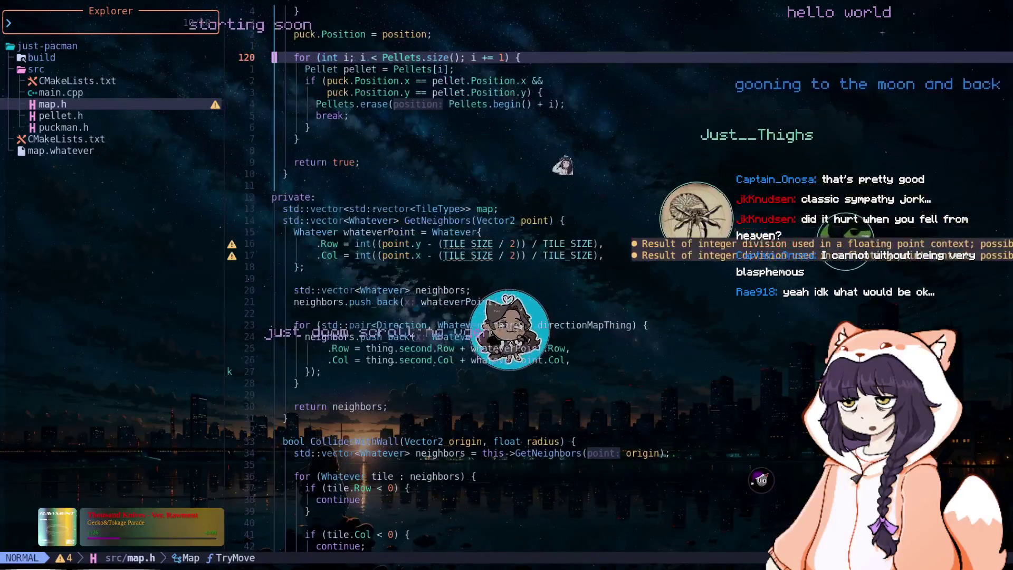
key("k")
key("k")
key("k")
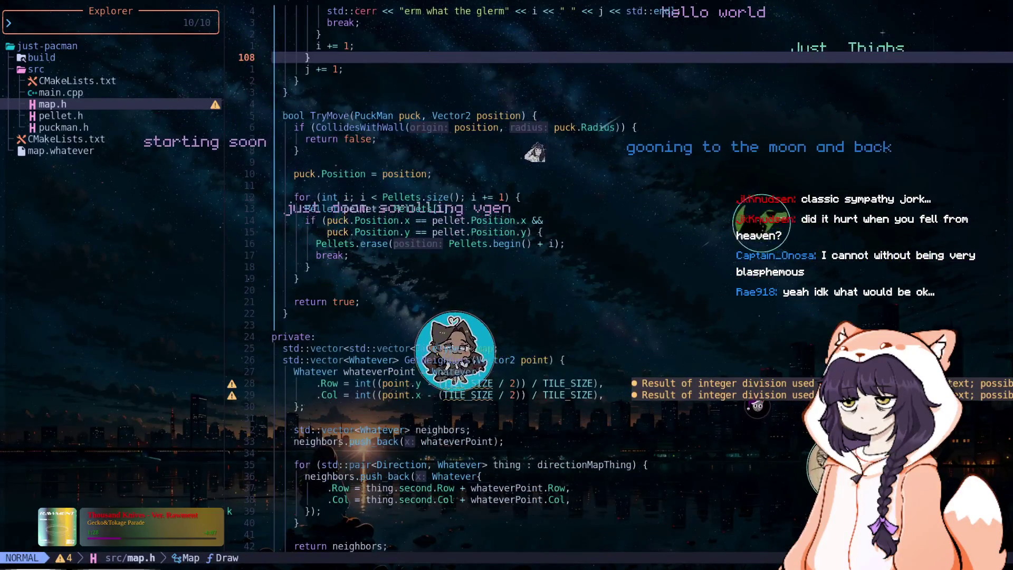
key("k")
key("k")
key("k")
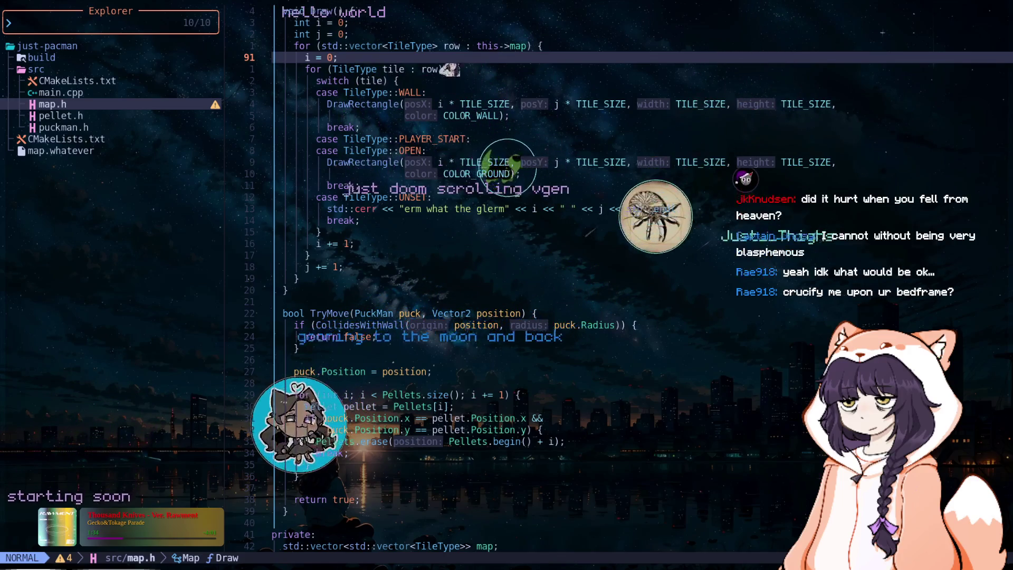
key("j")
key("j")
key("j")
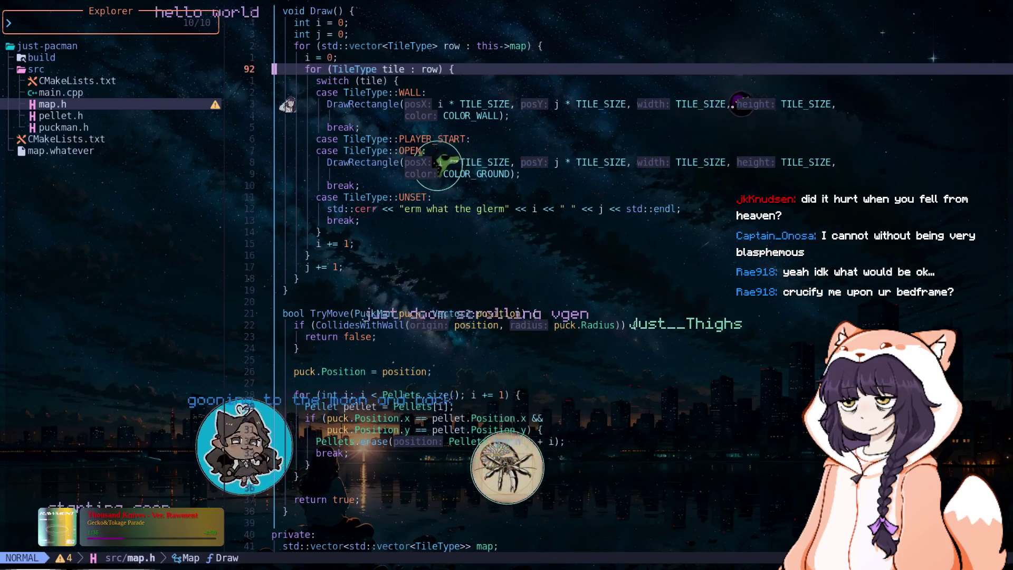
key("j")
key("j")
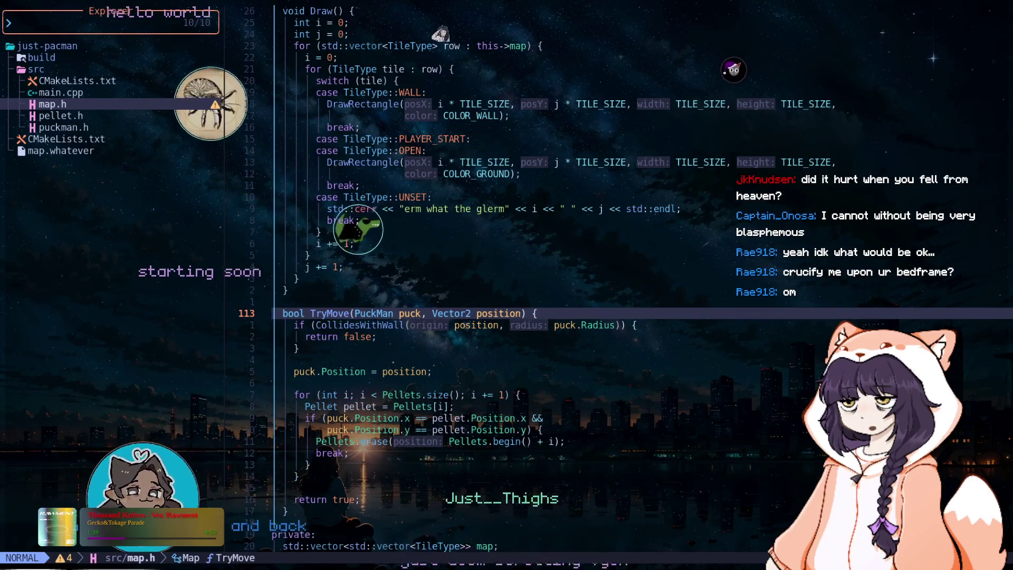
key("j")
key("j")
key("j")
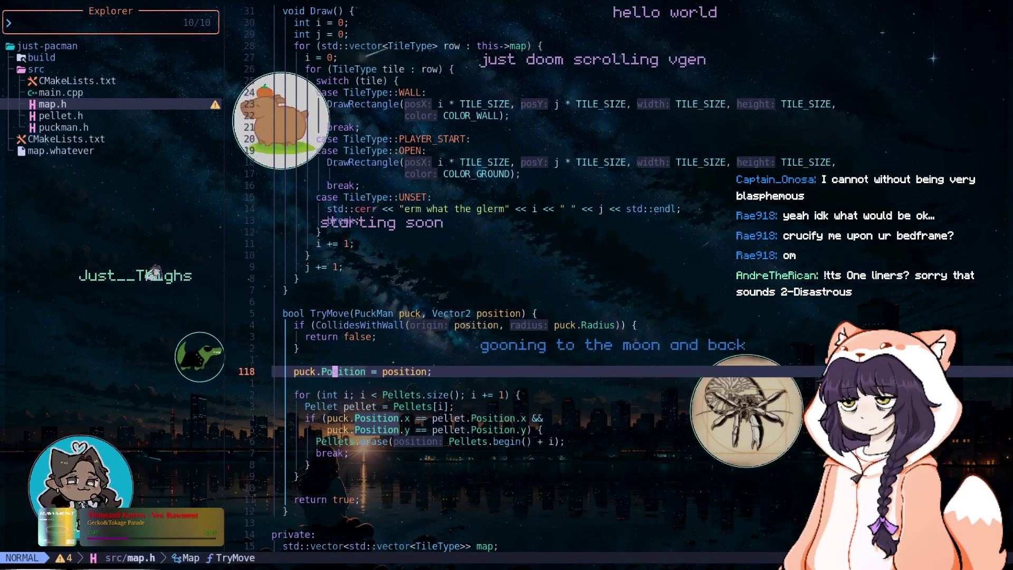
key("k")
key("k")
key("k")
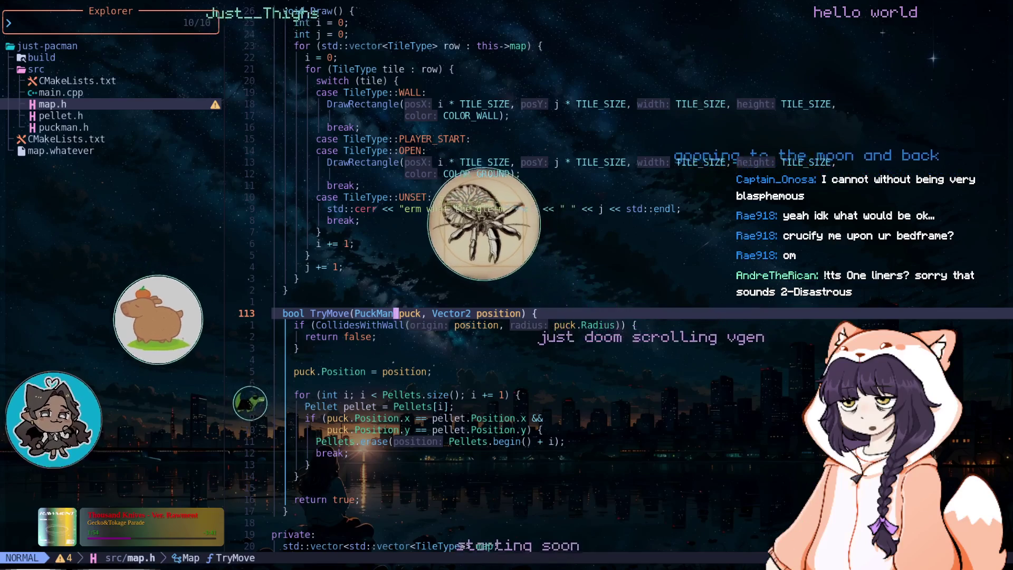
key("i")
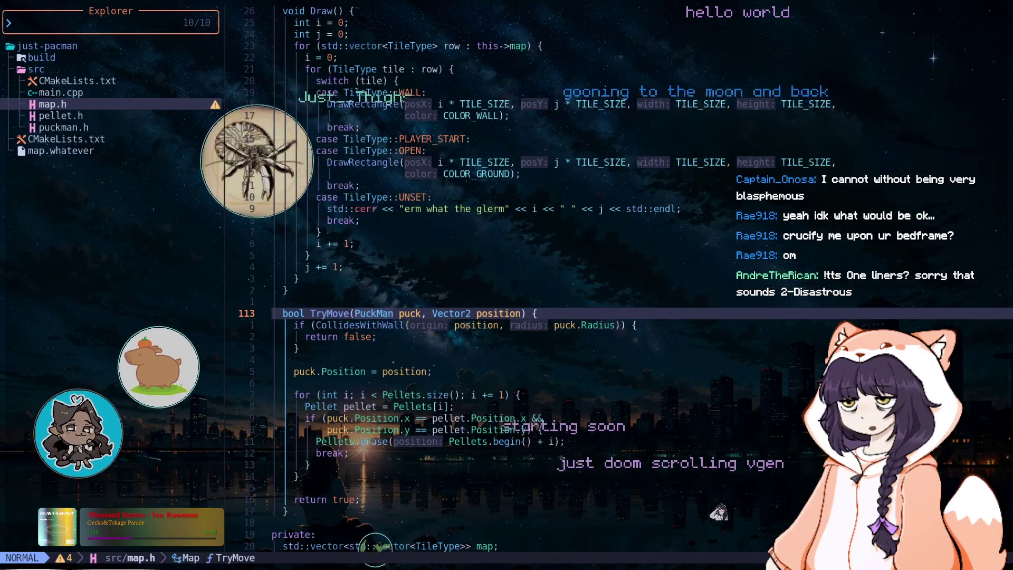
Step: Make TryMove's parameter a PuckMan* and use puck->Position on line 118
type("*")
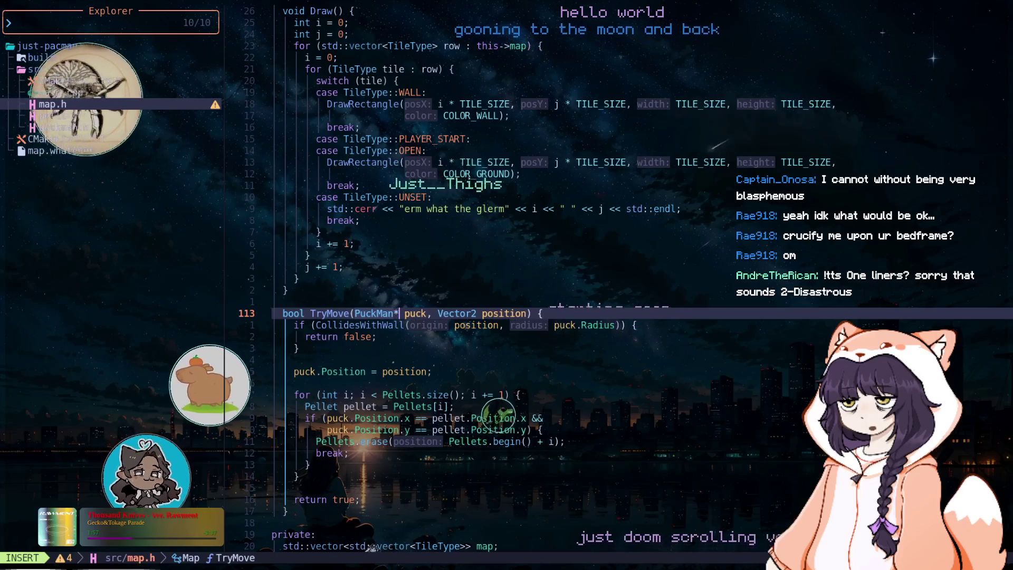
key("Escape")
left_click(385, 372)
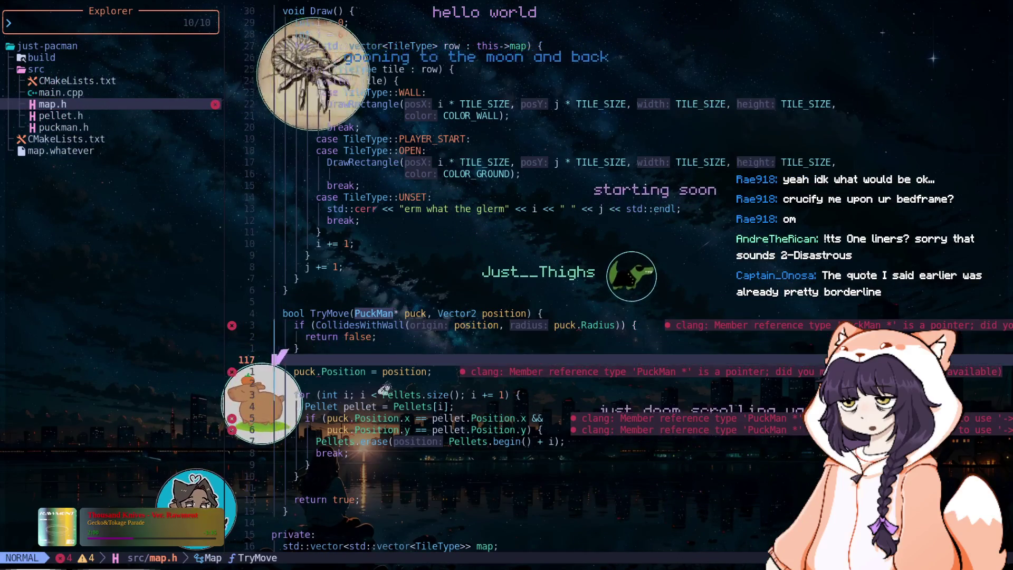
left_click(324, 371)
type("s->")
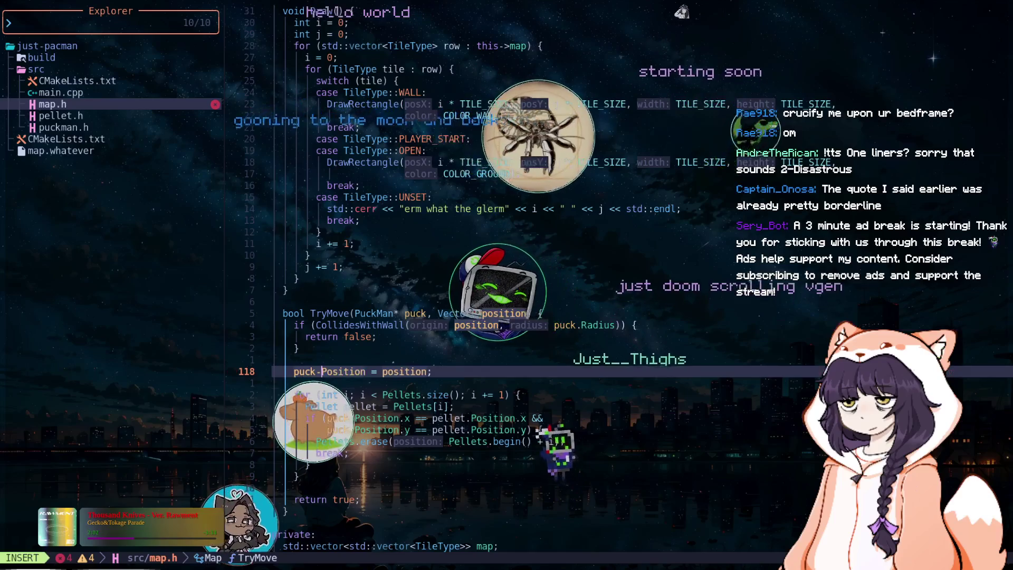
key("Escape")
Step: Switch puck.Position.x and puck.Position.y to arrow access on lines 122 and 123
left_click(356, 418)
type("s->")
key("Escape")
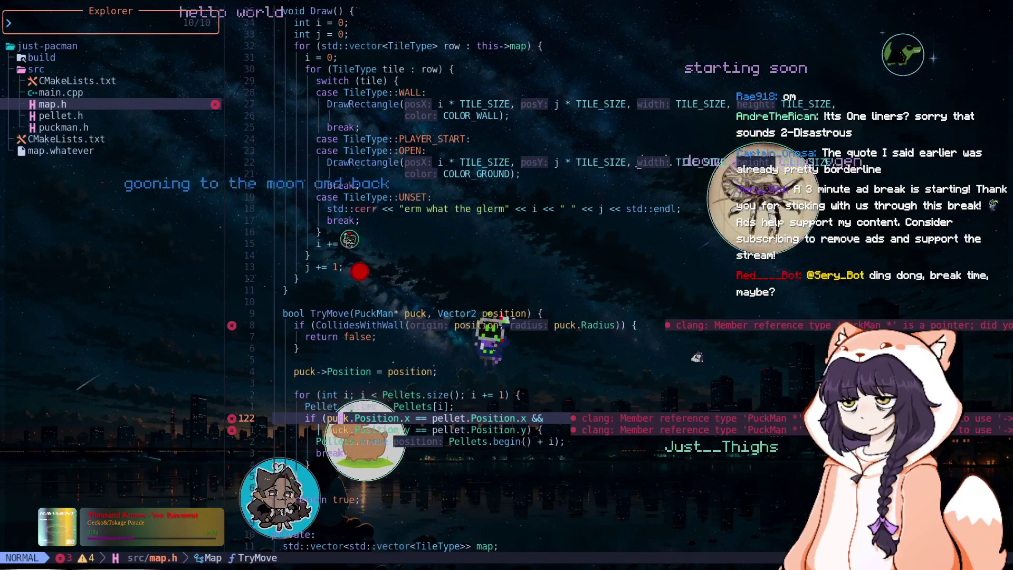
left_click(351, 430)
type("s->")
key("Escape")
left_click(457, 430)
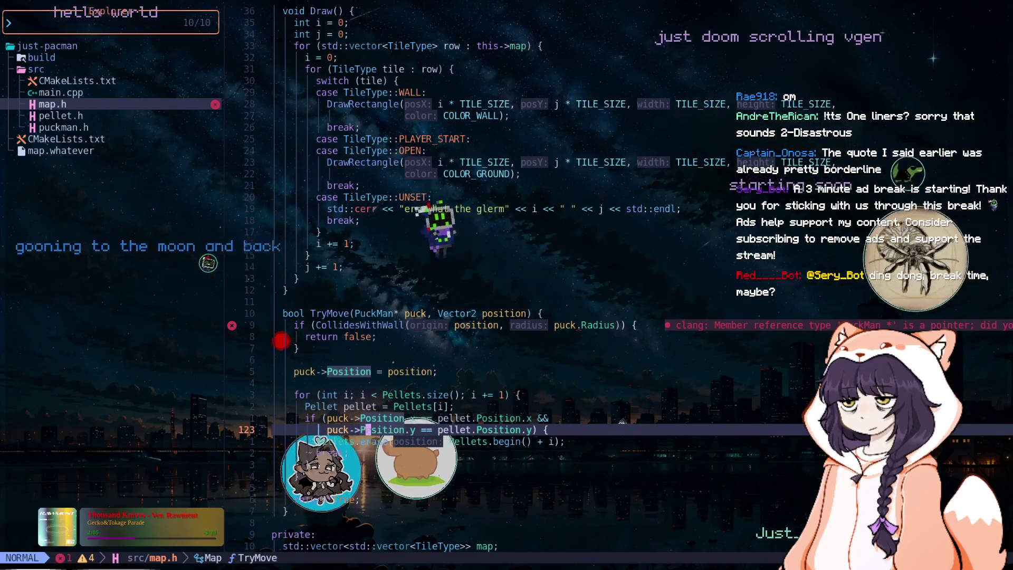
key("ctrl+o")
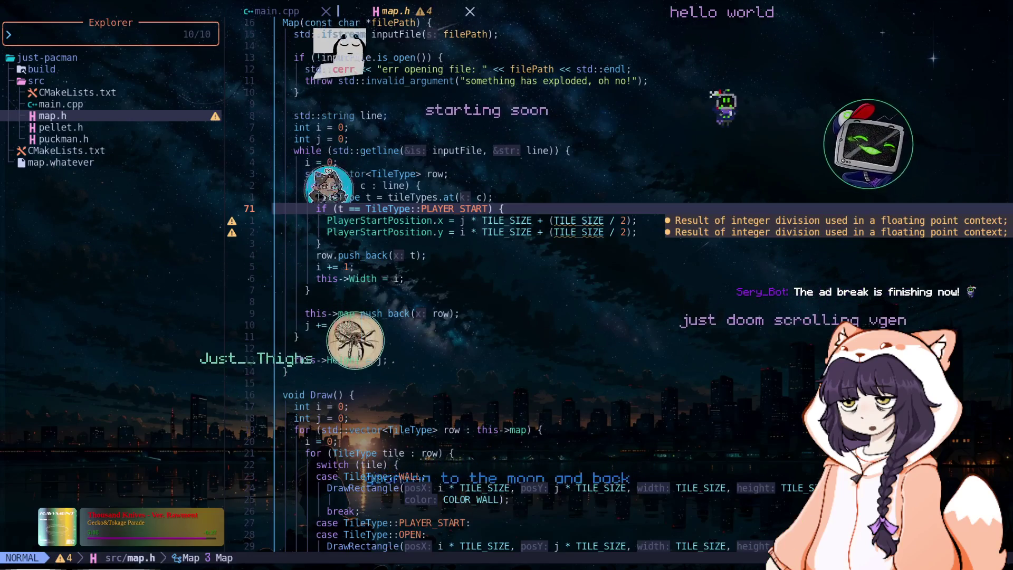
Step: Open a new line below the PLAYER_START check, above row.push_back, for another tile check
key("j")
key("j")
key("j")
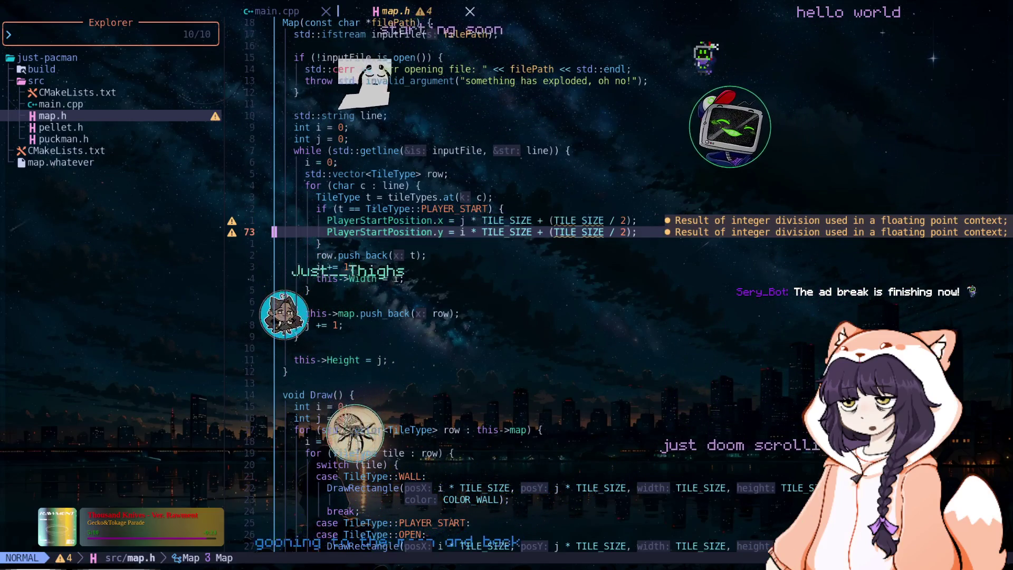
key("j")
key("O")
key("Escape")
key("j")
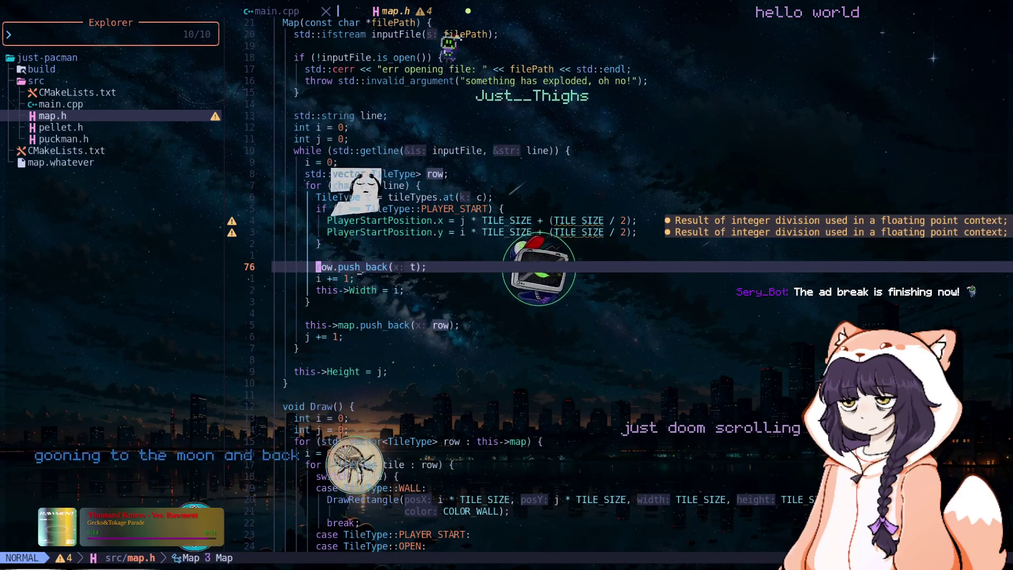
key("j")
key("j")
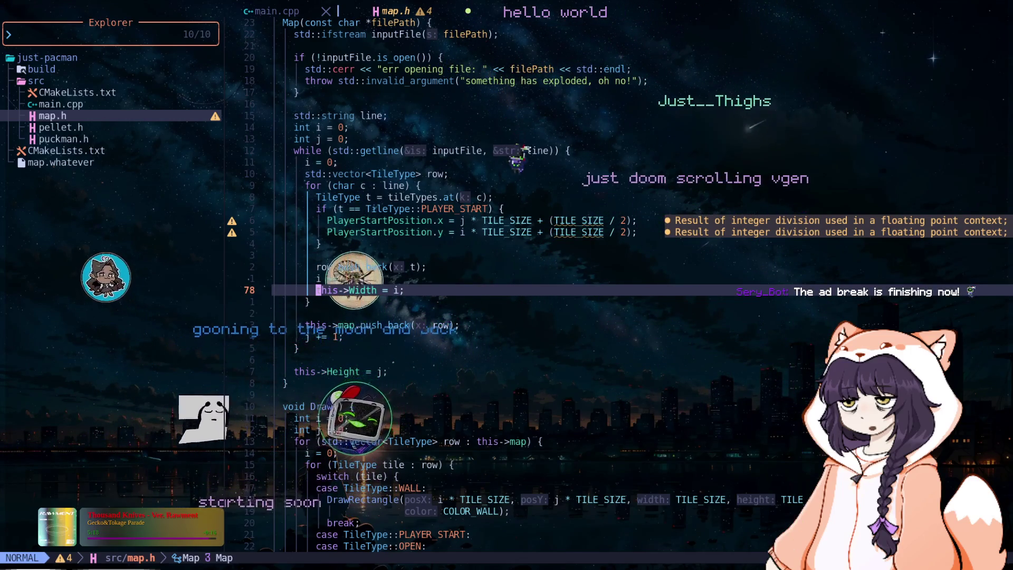
key("j")
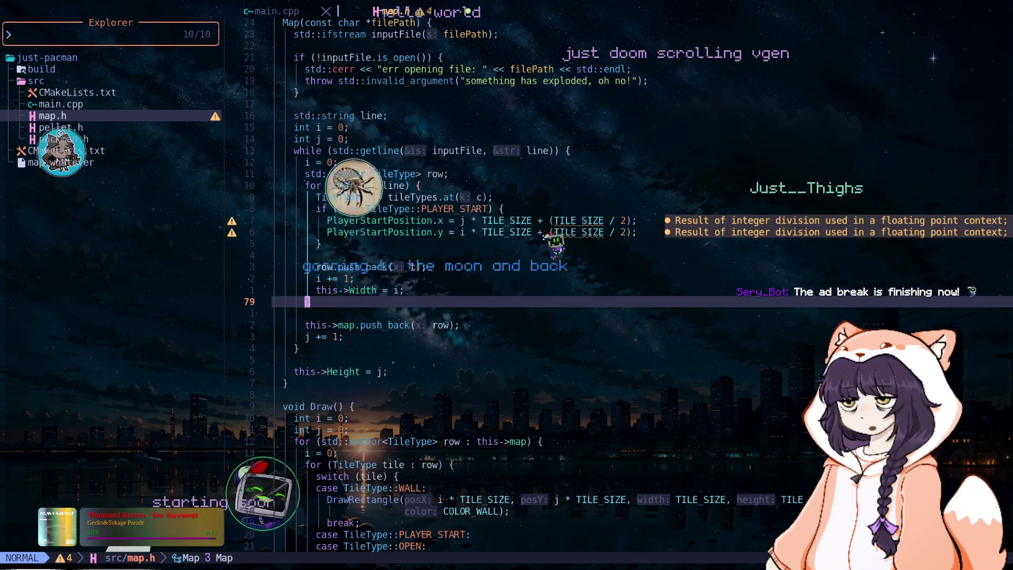
key("k")
key("k")
key("k")
key("o")
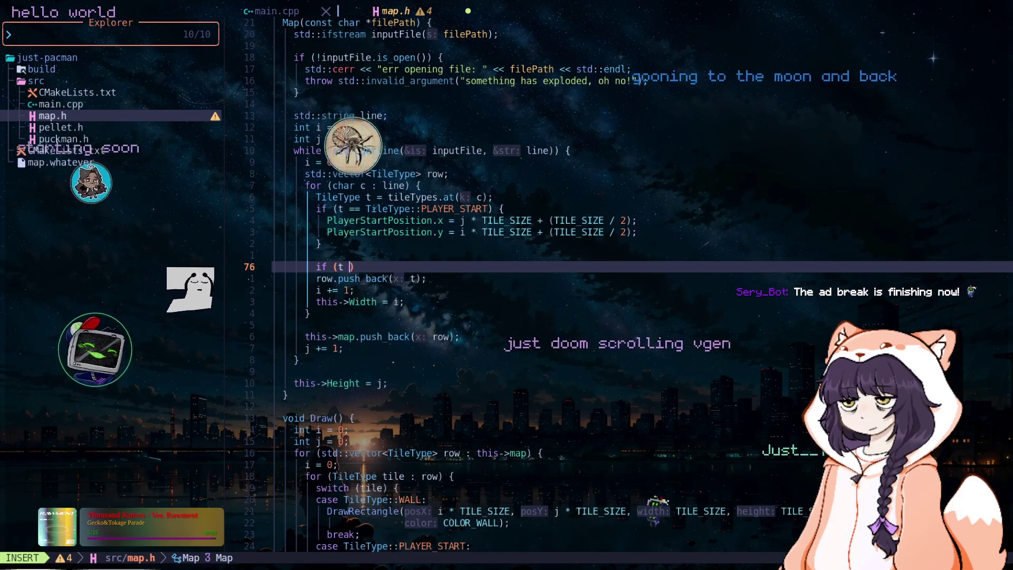
Step: Write 'if (t == TileType::OPEN) {' and open an empty line inside the block
type("== TileType::")
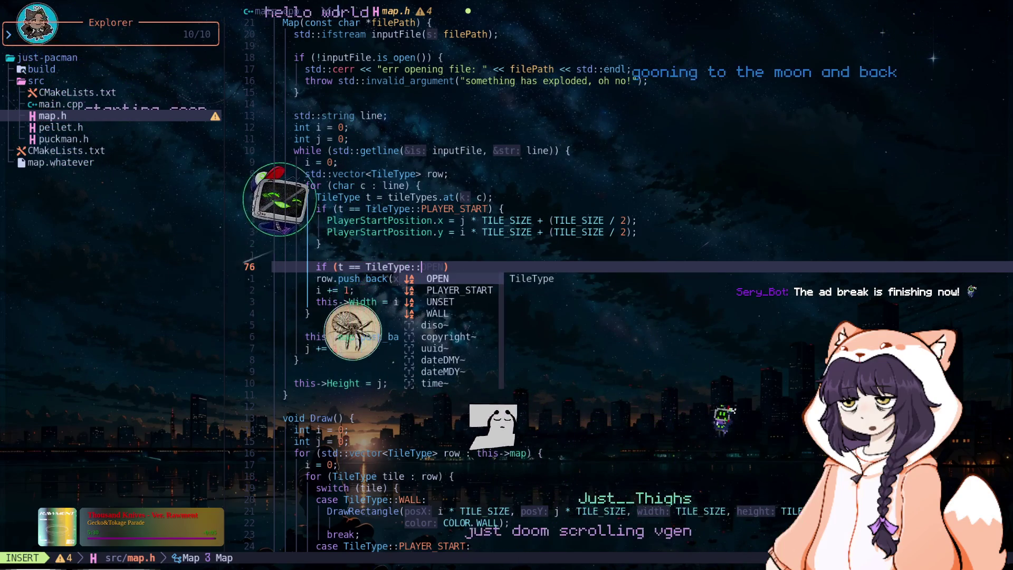
type("G")
key("BackSpace")
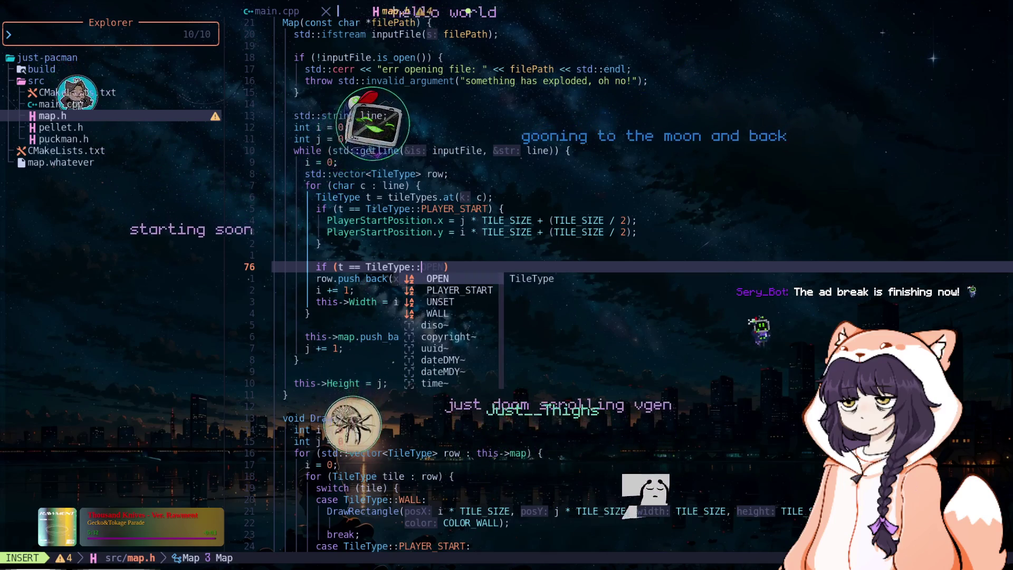
type("O")
key("Tab")
type(") {")
key("Return")
key("Return")
key("Escape")
key("o")
key("Up")
key("Up")
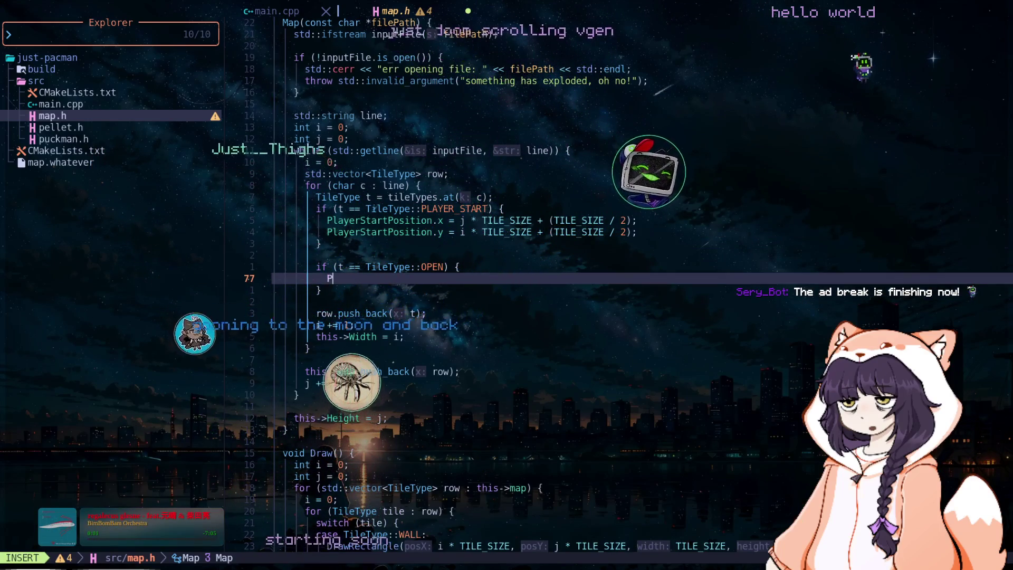
Step: Start a Pellets.push_back(Pellet(...)) call inside the OPEN block using completions
type("e")
key("Return")
type(".pu")
key("Return")
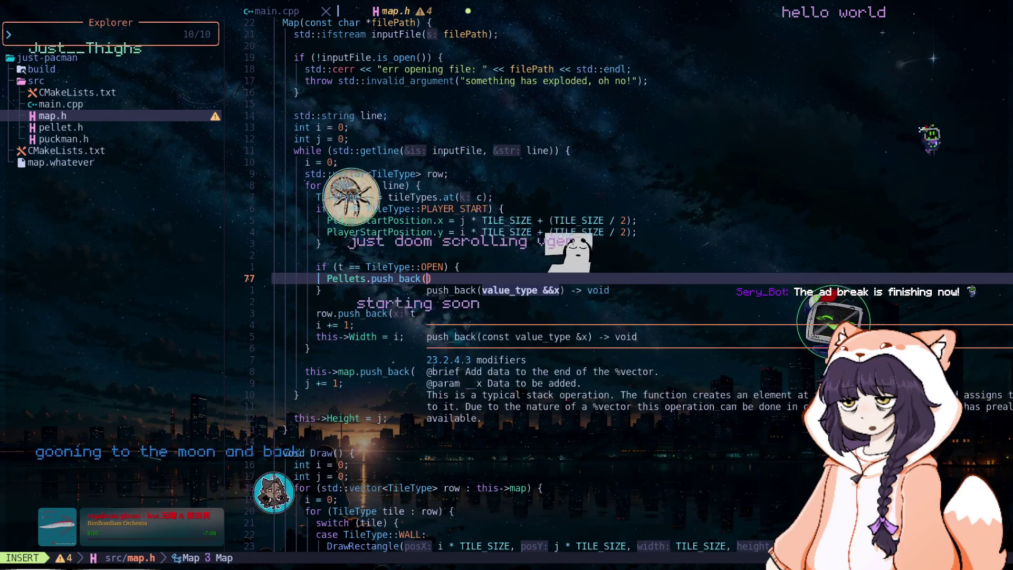
type("Pe")
key("Down")
key("Return")
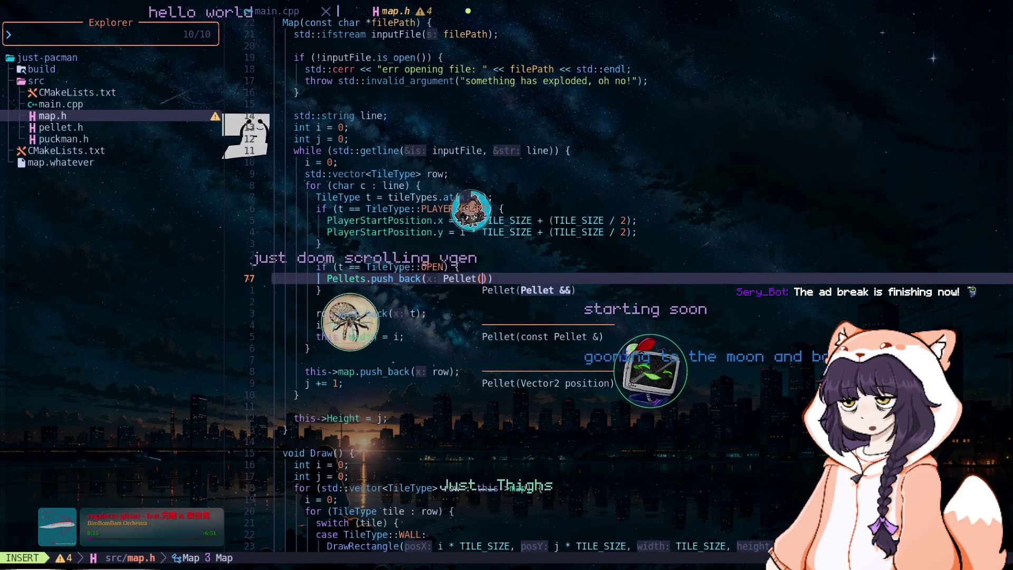
Step: Pass a Vector2 designated initializer as the Pellet's position argument
type("Vector2(")
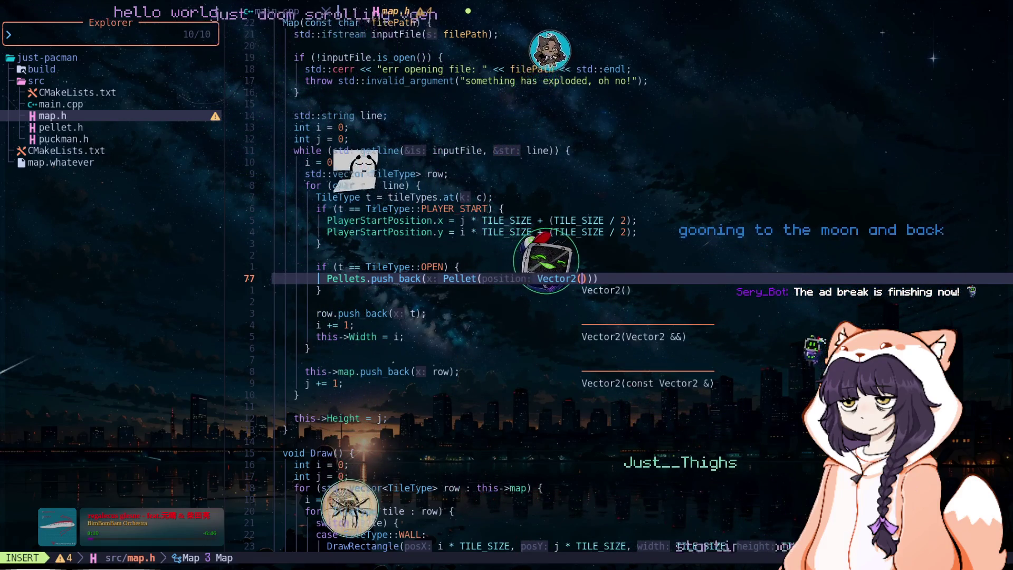
key("Escape")
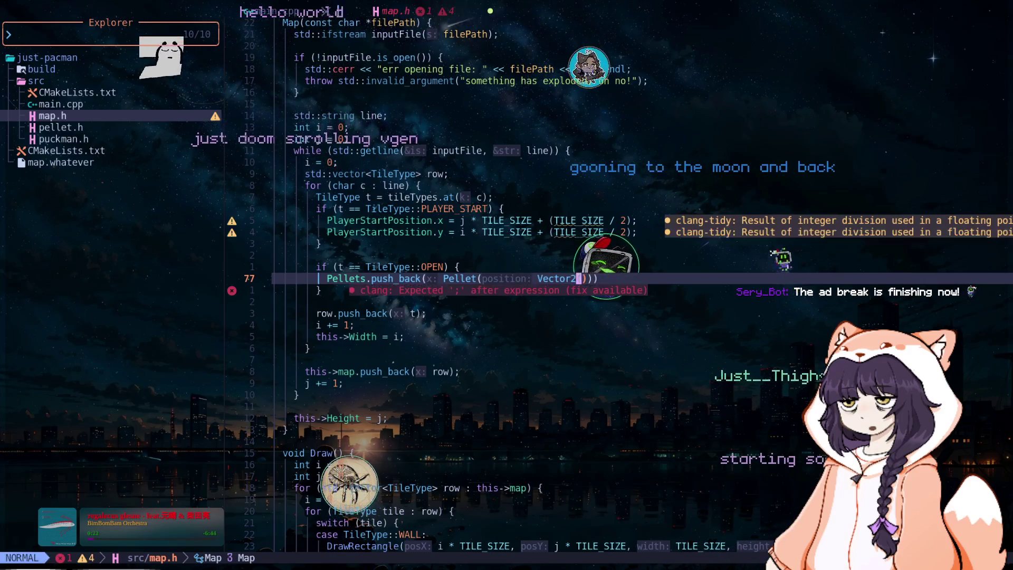
key("BackSpace")
type("{")
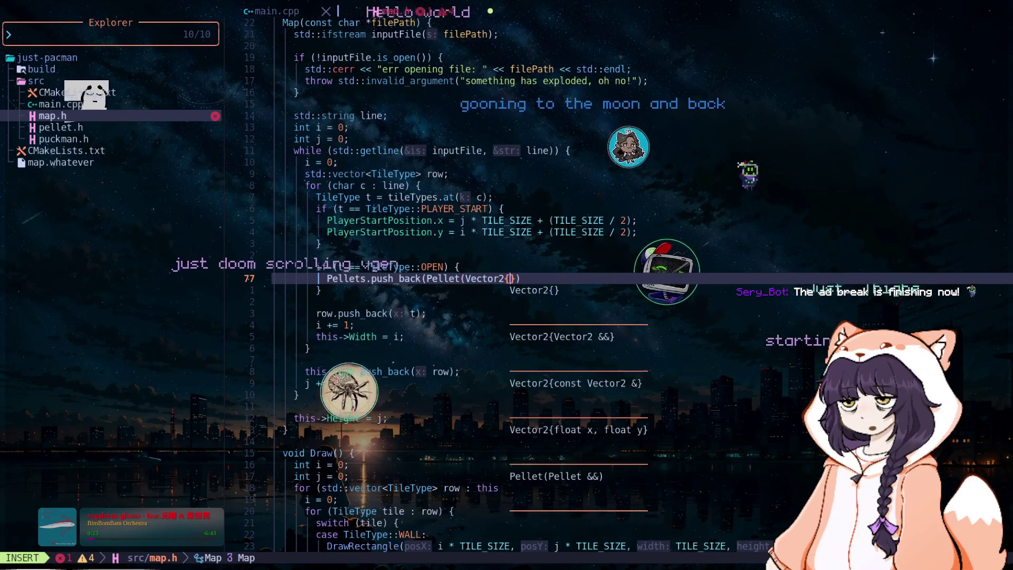
type(".x=")
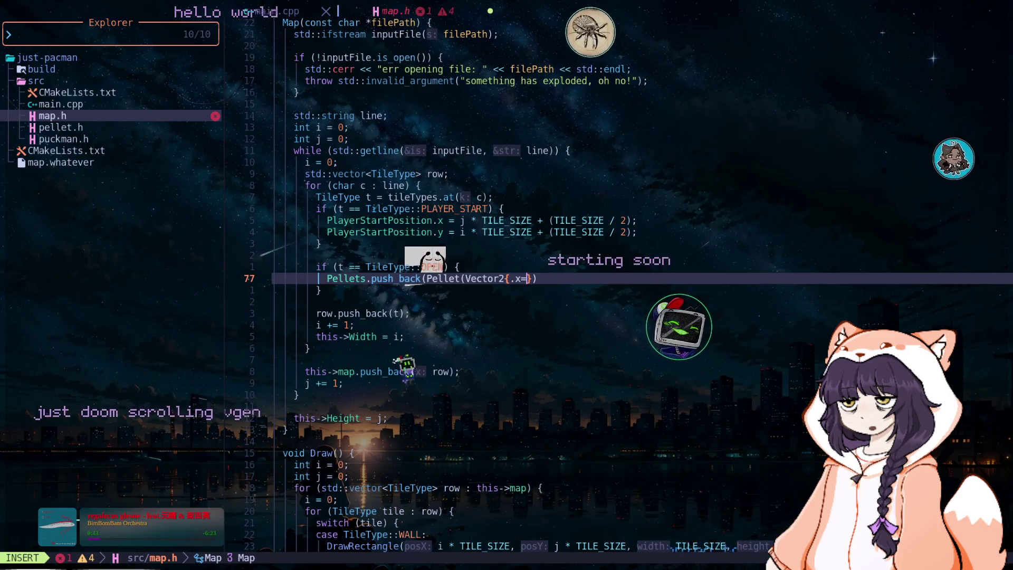
type("i, .y=j")
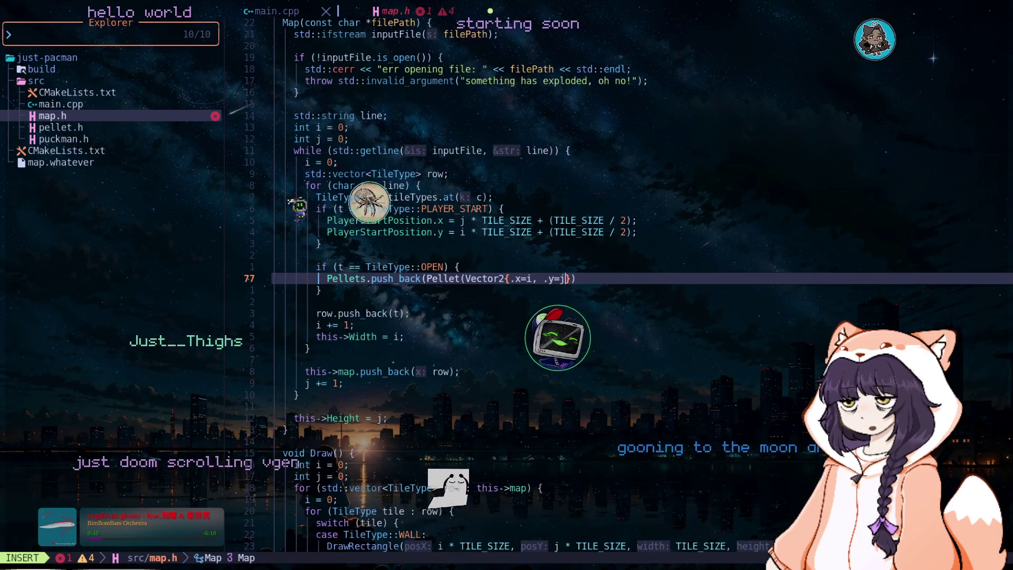
key("Escape")
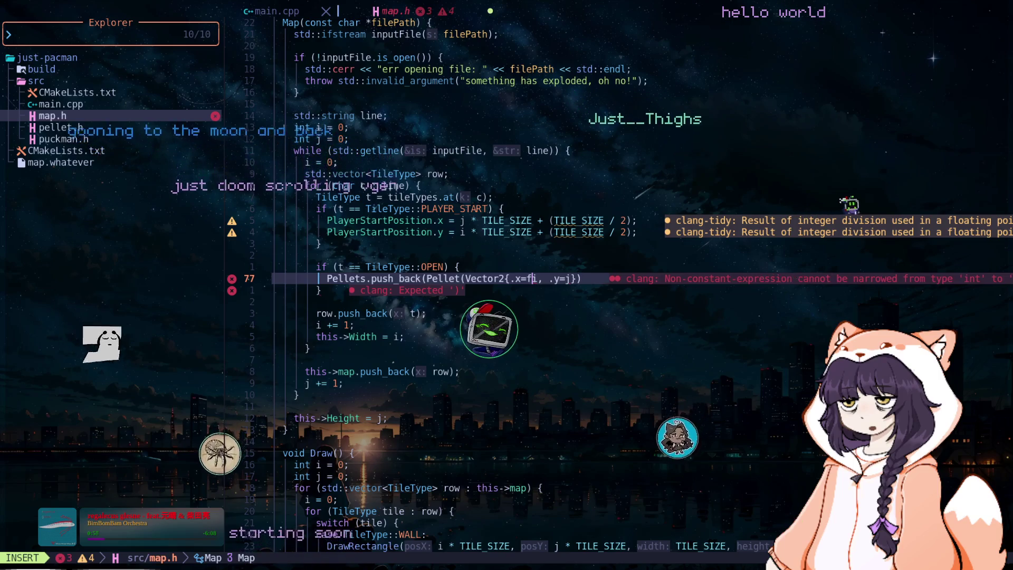
Step: Fill in the position as .x = float(i) and .y = float(j)
type("loat(")
key("Right")
type(")")
key("Escape")
key("k")
type("j")
type("float(")
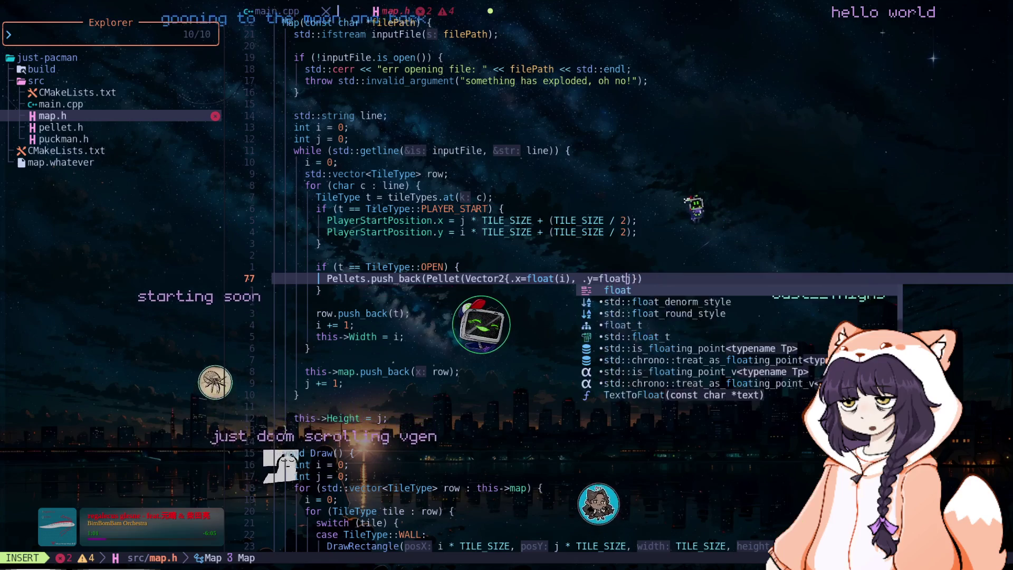
key("Right")
type(")")
key("Escape")
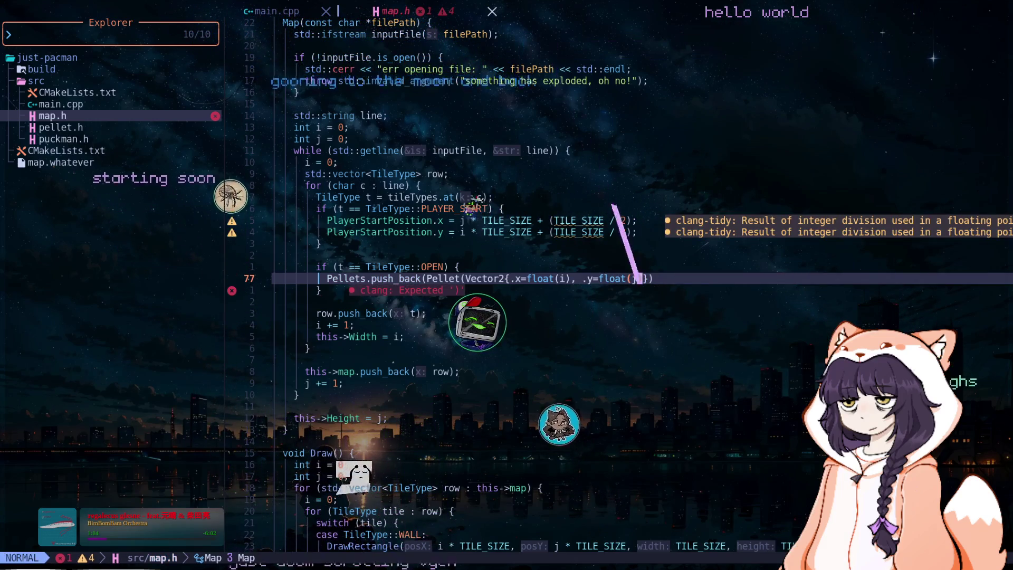
Step: Close the statement with the missing parenthesis and semicolon, then save map.h
key("shift+a")
type(";")
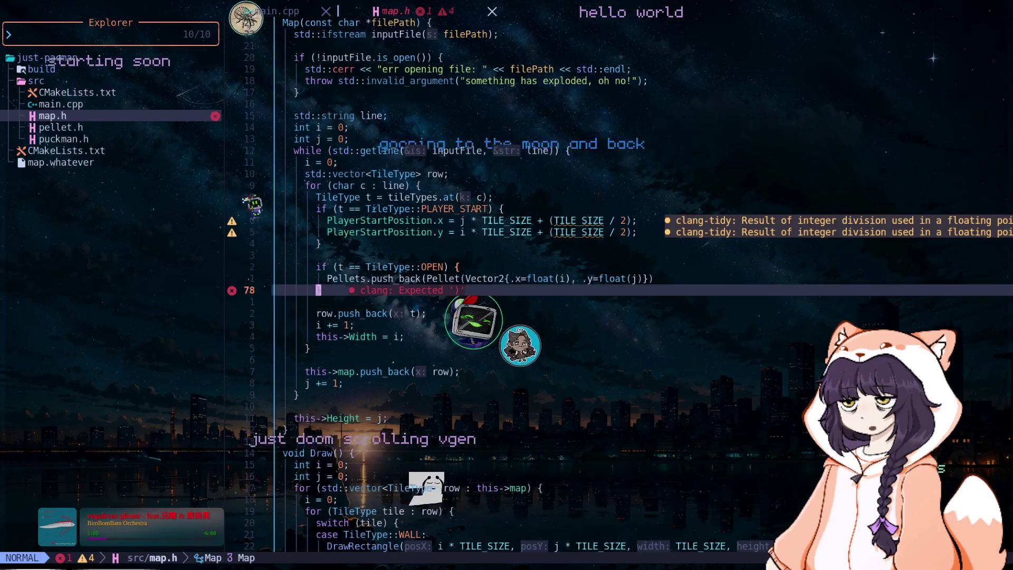
key("Escape")
key("k")
type("j")
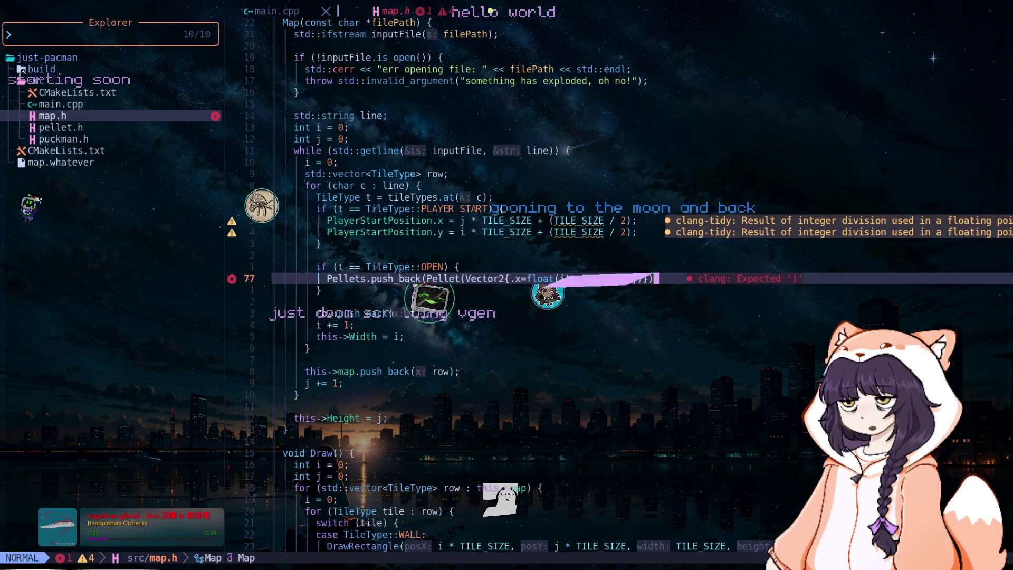
type(")")
key("Escape")
type(":w")
key("Return")
key("o")
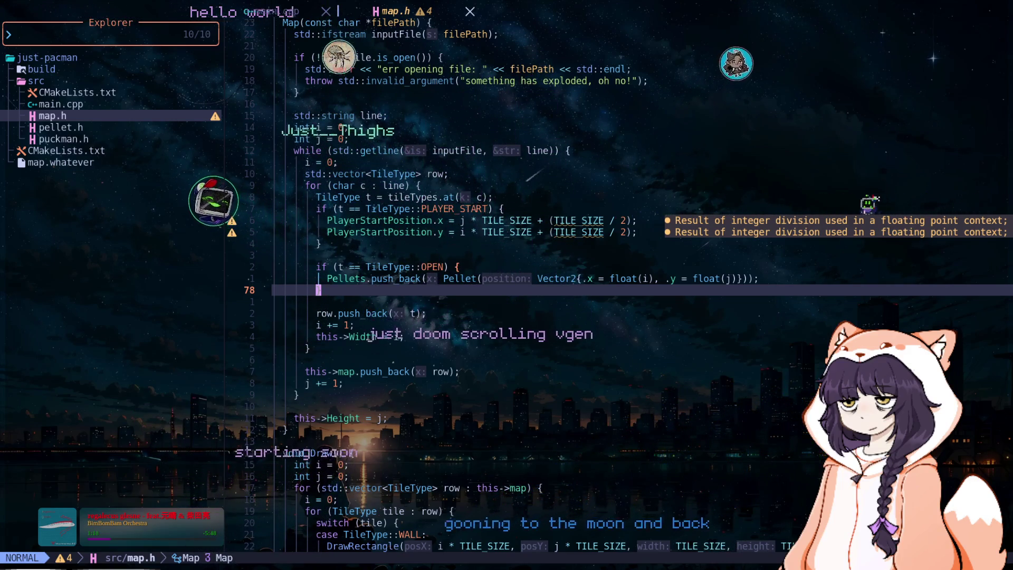
key("u")
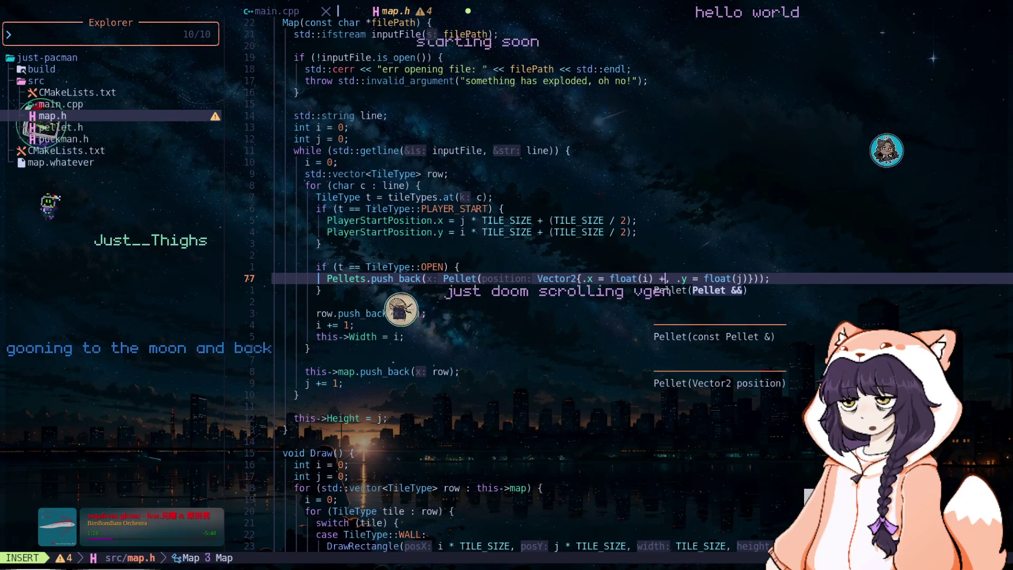
Step: Add a + TILE_SIZE / 2 offset after float(i) and float(j)
type("TILE_SIZE/")
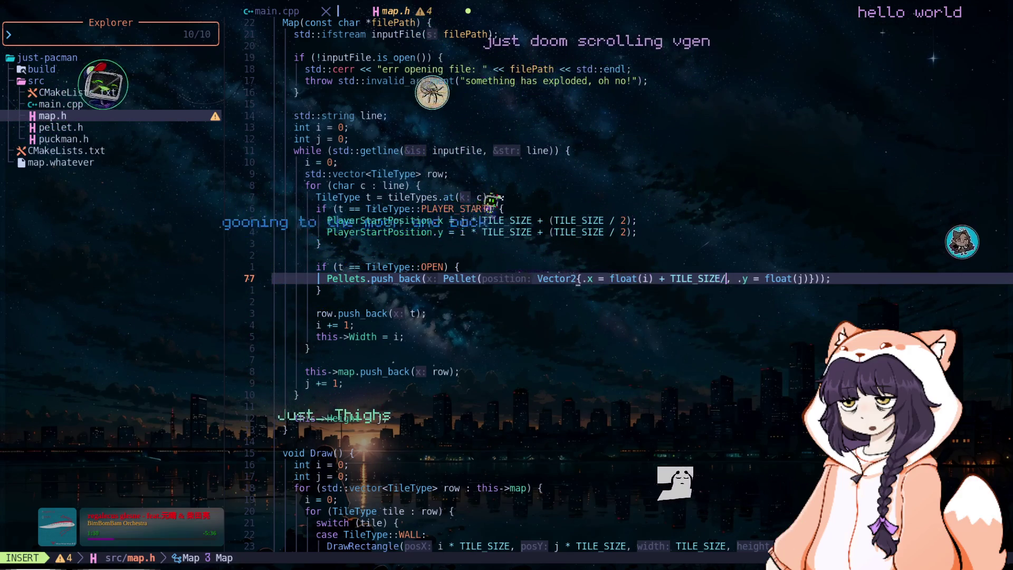
type("2")
key("Escape")
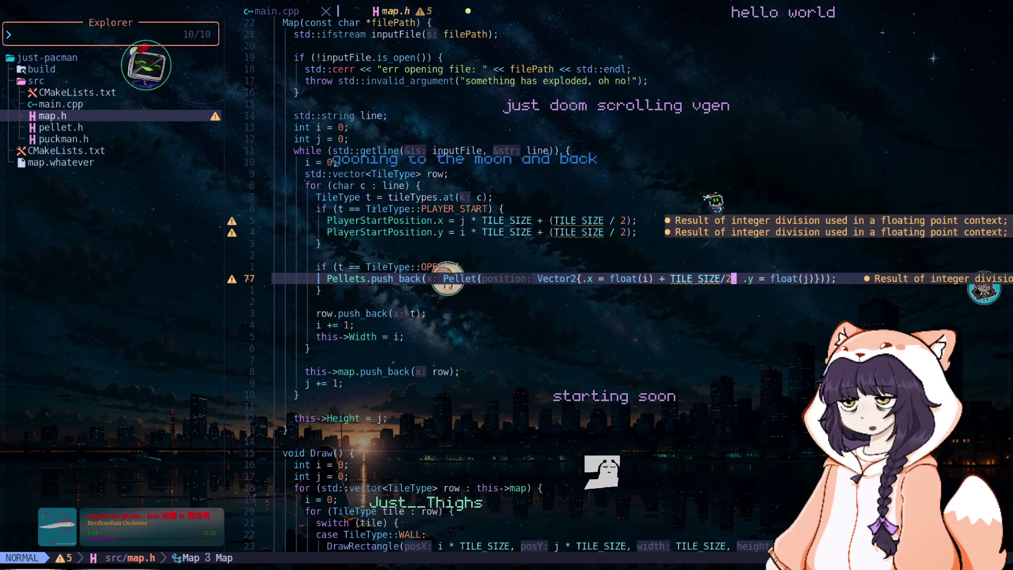
type("+ T")
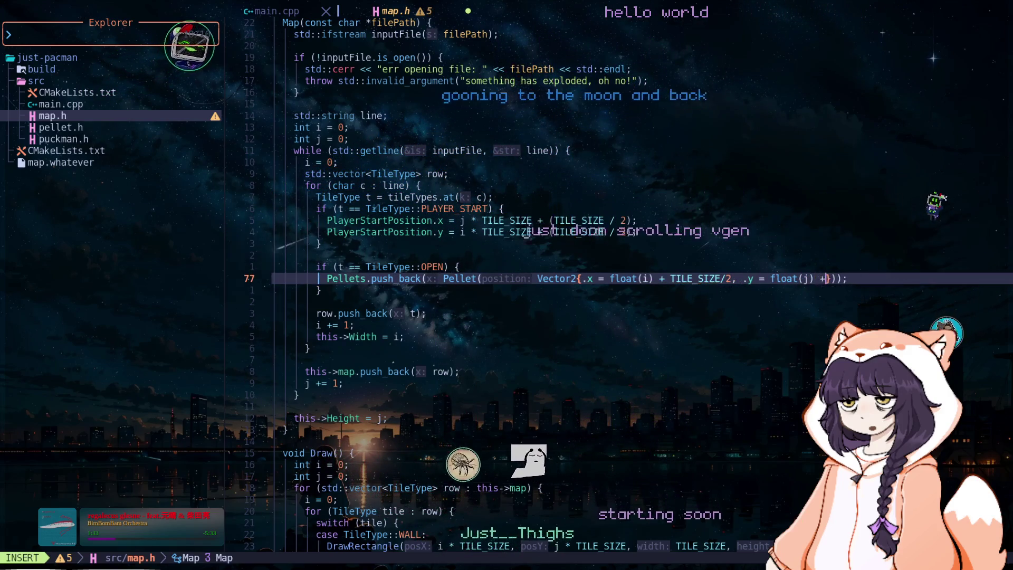
type("ILE_SIZE/2")
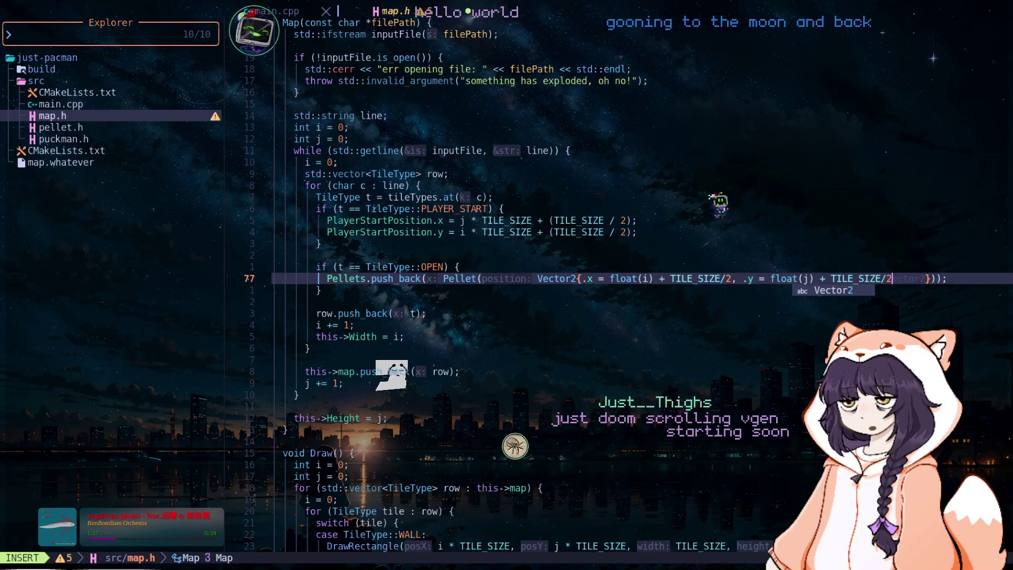
key("Escape")
Step: Save map.h with :w and quit Neovim with :q
type(":w")
key("Return")
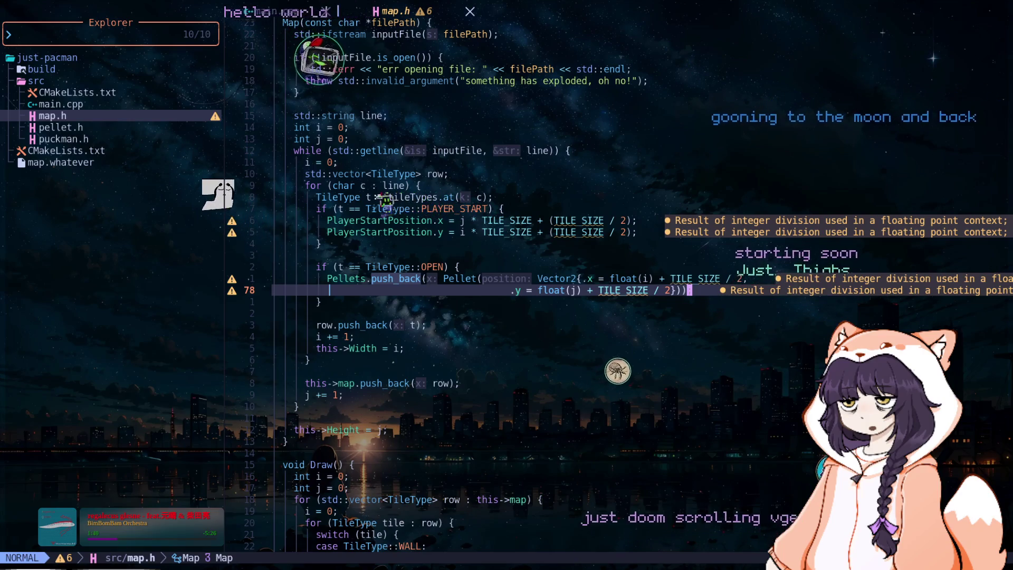
type(":q")
key("Return")
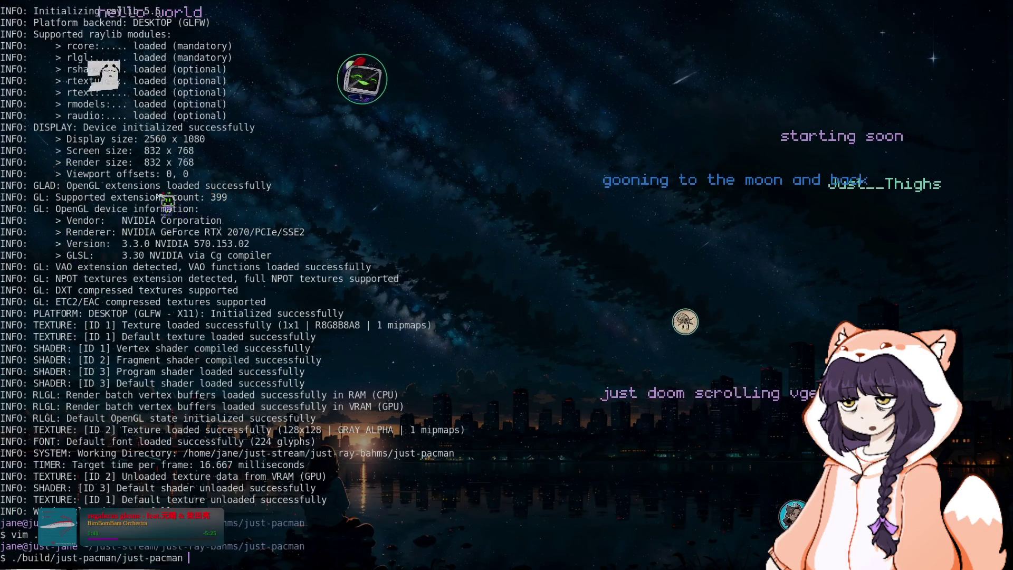
Step: Rebuild, run ./build/just-pacman/just-pacman to view the 24x22 maze, close it, and run vim
key("Return")
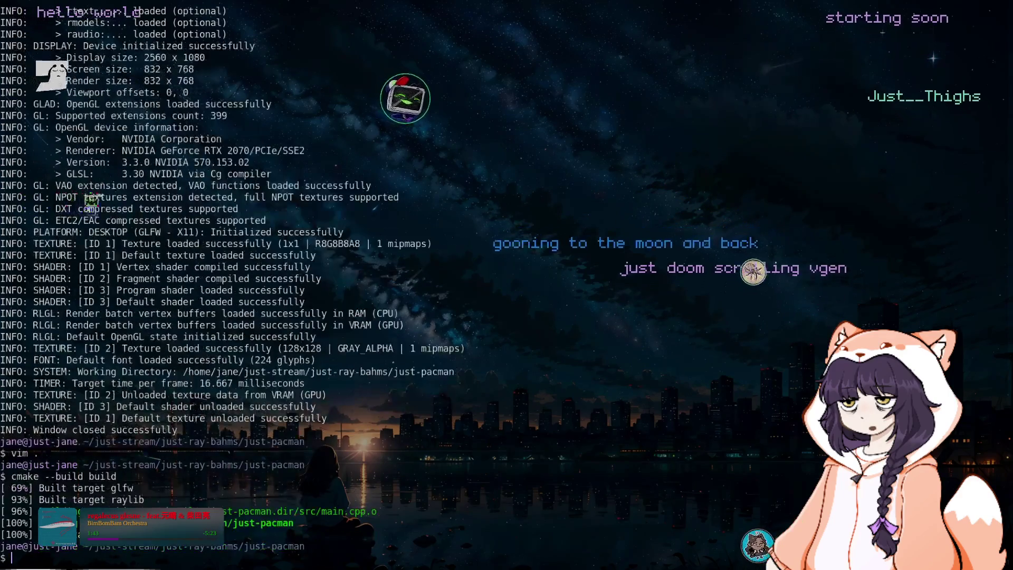
key("Return")
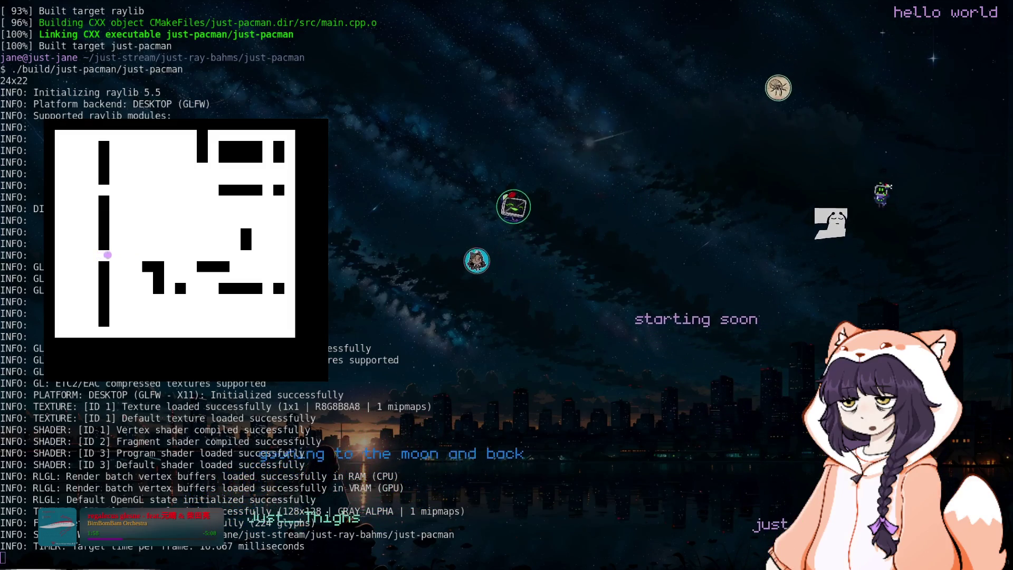
key("Escape")
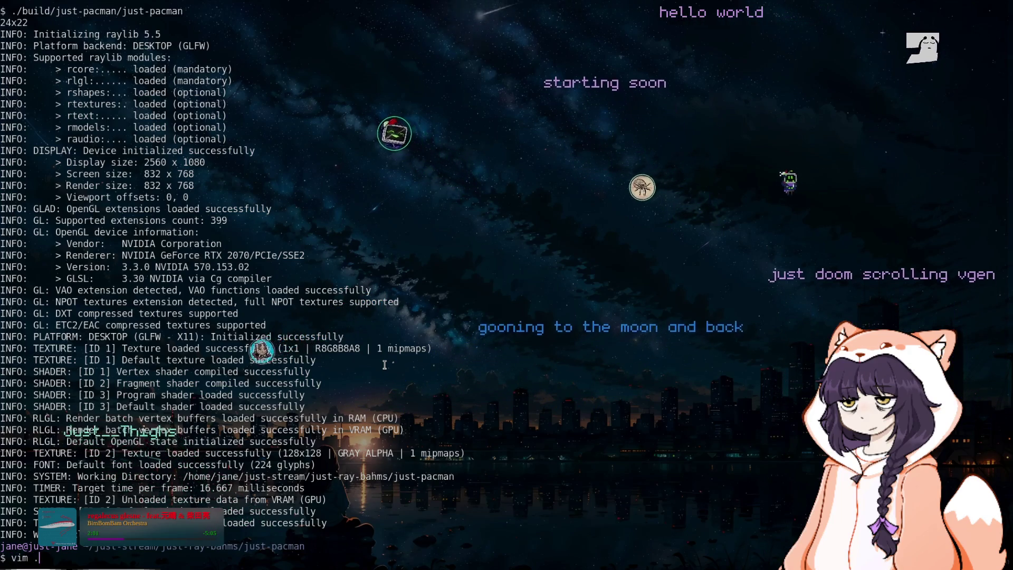
key("Return")
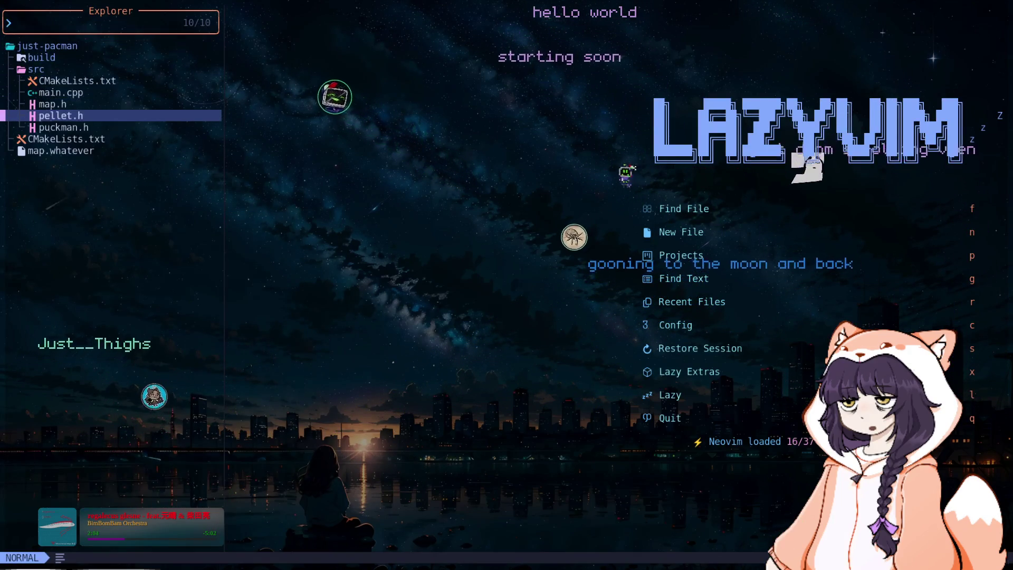
Step: Open map.h and add blank lines after the tile drawing loop in Draw
key("Return")
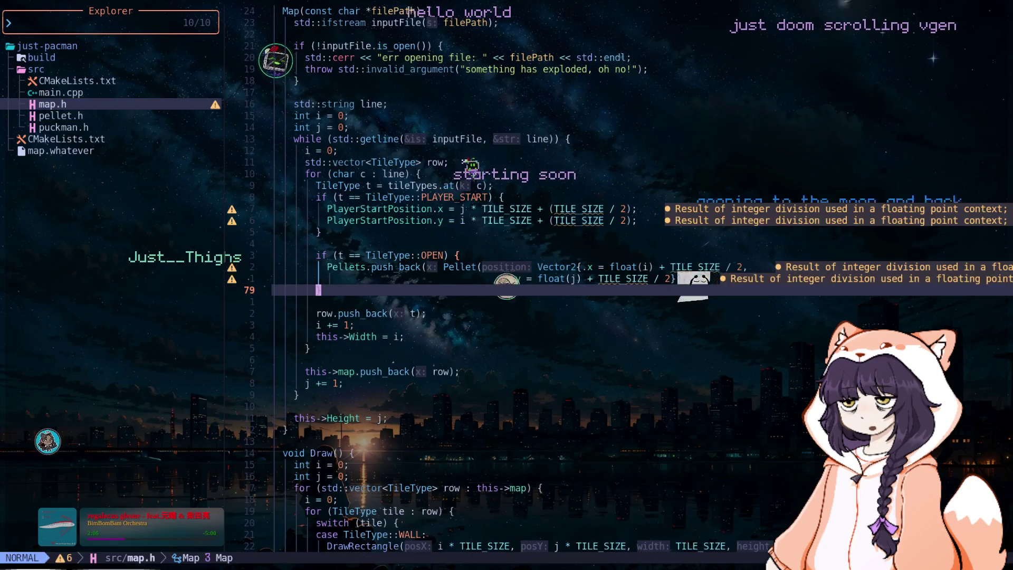
type("Draw")
key("Return")
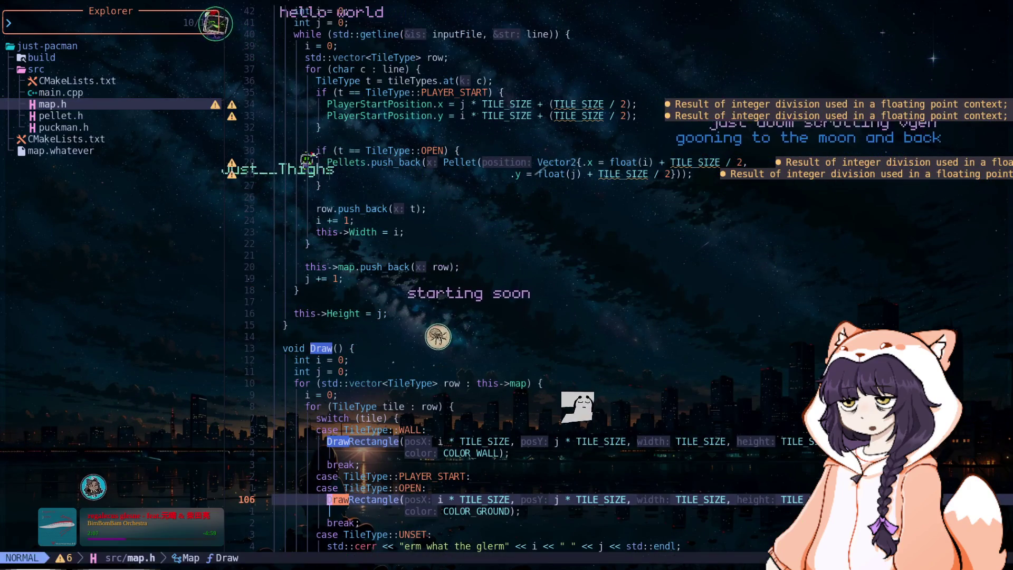
key("j")
key("j")
key("j")
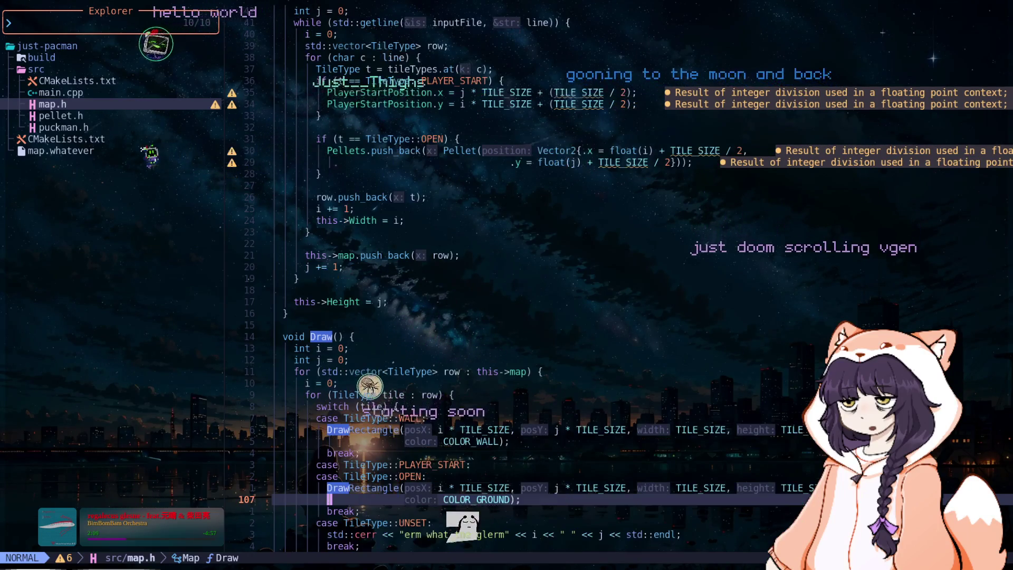
key("k")
key("k")
key("k")
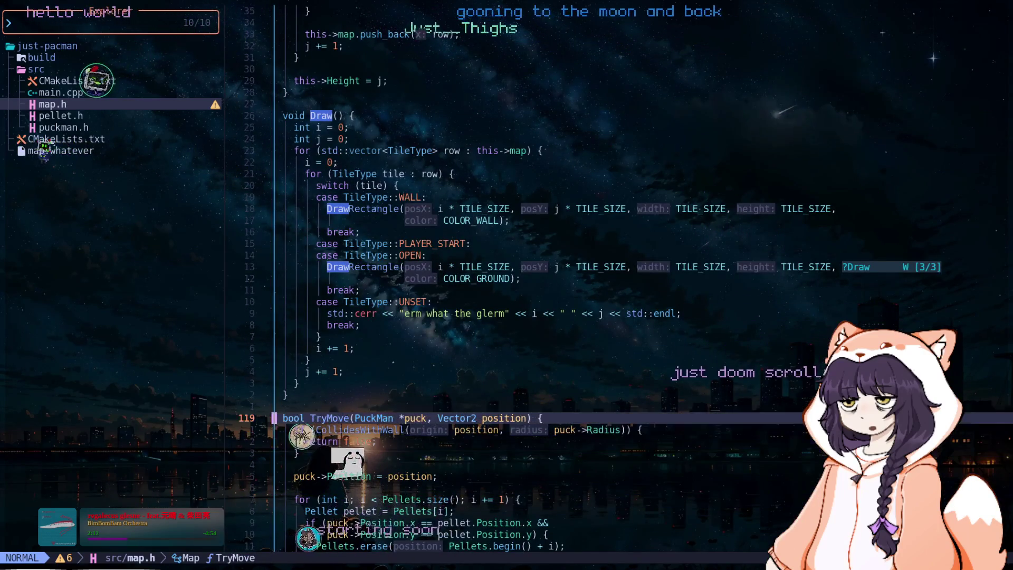
key("j")
key("j")
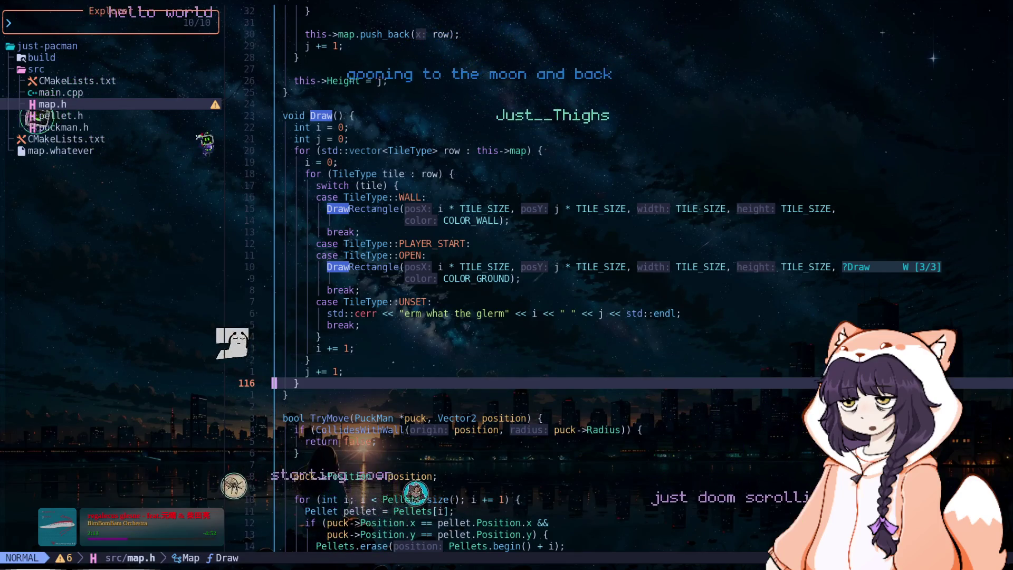
key("o")
key("Return")
Step: Write a for (Pellet pellet : Pellets) loop calling pellet.Draw(), then :wq
type("for ")
type("(Pellet pe")
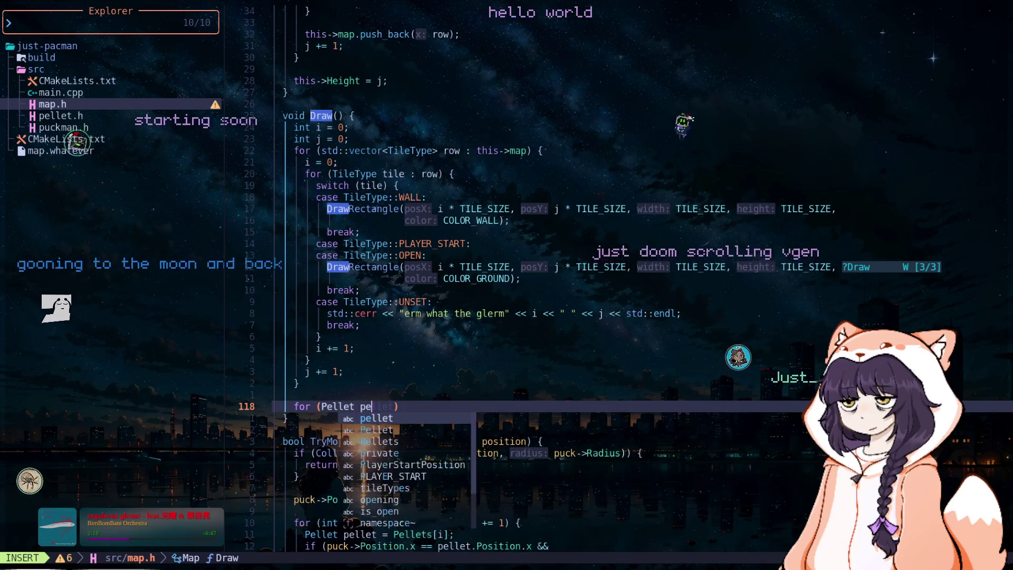
type("Pellets")
key("Escape")
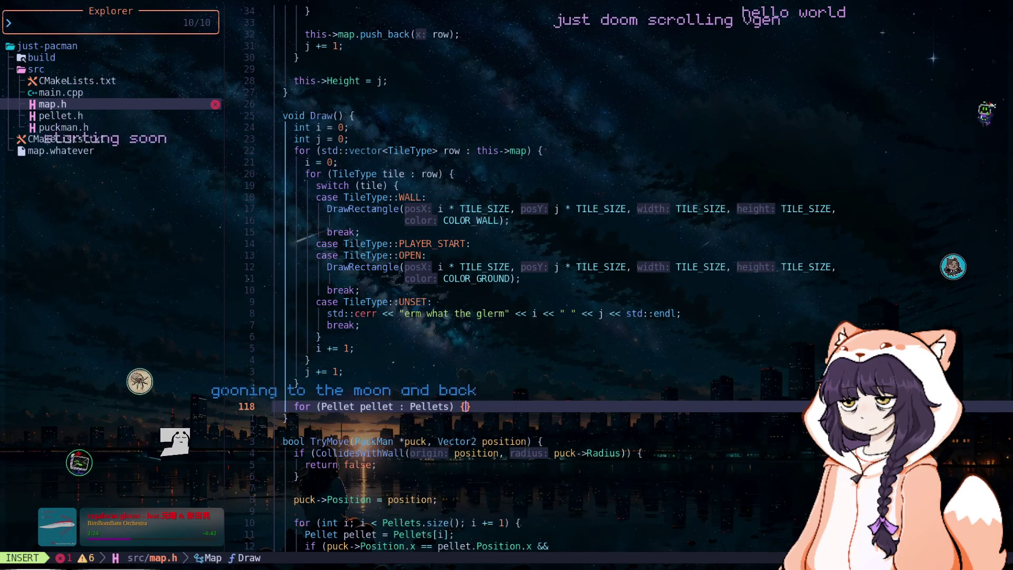
key("Return")
type("pellet.Draw(")
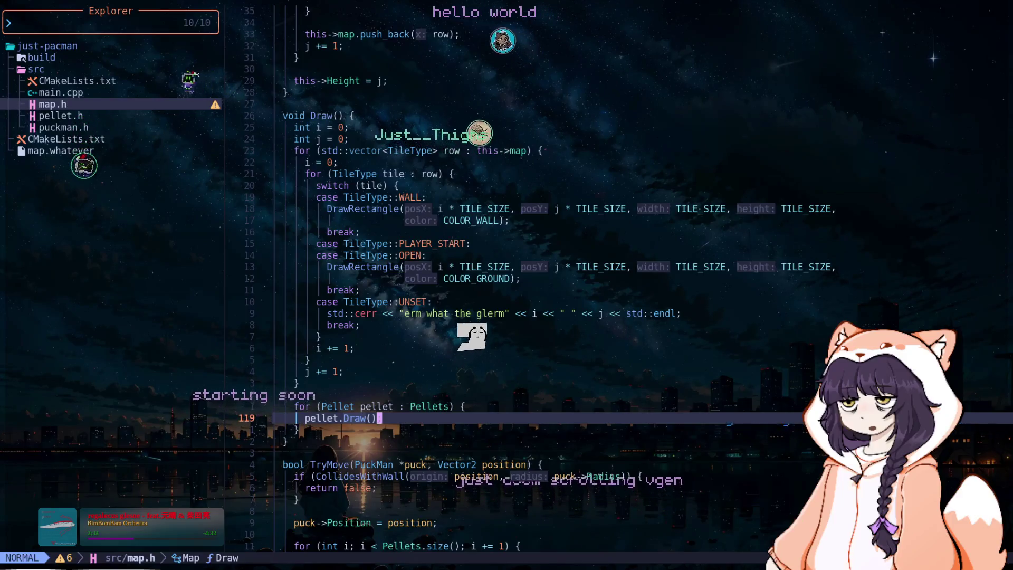
type(":wq")
key("Return")
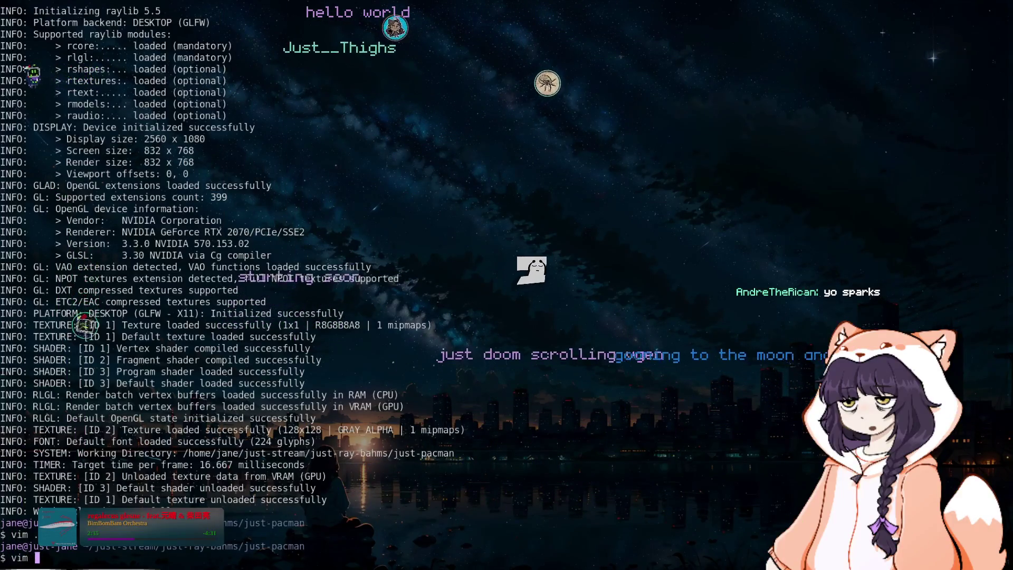
type("cmake --build build")
Step: Rebuild and run just-pacman to see the purple pellet dot, then reopen the project with nvim
key("Return")
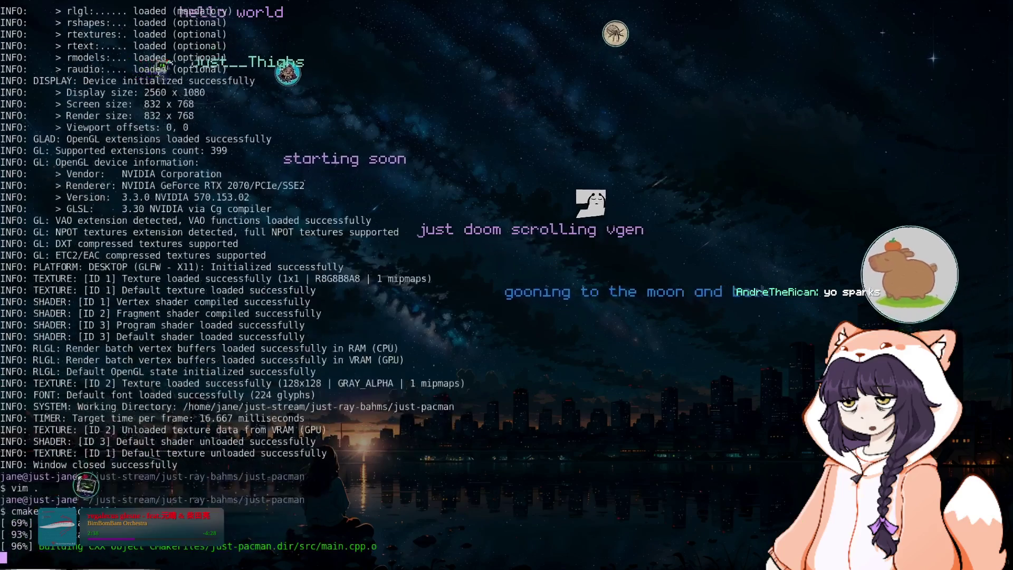
type("vim .")
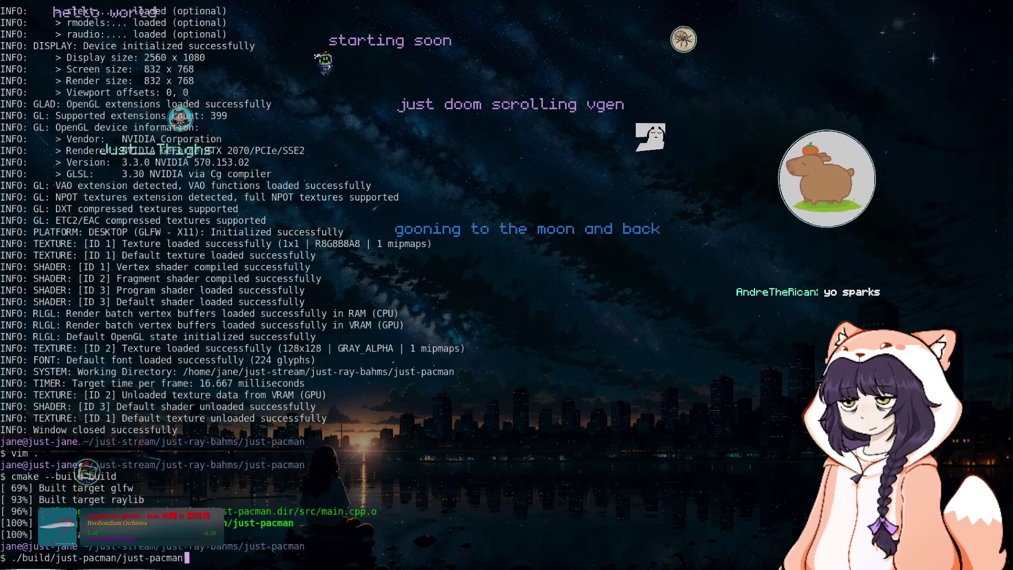
key("Return")
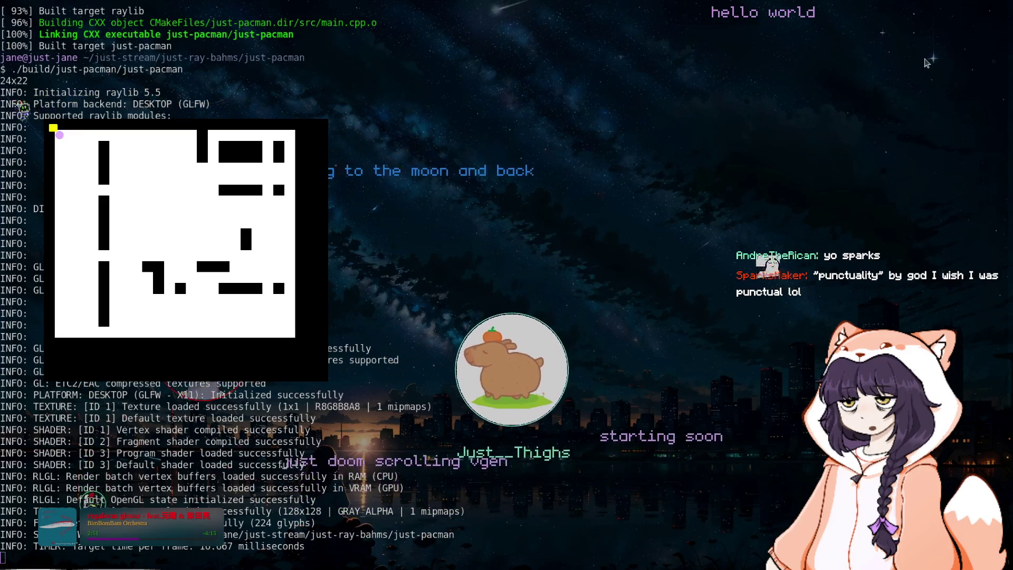
key("Escape")
type("nvim .")
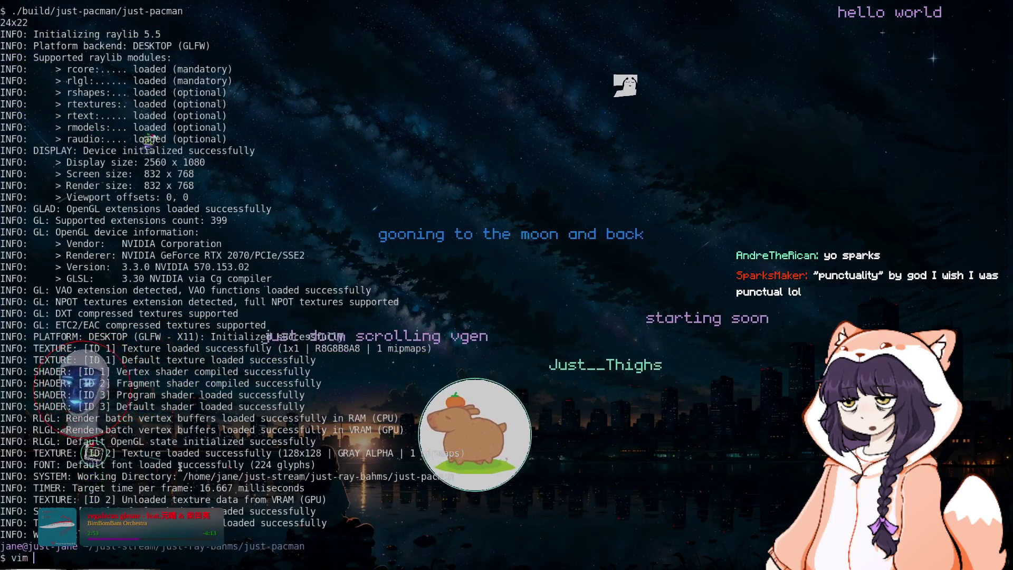
key("Return")
key("k")
key("Return")
Step: Open map.h, jump to Pellet's Draw definition in pellet.h, and delete the bool IsDead; field
key("j")
key("j")
key("j")
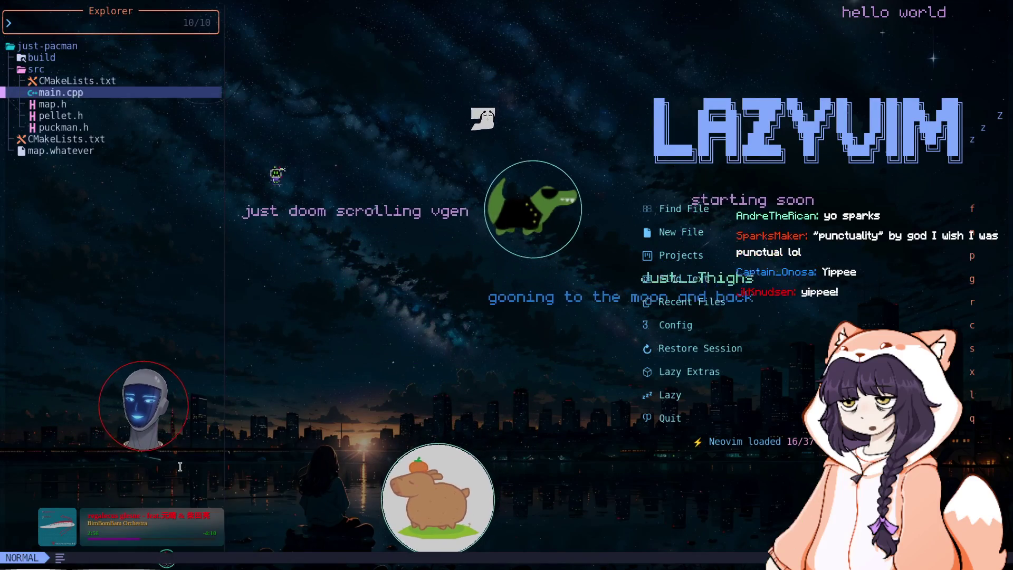
key("Return")
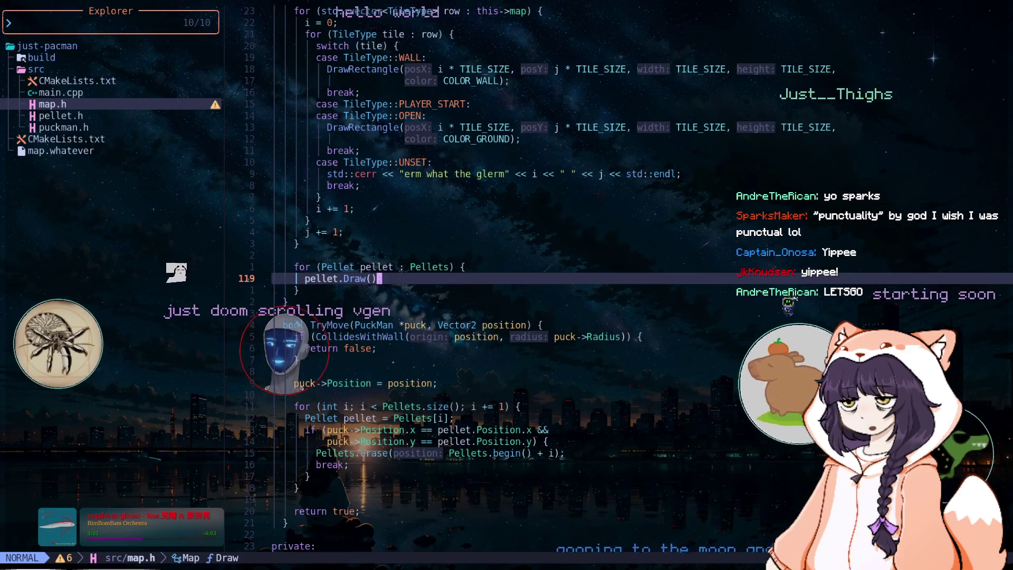
key("k")
key("k")
key("k")
key("g")
key("d")
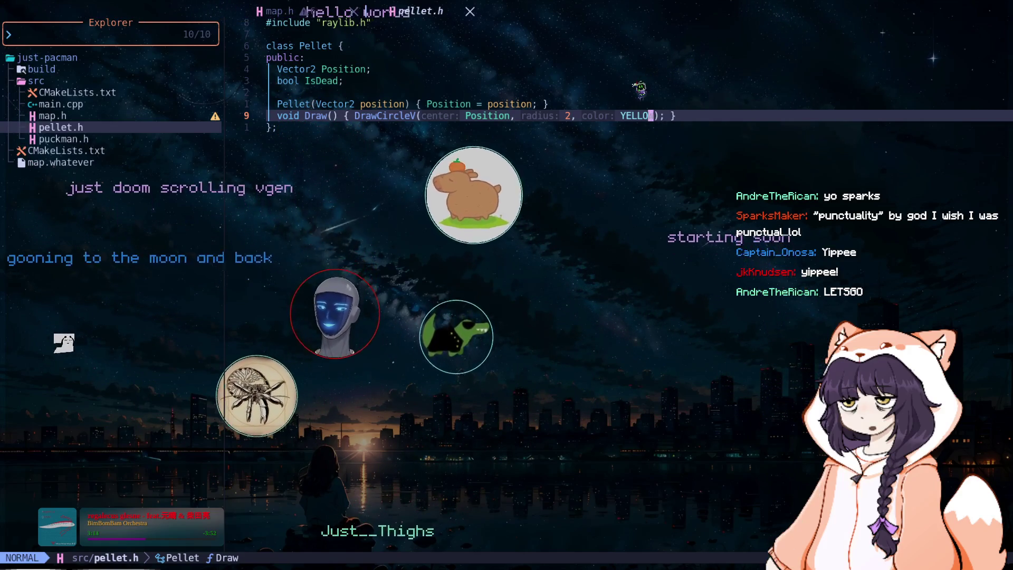
left_click(524, 104)
key("k")
key("k")
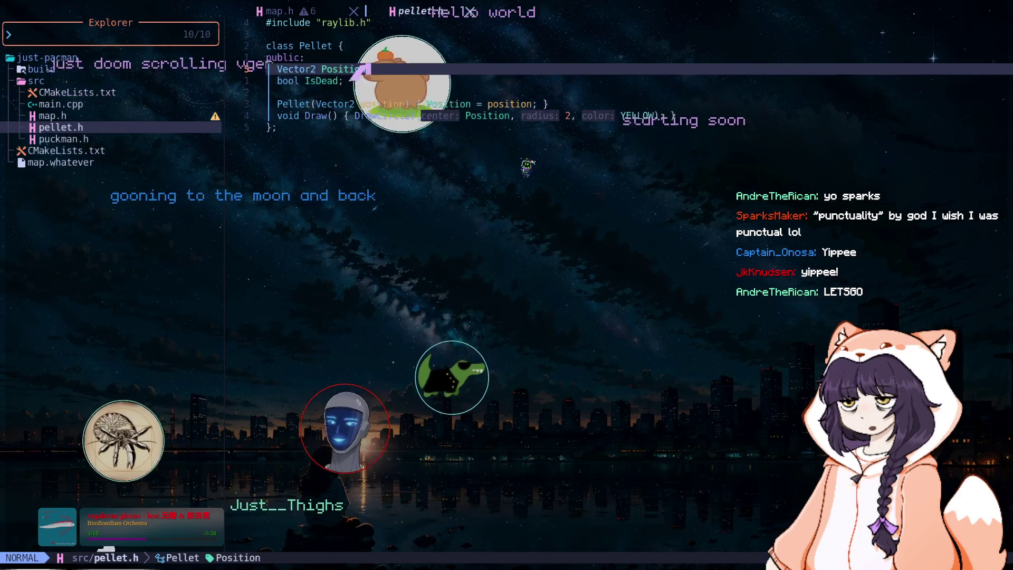
key("d")
key("d")
key("j")
key("j")
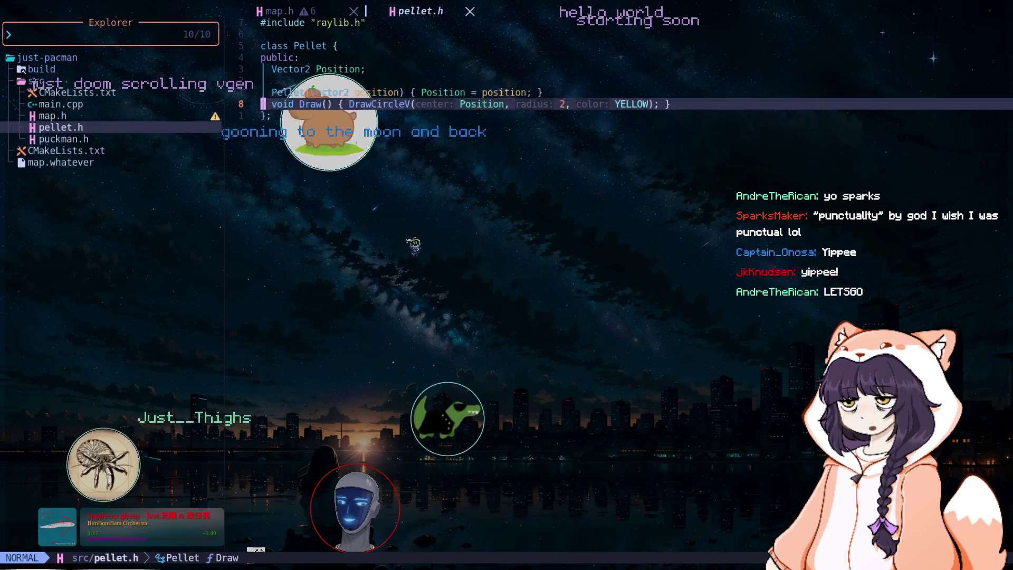
key("ctrl+h")
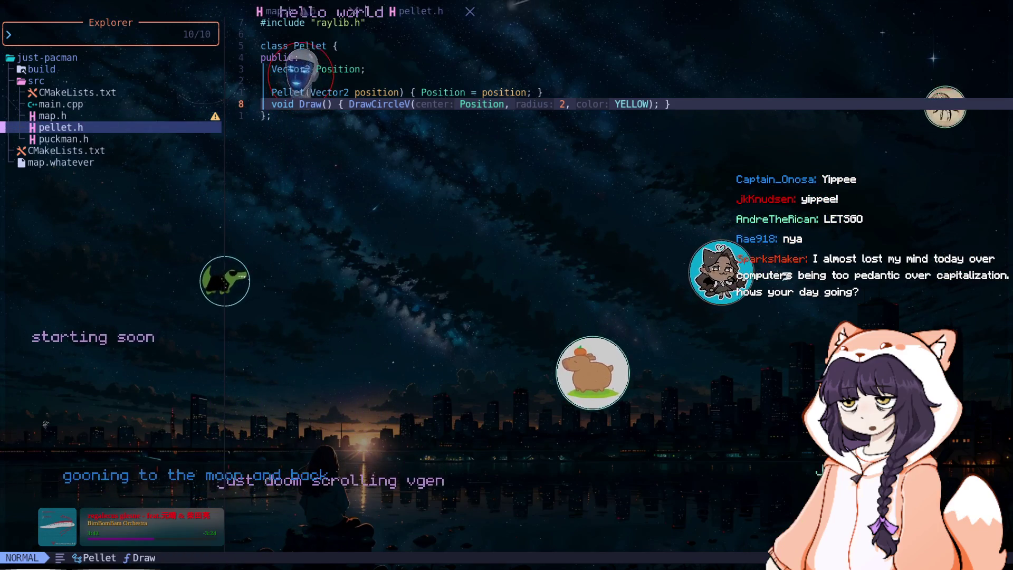
Step: Return to map.h and step through Draw, GetNeighbors and CollidesWithWall to the Pellets.push_back line
key("H")
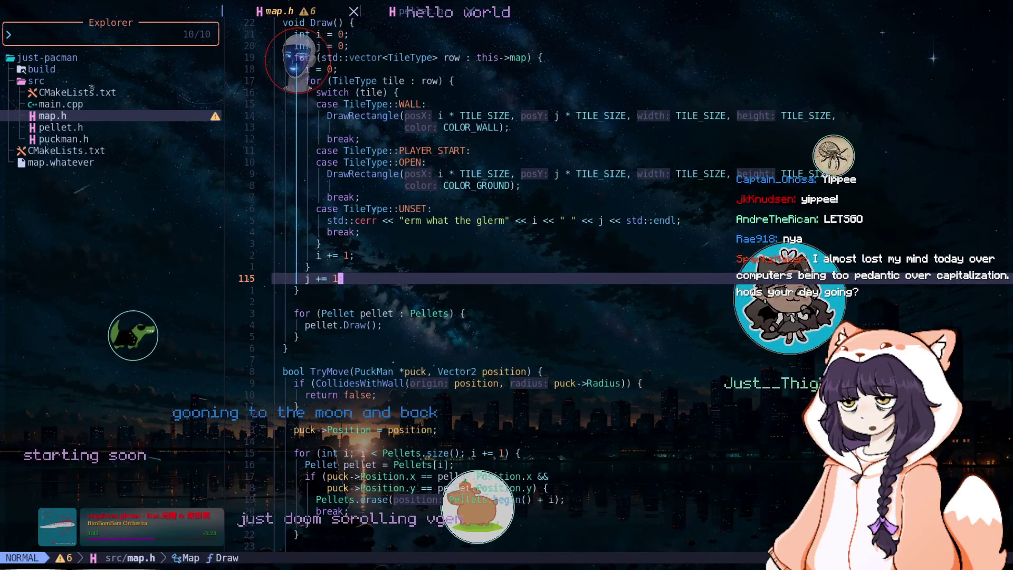
key("1")
key("9")
key("j")
key("j")
key("j")
key("j")
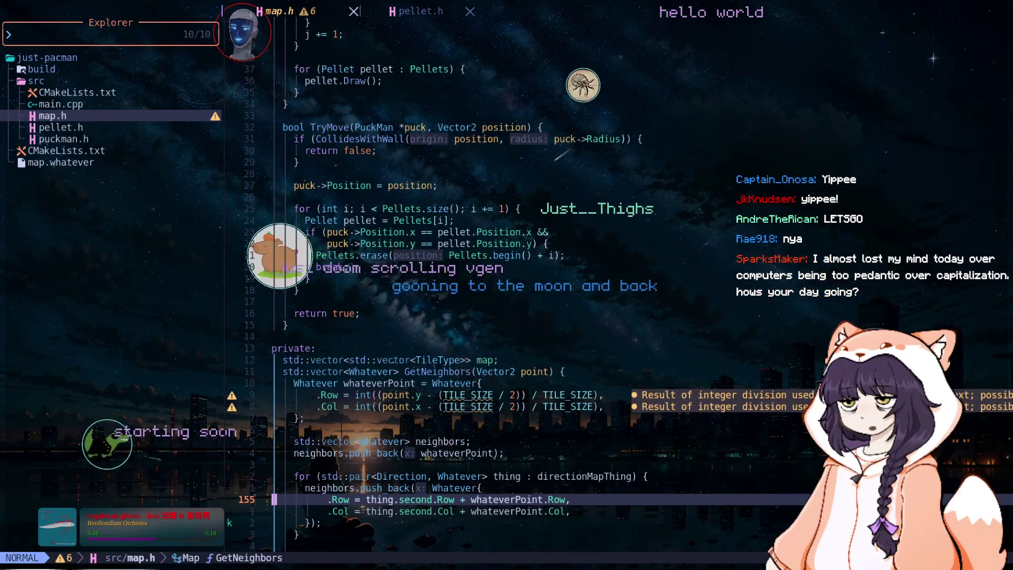
key("j")
key("j")
key("j")
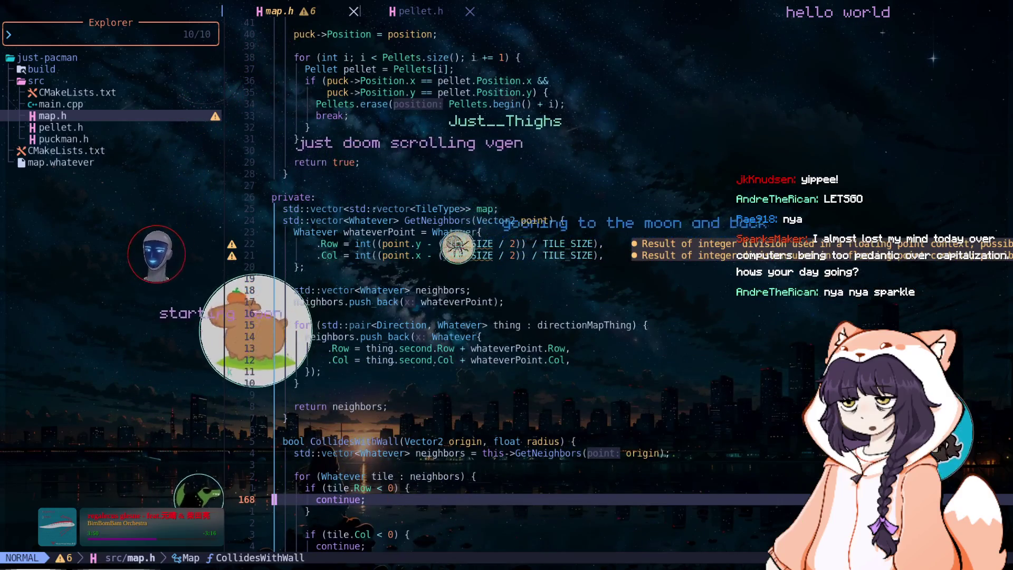
key("k")
key("k")
key("k")
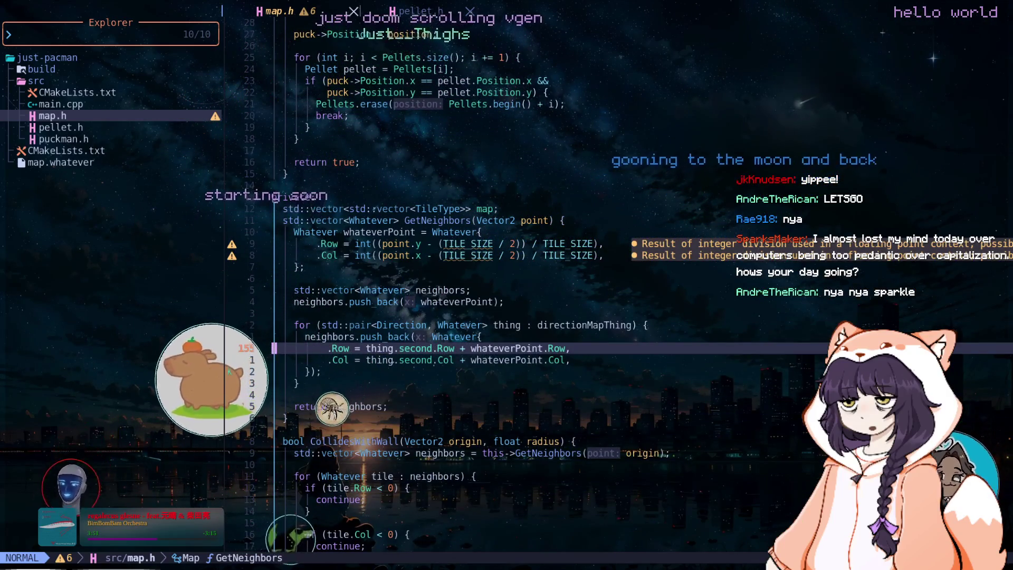
key("j")
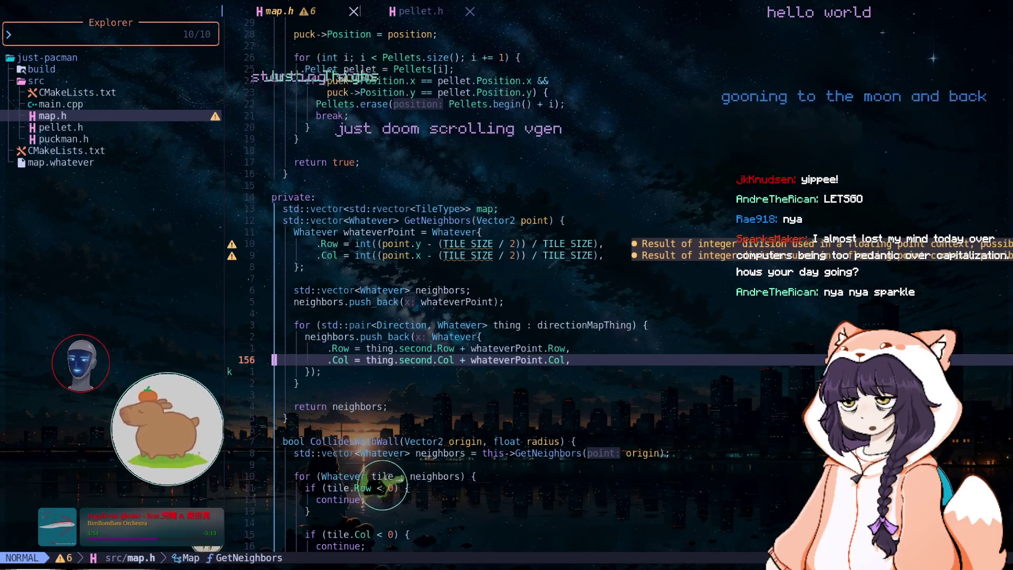
key("j")
key("j")
key("j")
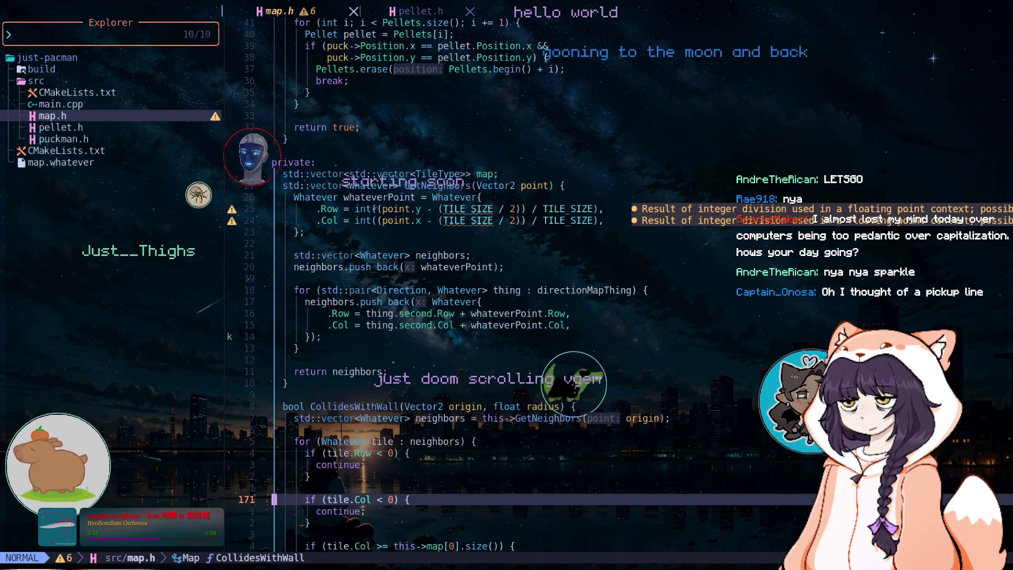
key("j")
key("j")
key("j")
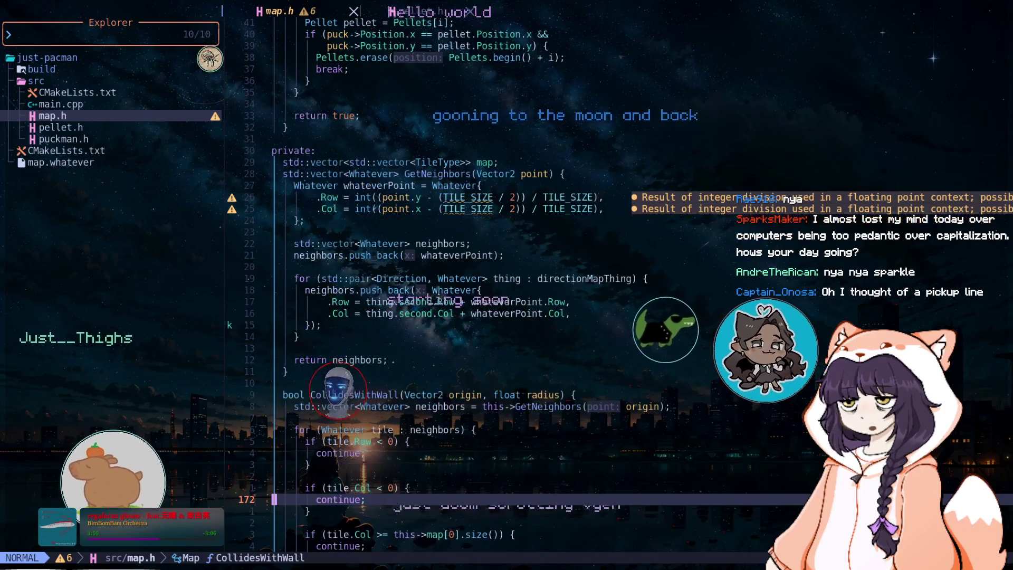
key("j")
key("j")
key("j")
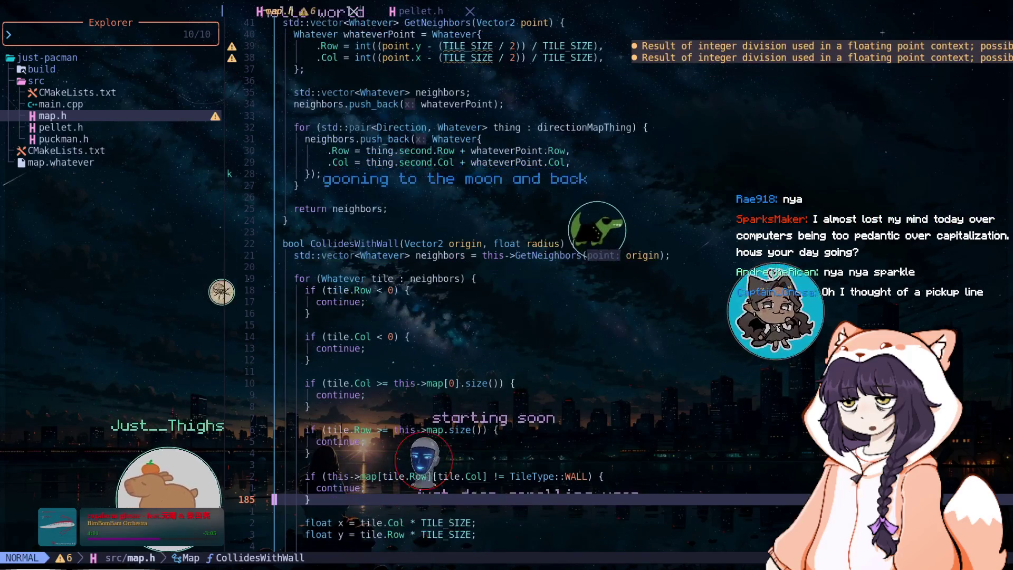
key("k")
key("k")
key("k")
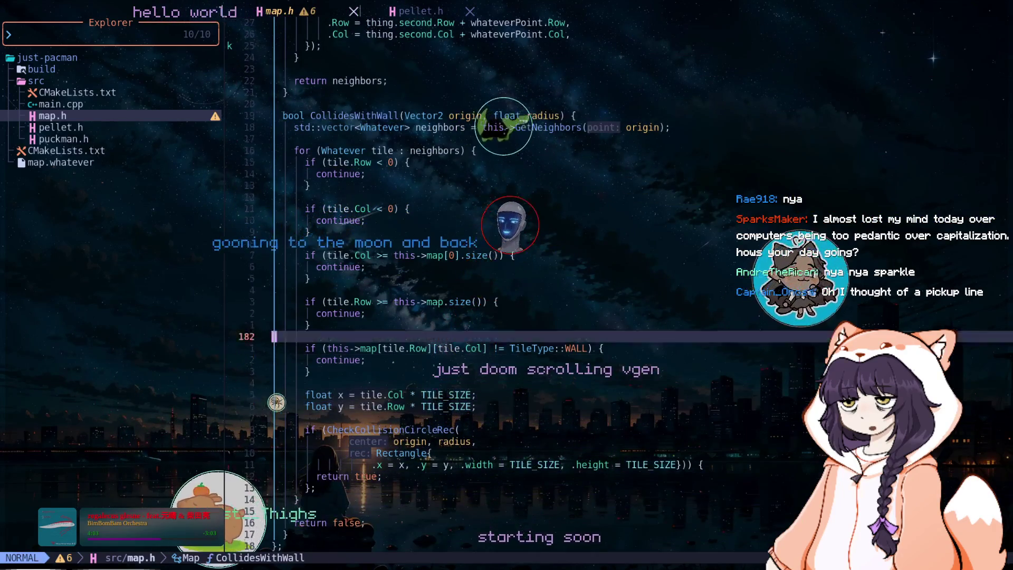
key("k")
key("k")
key("k")
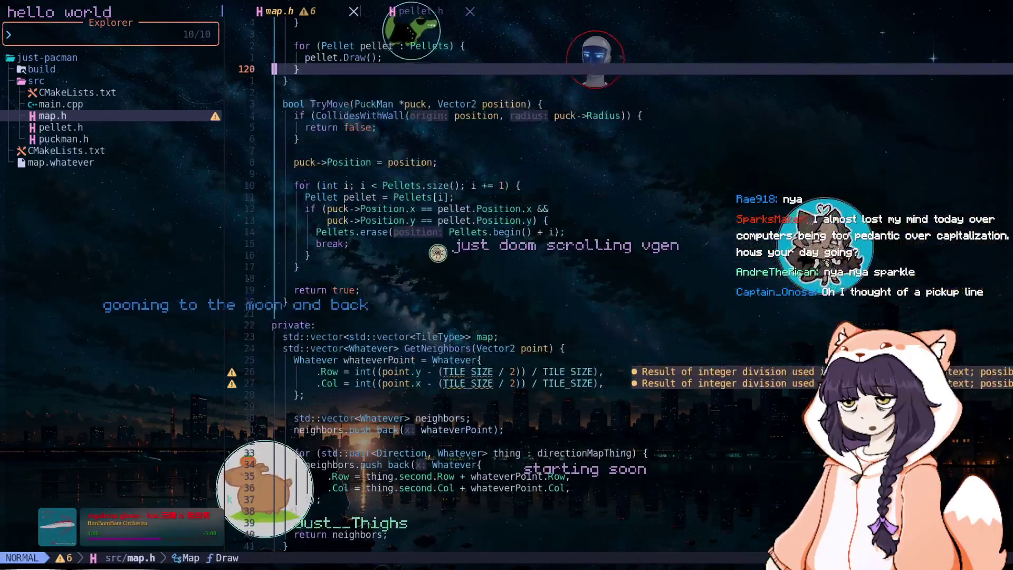
key("k")
key("k")
key("k")
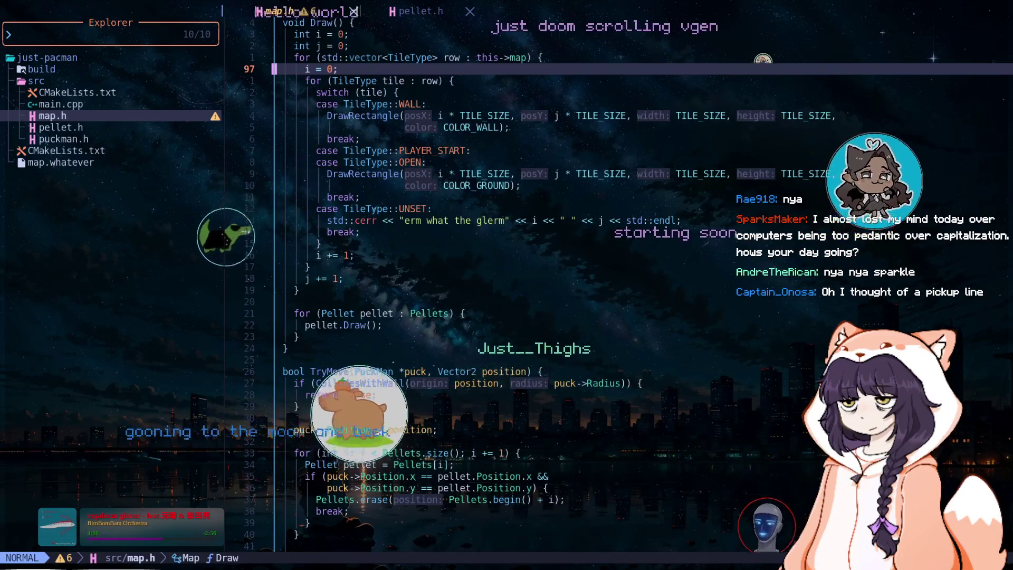
key("k")
key("k")
key("k")
key("k")
key("k")
key("k")
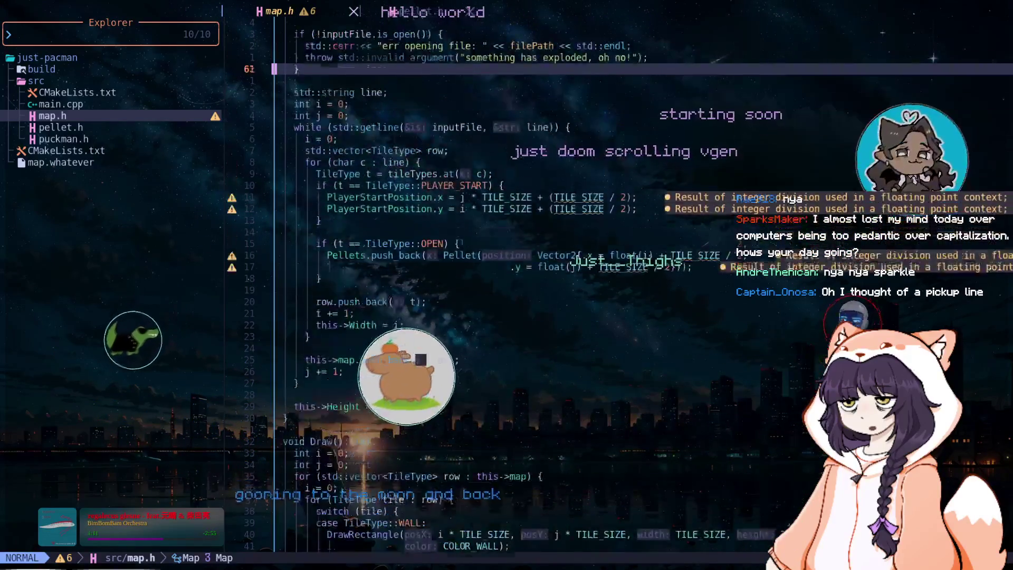
key("j")
key("j")
key("j")
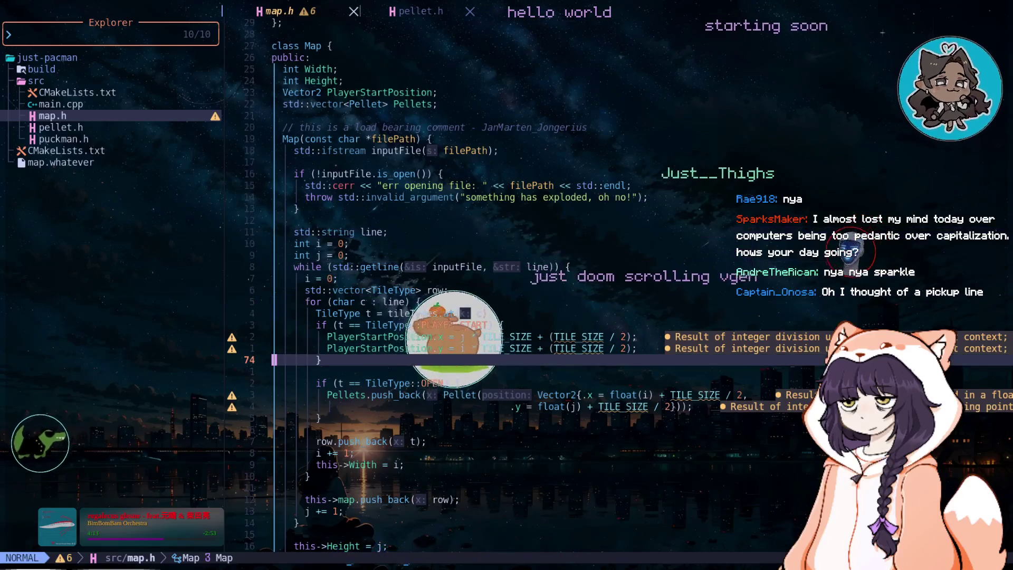
key("j")
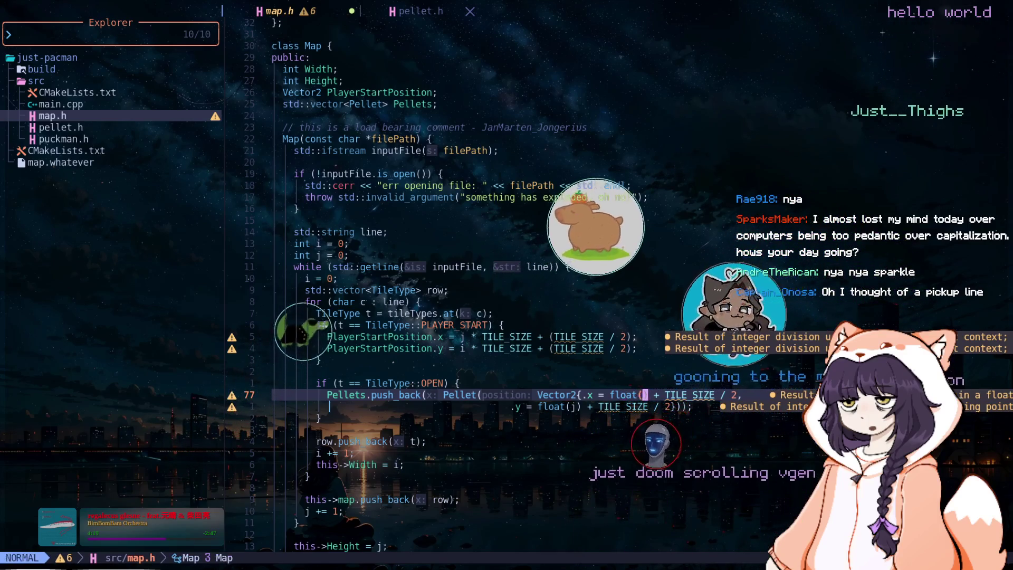
Step: Add a line float x = float(i) * TILE_SIZE + (TILE_SIZE/2) under the OPEN check
key("l")
key("l")
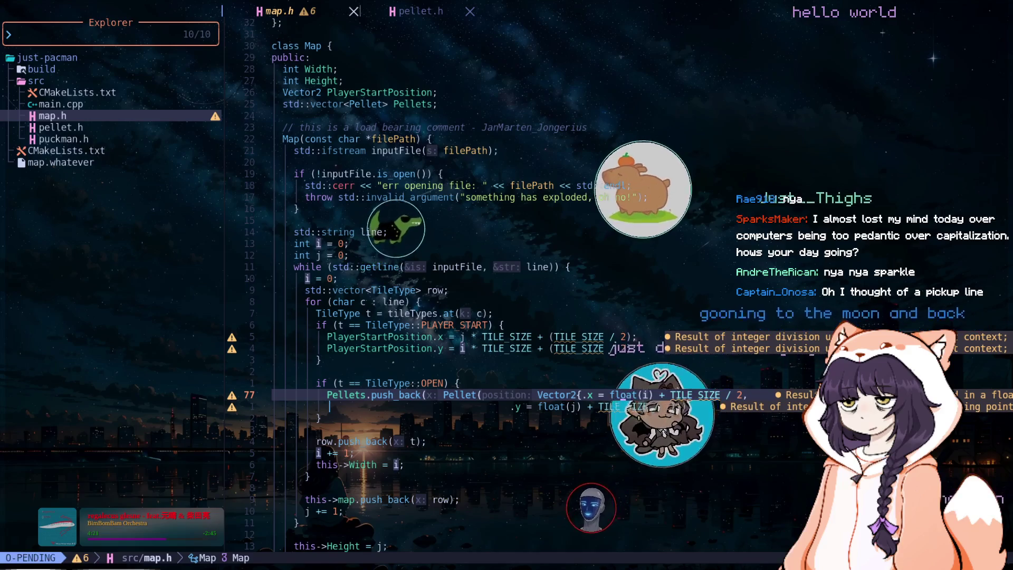
key("i")
key("braceleft")
key("o")
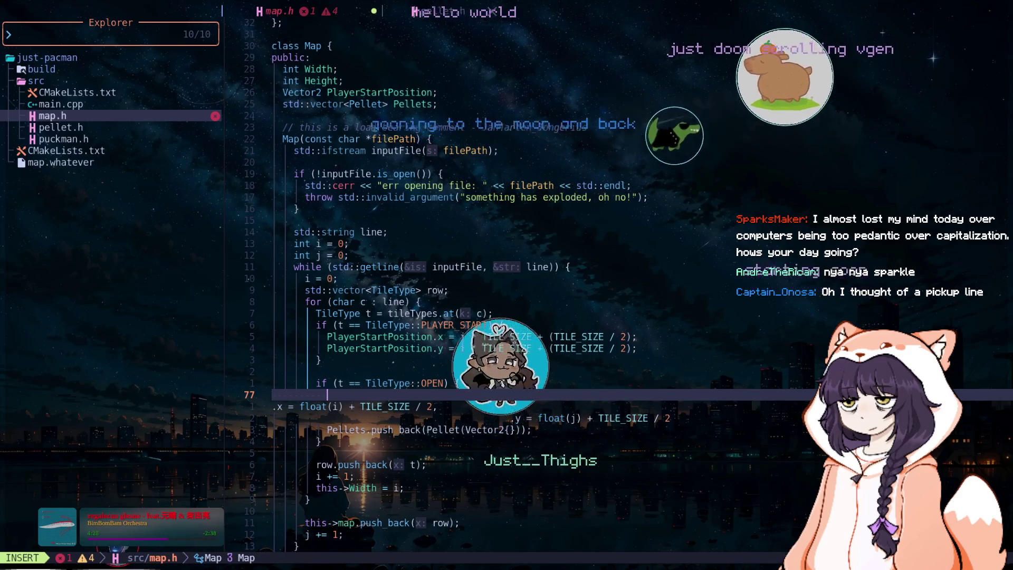
type("fl")
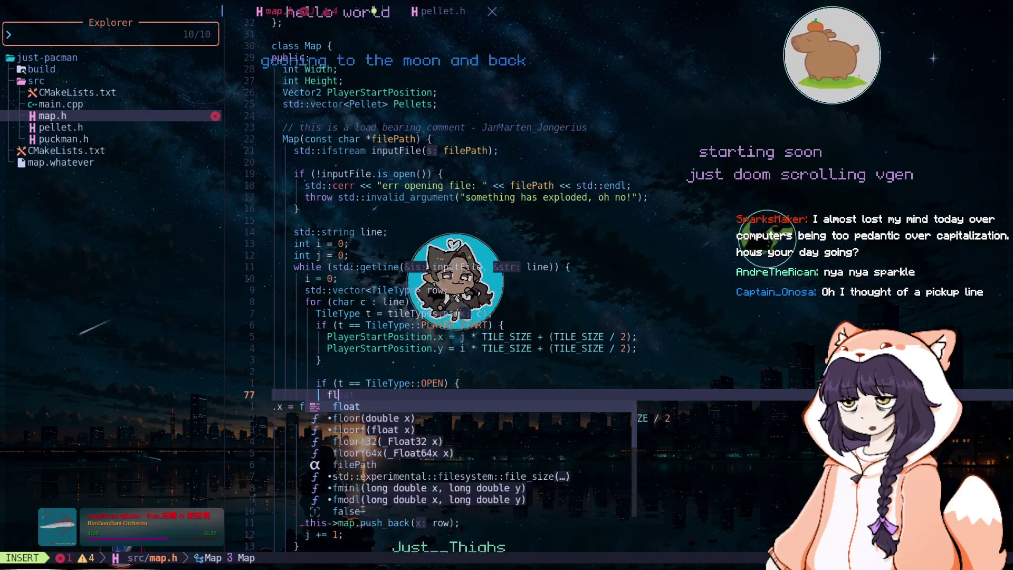
type("oat x ")
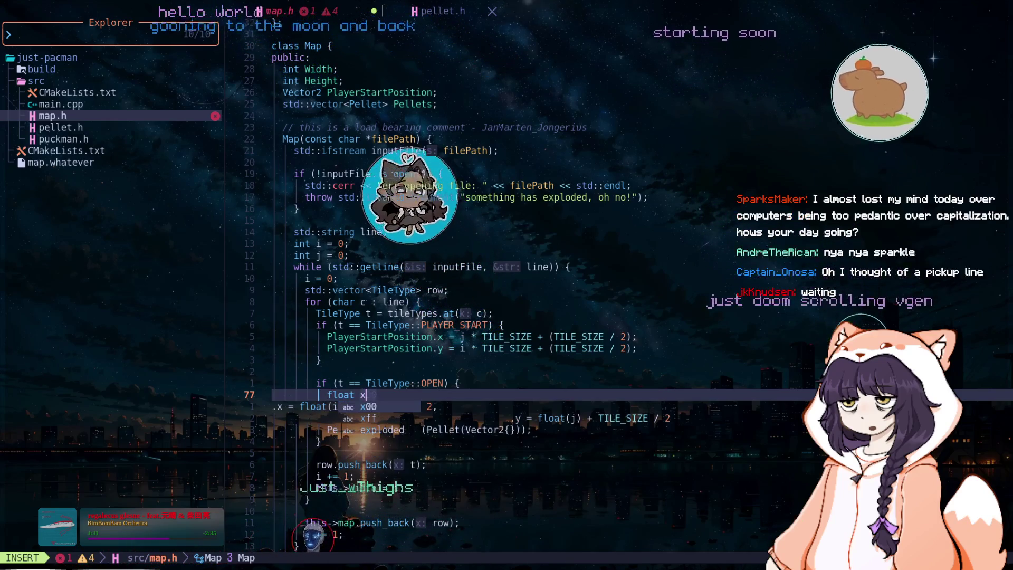
type("= ")
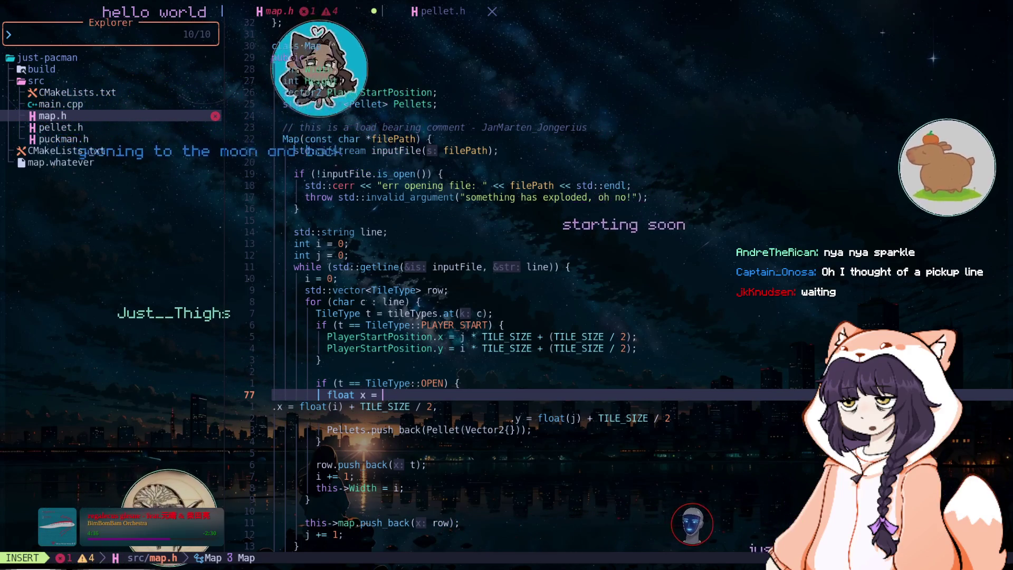
type("float(i) *")
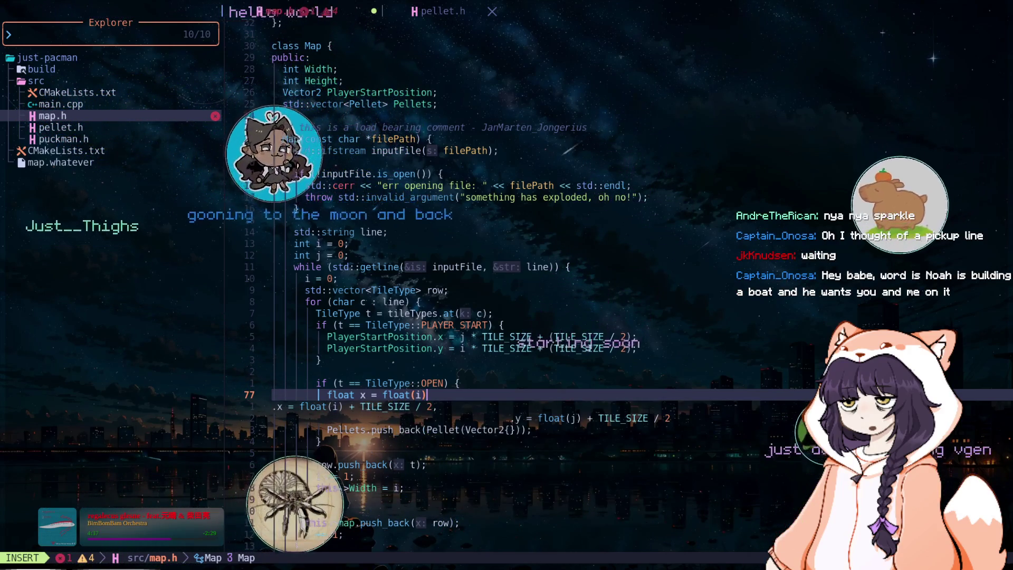
type(" TILE")
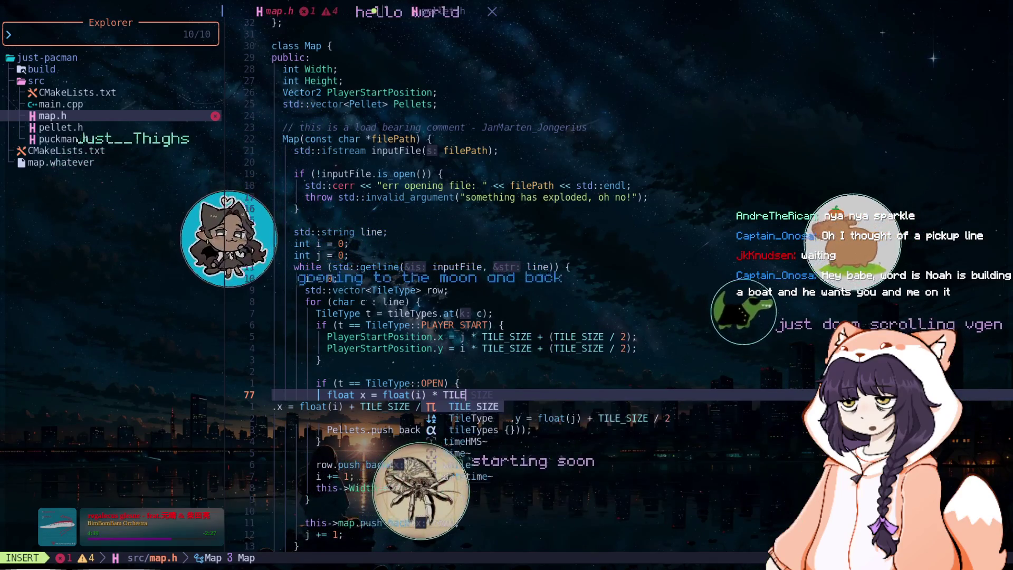
type("_SIZE")
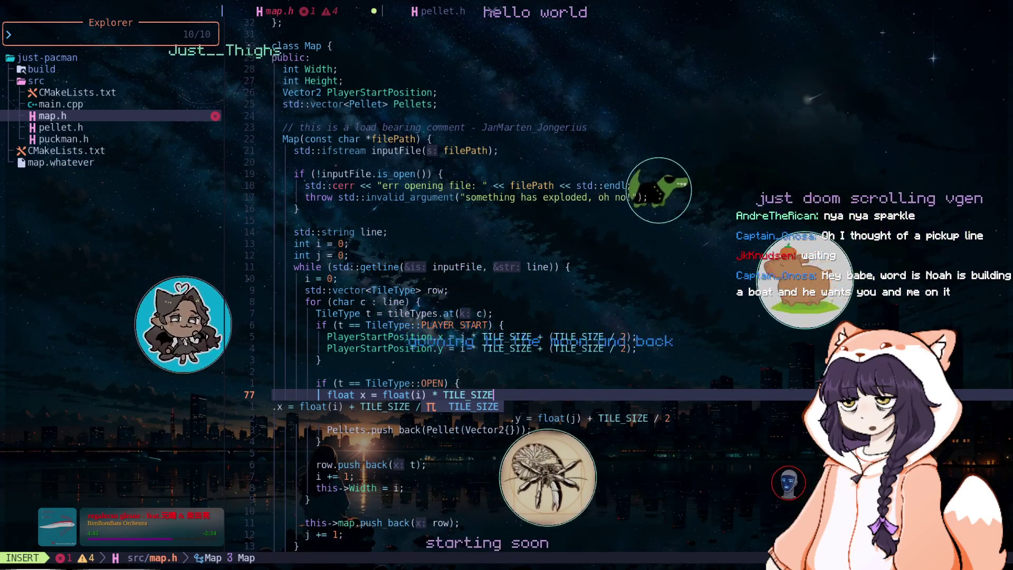
type(" +")
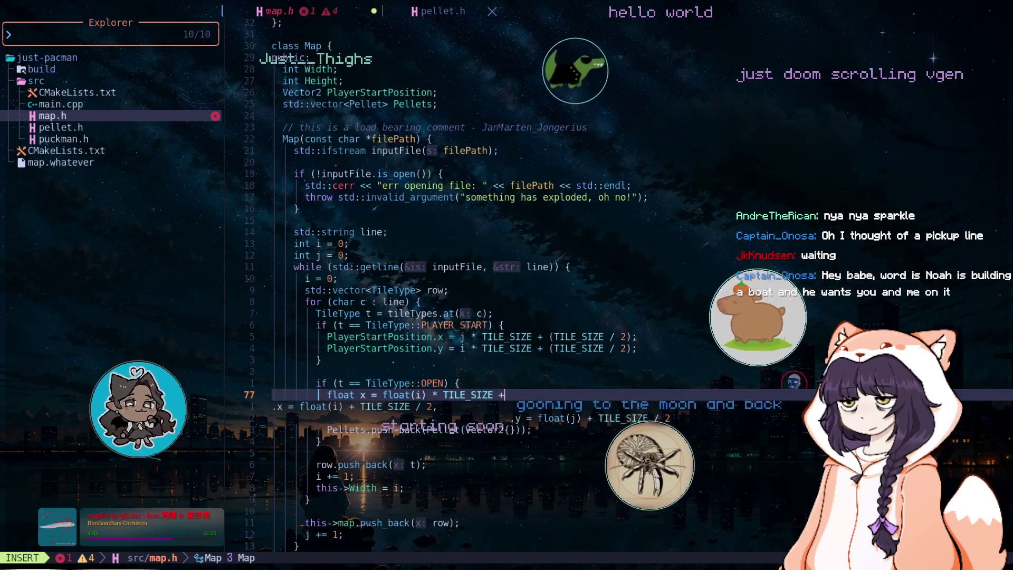
type(" (TILE_SIZ")
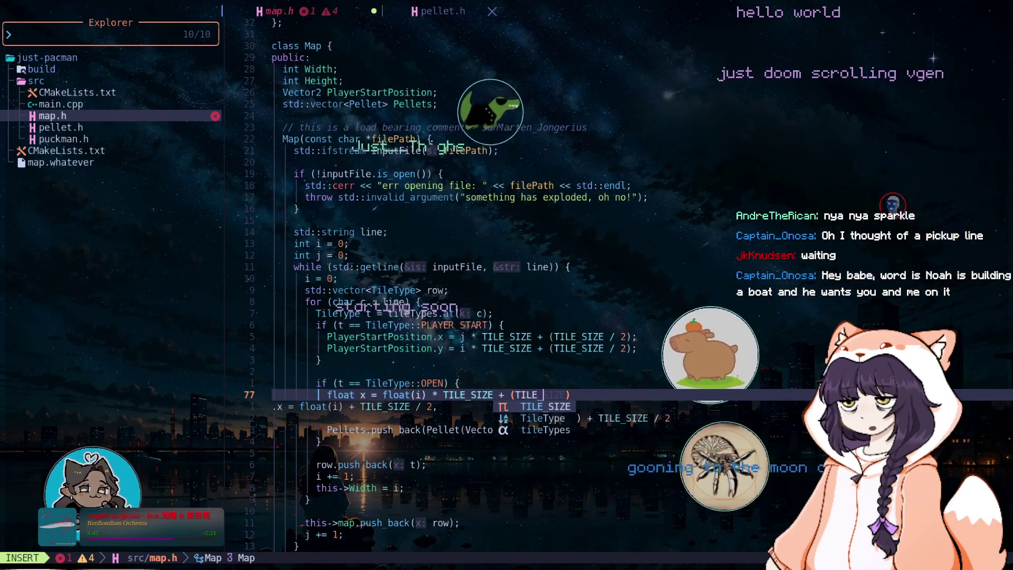
type("E/")
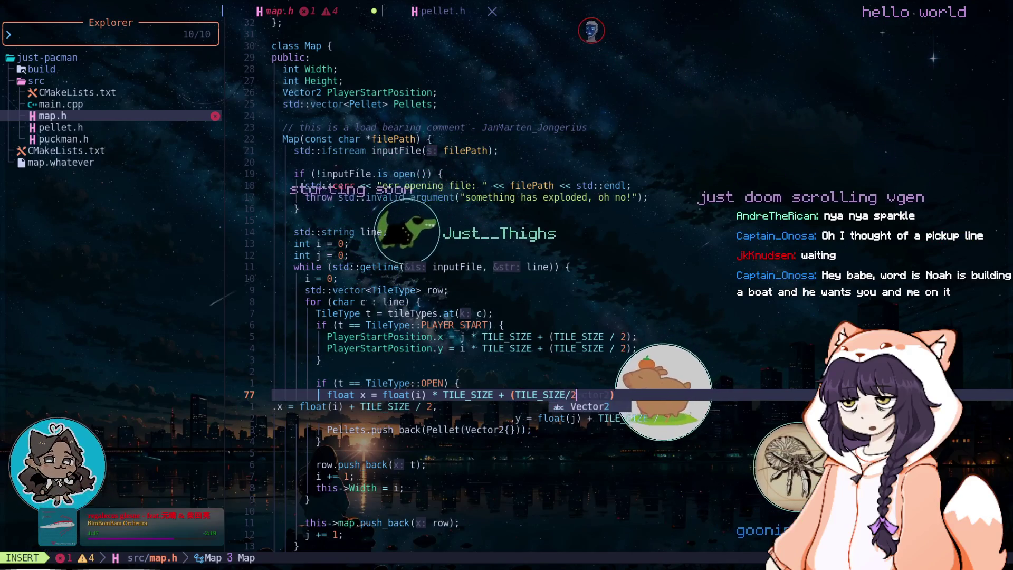
key("Escape")
key("Escape")
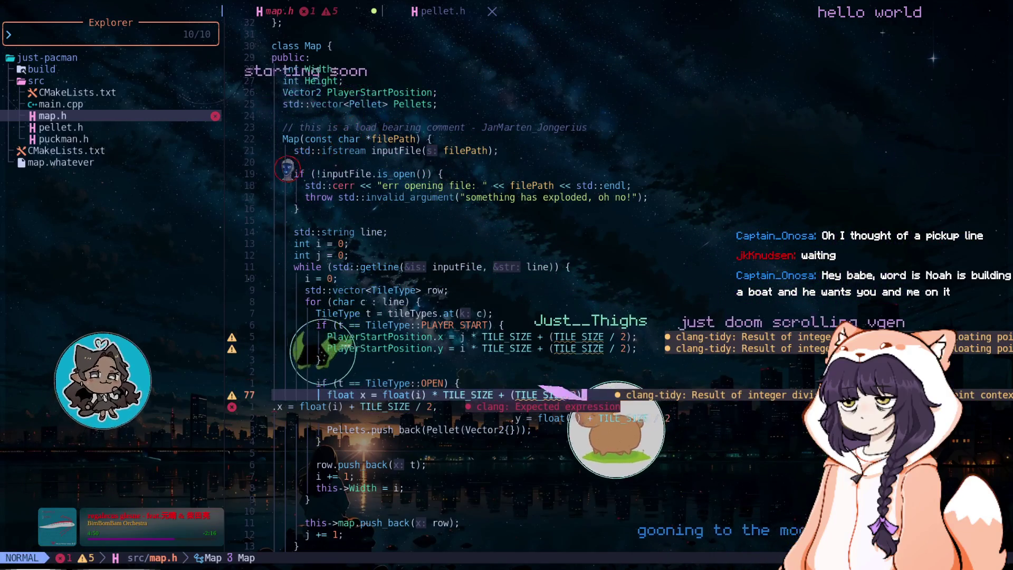
Step: Duplicate that line as float y, computed from j instead of i
key("p")
key("r")
key("y")
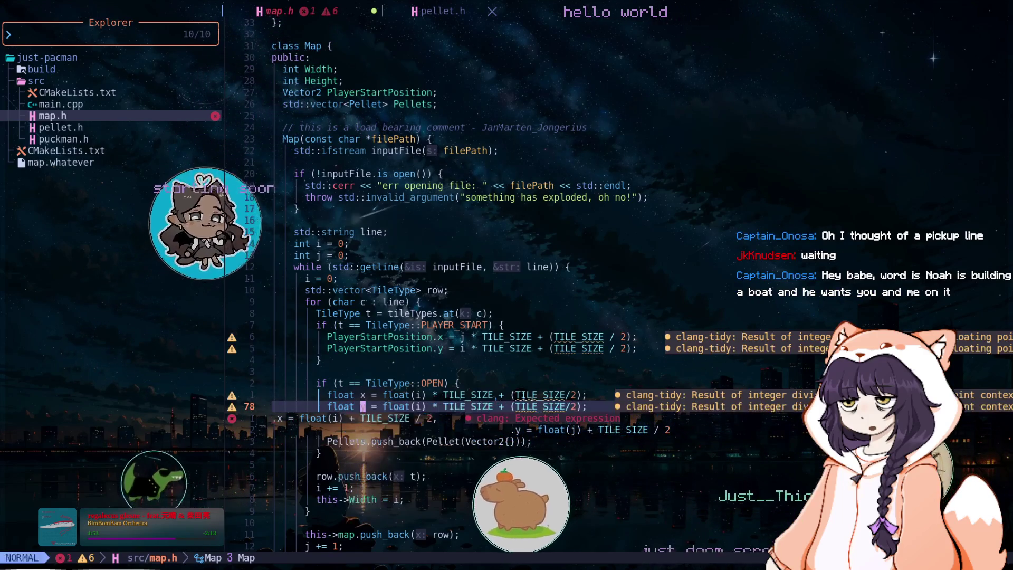
key("f")
key("i")
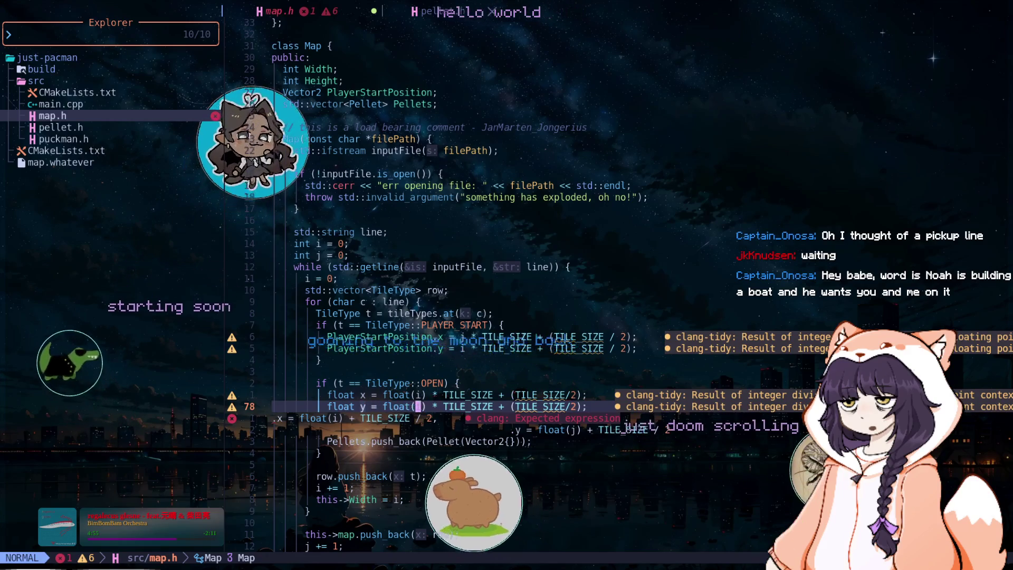
key("r")
key("j")
key("j")
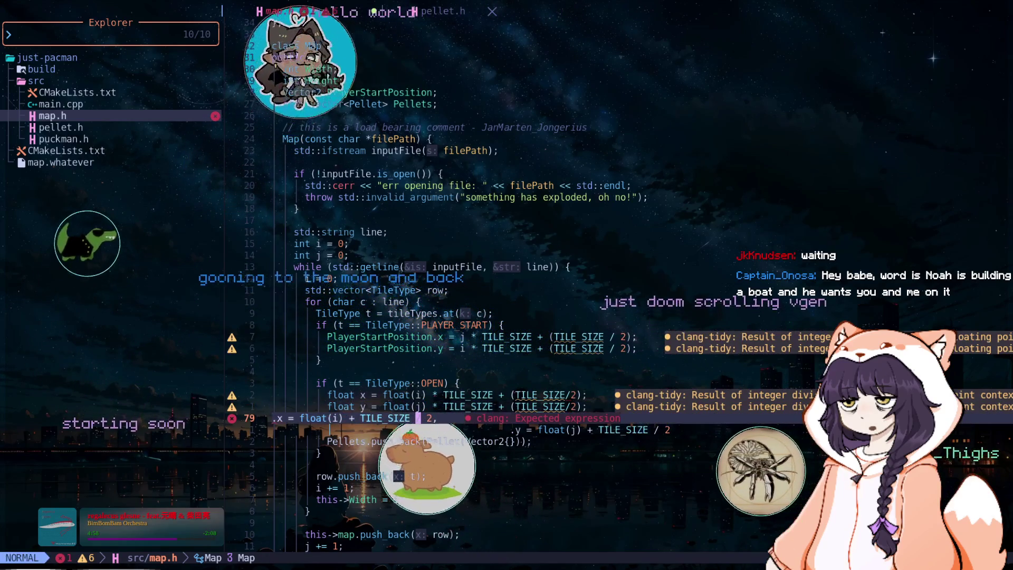
Step: Replace the old initializers with Vector2{.x = x, .y = y}, then save and quit with :wq
key("d")
key("d")
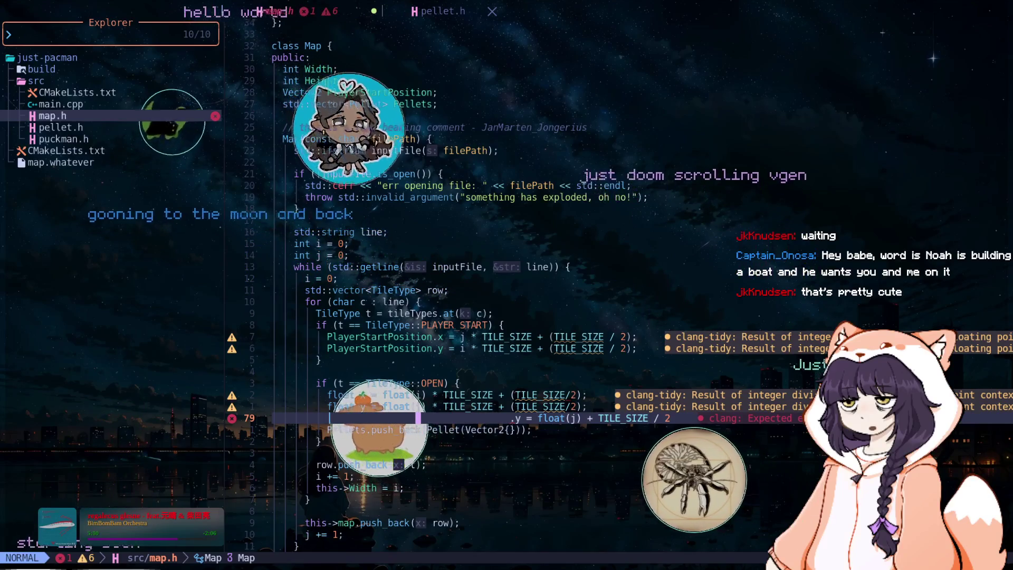
key("d")
key("d")
key("f")
key("braceleft")
key("a")
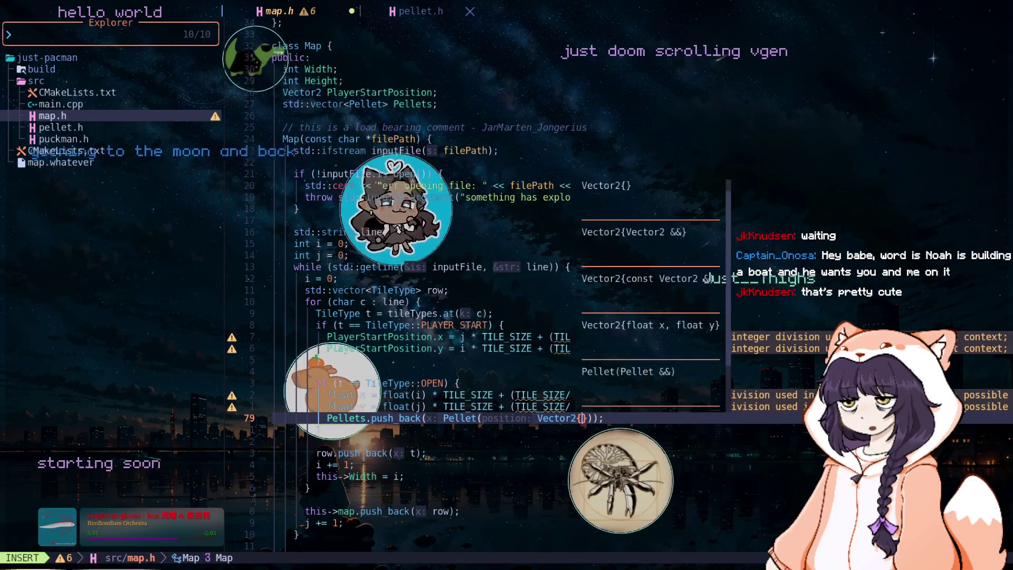
type(".x ")
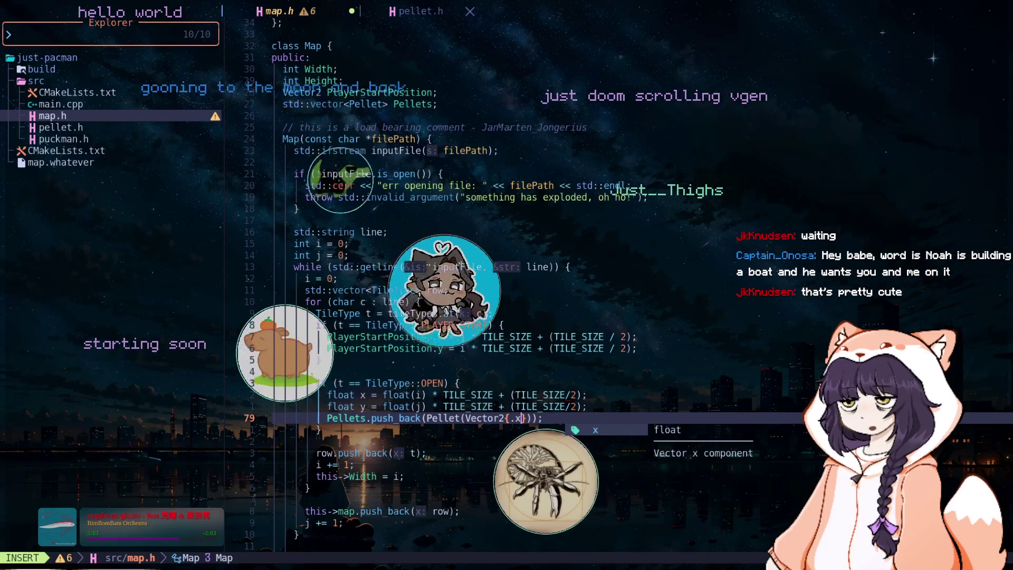
type("= x, .y ")
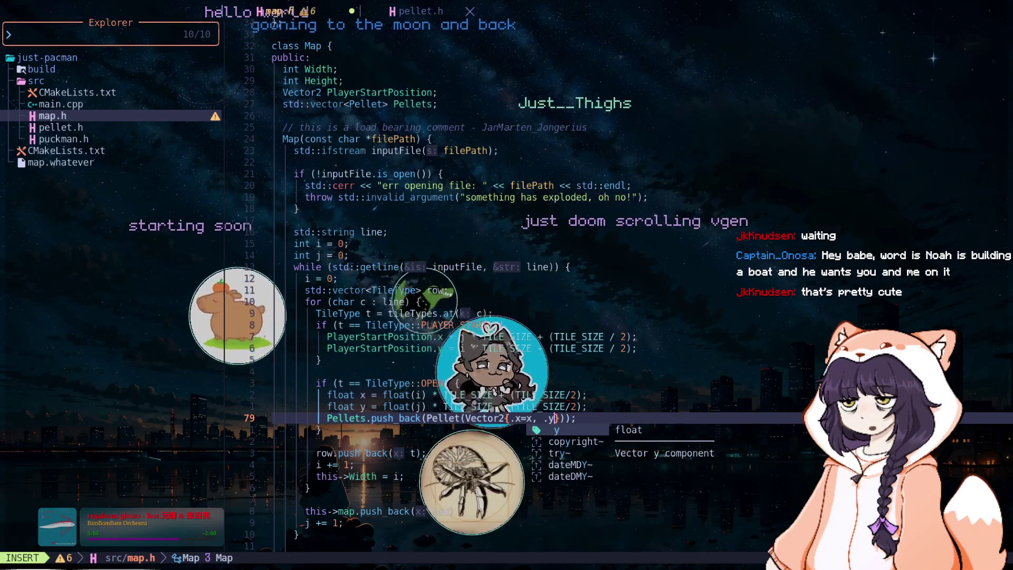
type("= y")
key("Escape")
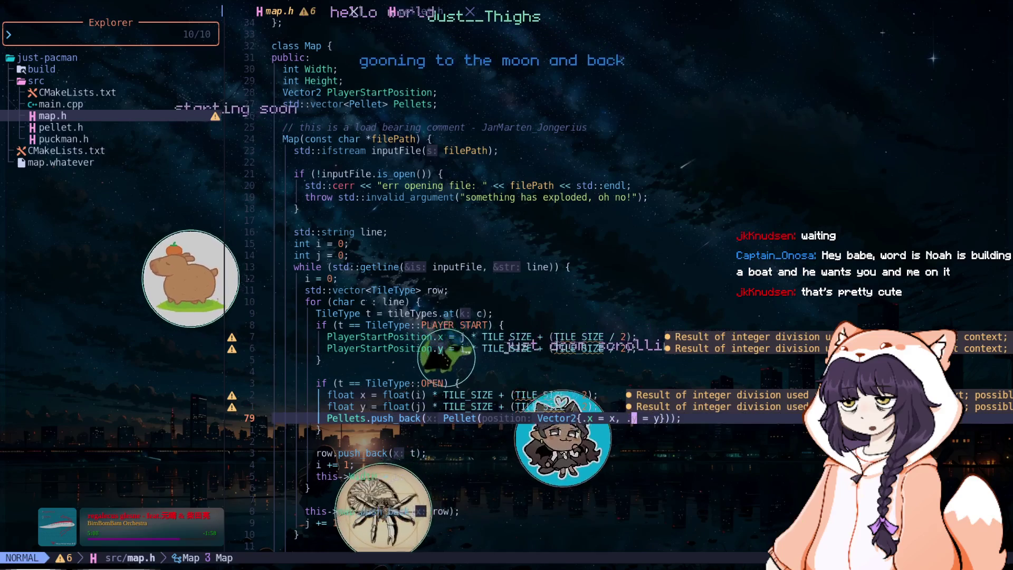
type(":wq")
key("Return")
key("Up")
key("Up")
Step: Rerun cmake --build build and ./build/just-pacman/just-pacman to show pellets across the maze
key("Up")
key("Return")
key("Up")
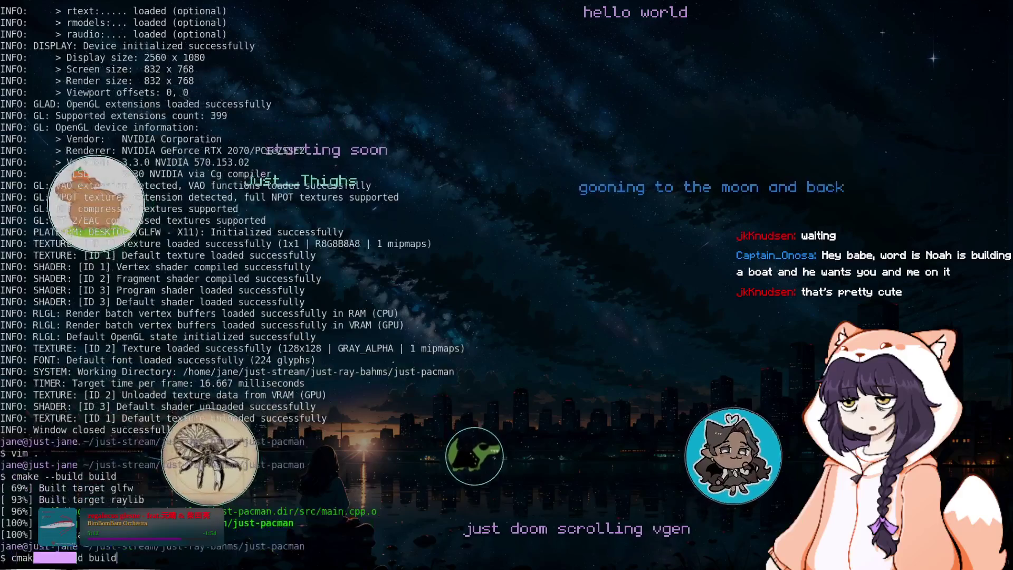
key("Up")
key("Return")
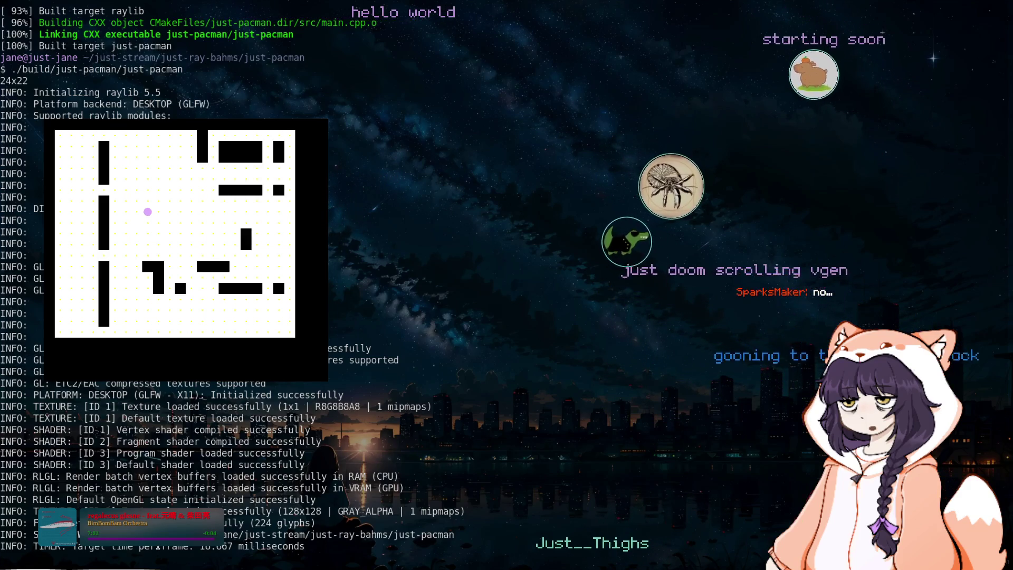
Step: In a new terminal, create a diabolical folder with mkdir and cd into it
key("super+Return")
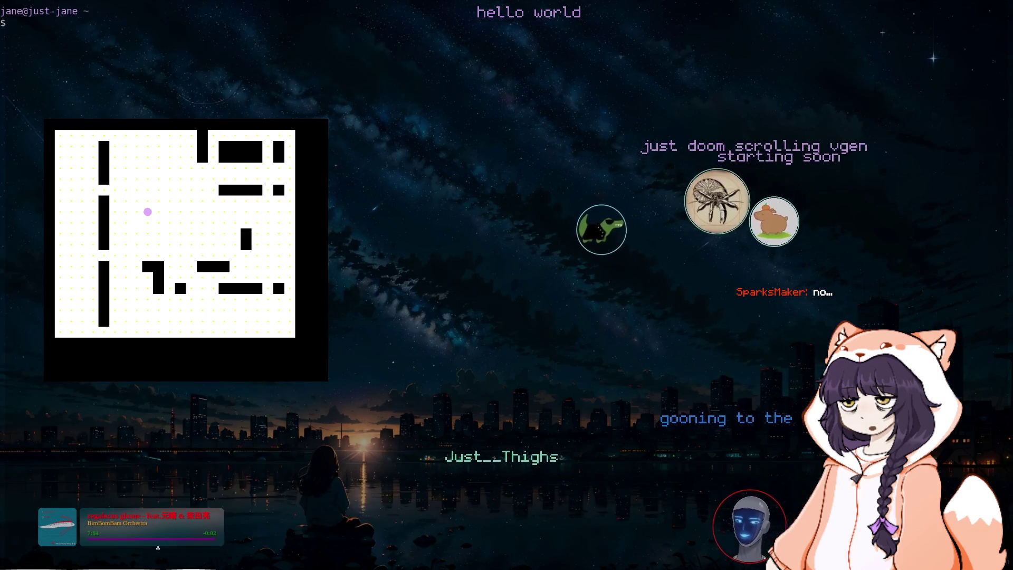
key("Return")
key("Return")
key("Return")
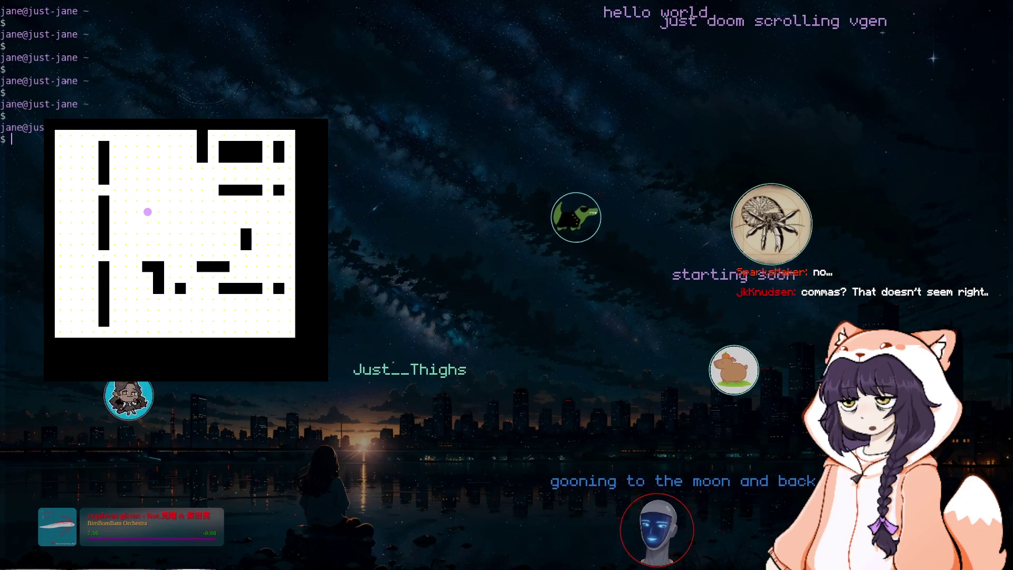
type("mkdir")
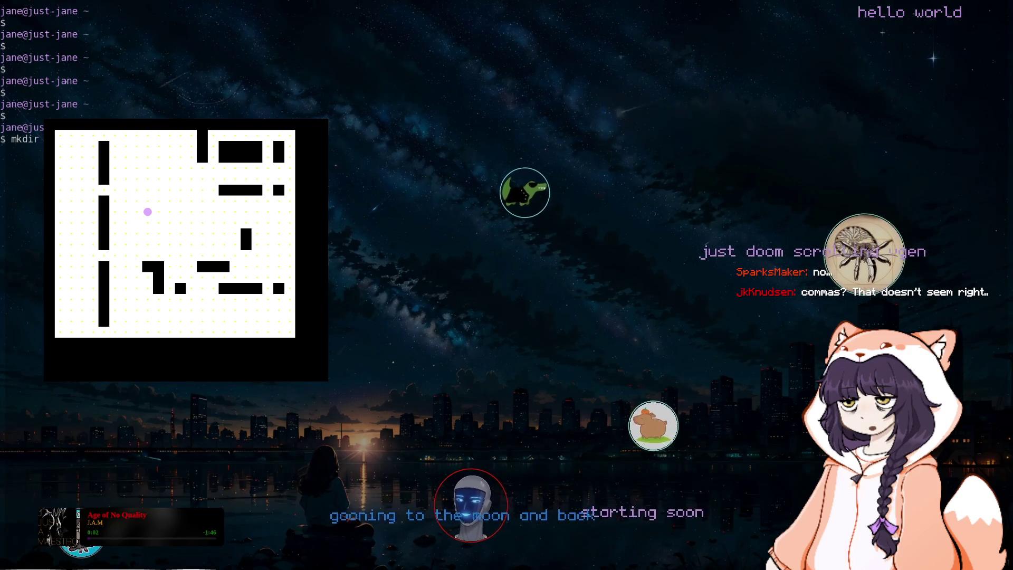
key("Return")
type("cd dia")
key("Return")
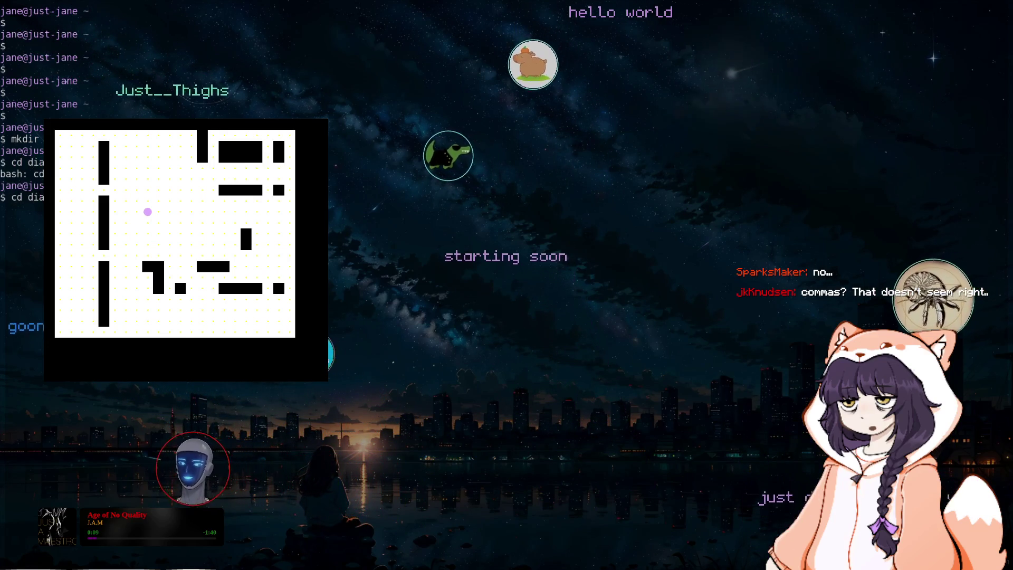
Step: Touch an empty hello,world.md, check it with ls -la, and clear the screen
type("lear")
key("Return")
type("touch h")
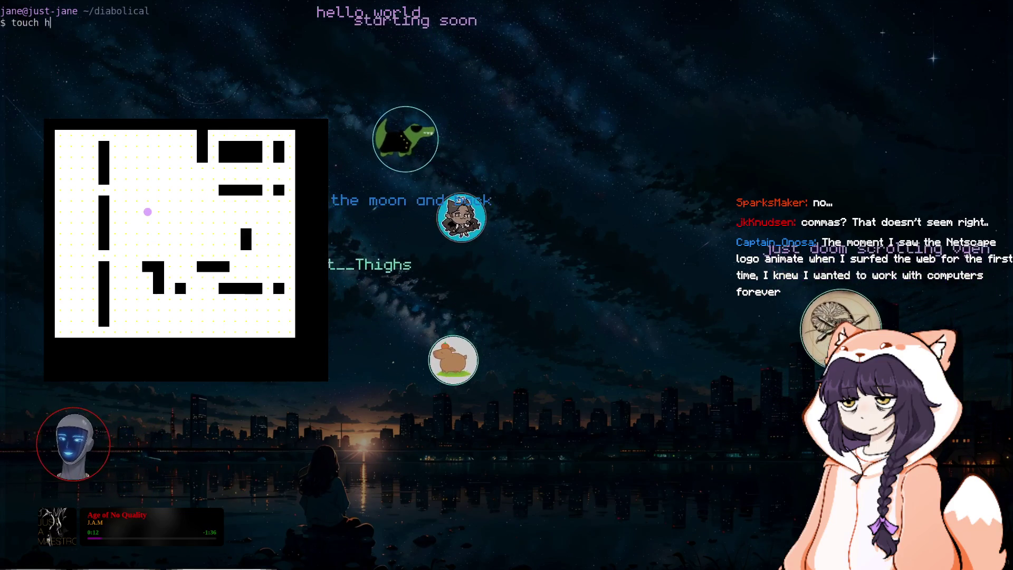
type("ello,worl")
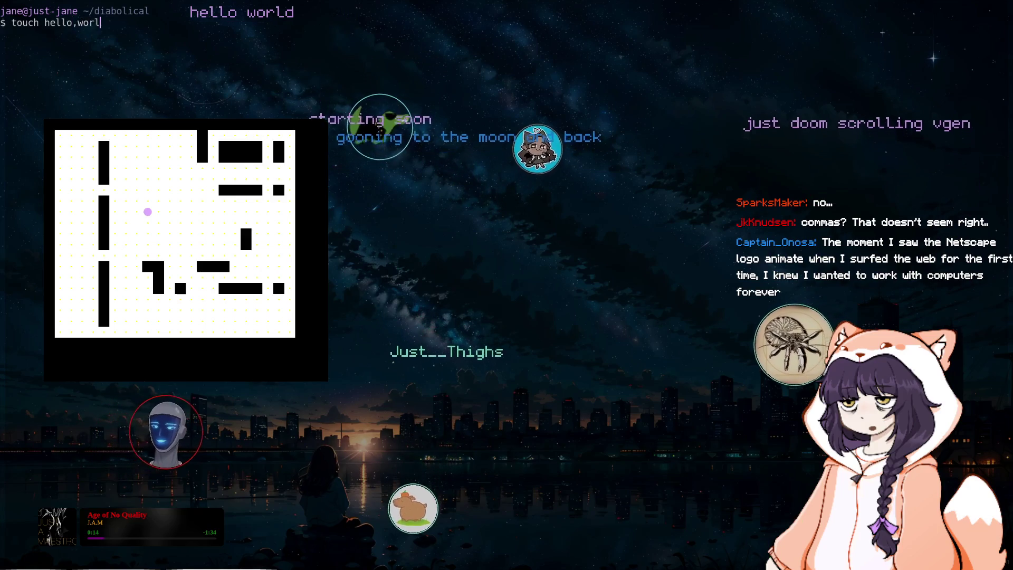
type("d.md")
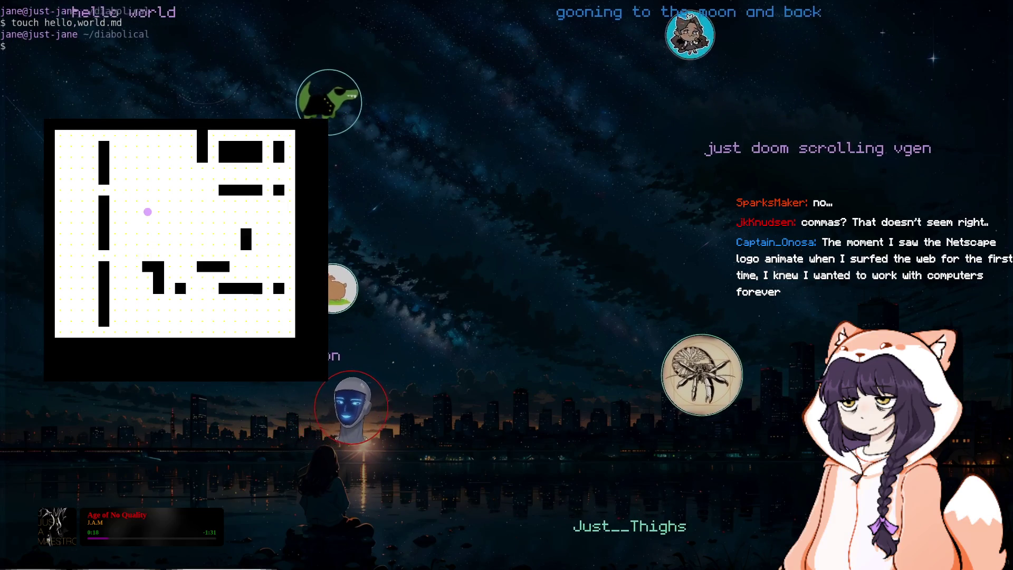
type("ls -la")
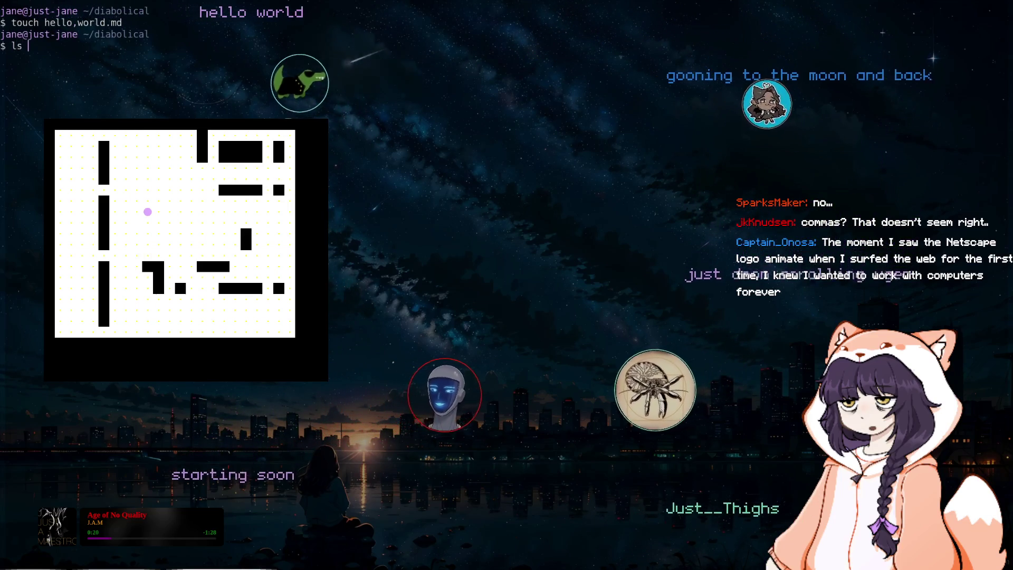
key("Return")
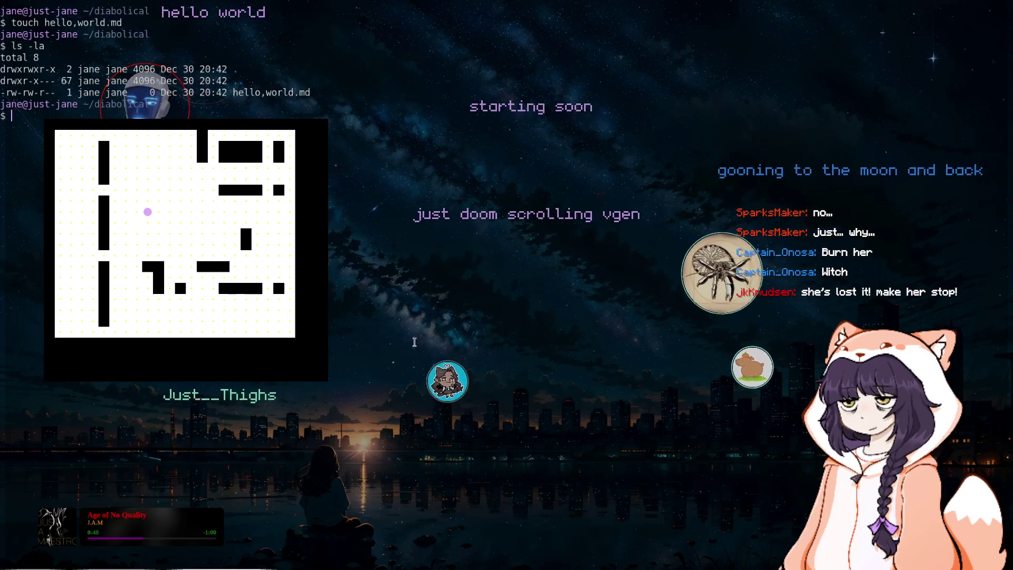
type("clear")
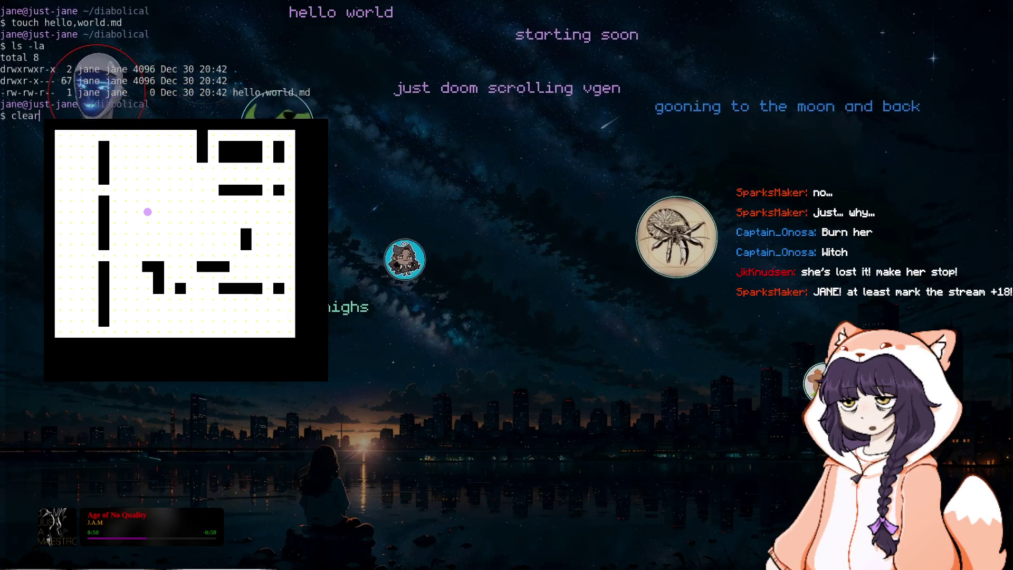
key("Return")
type("touch ")
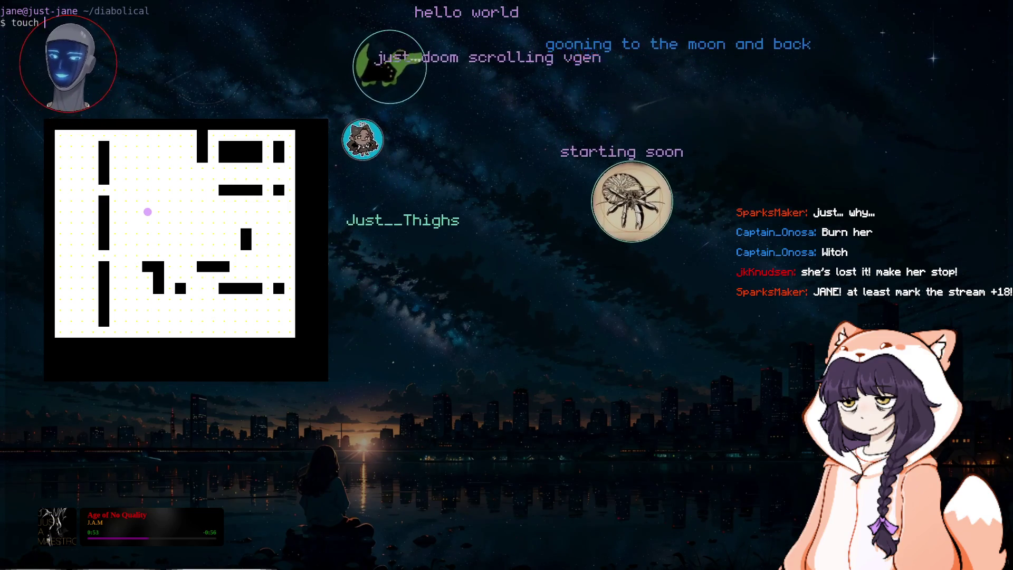
type("(◉•ᴗ•◉)❤")
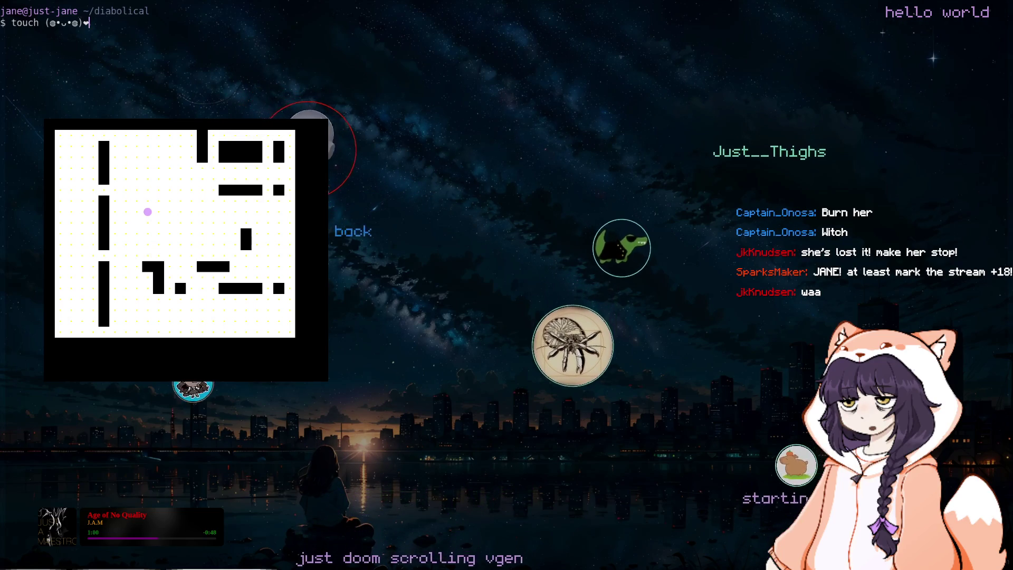
Step: Create the emoticon-named .md file in ~/diabolical by quoting its name after the first touch failed
type(".md")
key("Return")
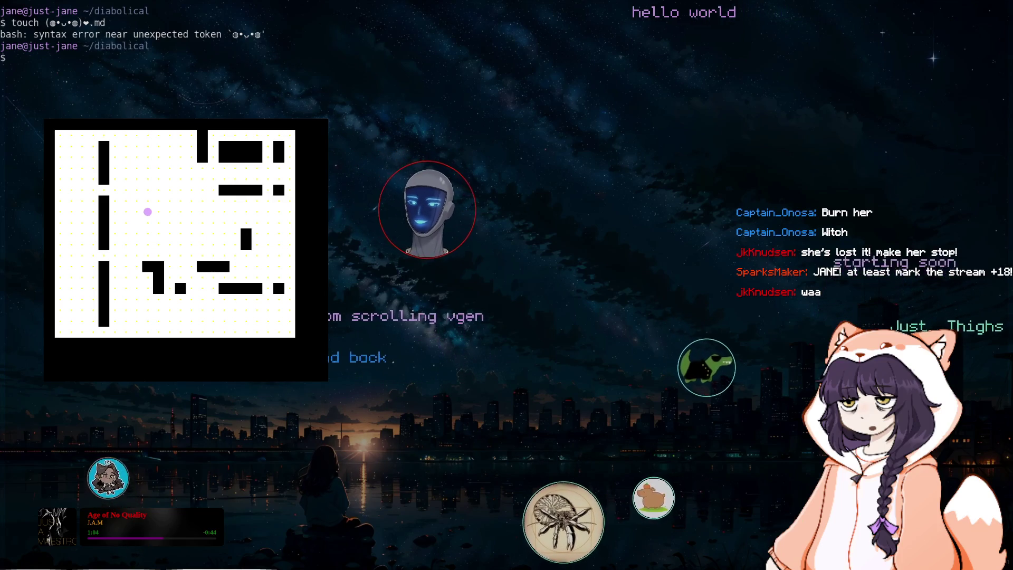
key("Up")
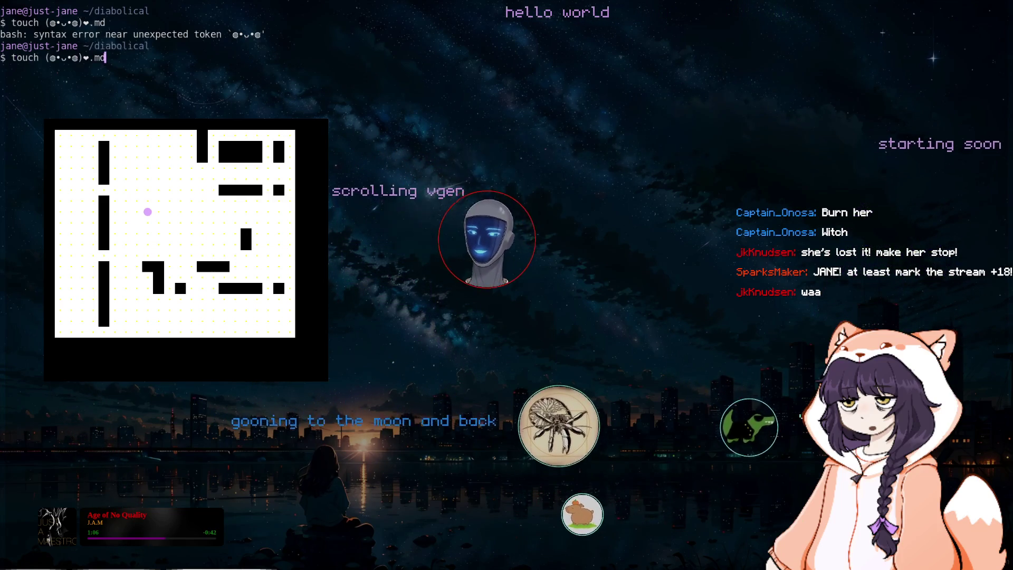
key("Left")
key("Left")
key("Left")
key("Left")
key("Left")
key("Left")
type("\"")
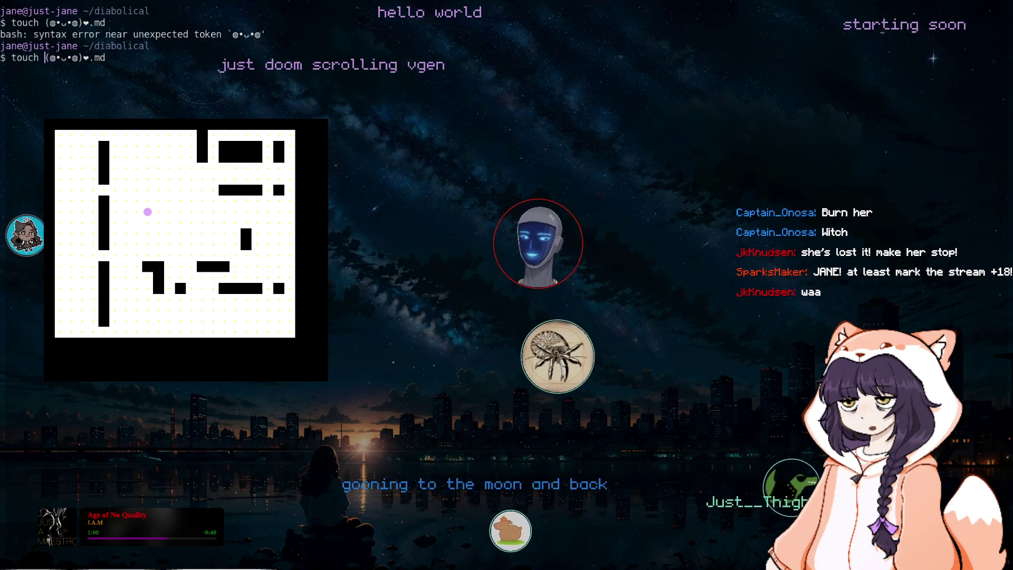
key("End")
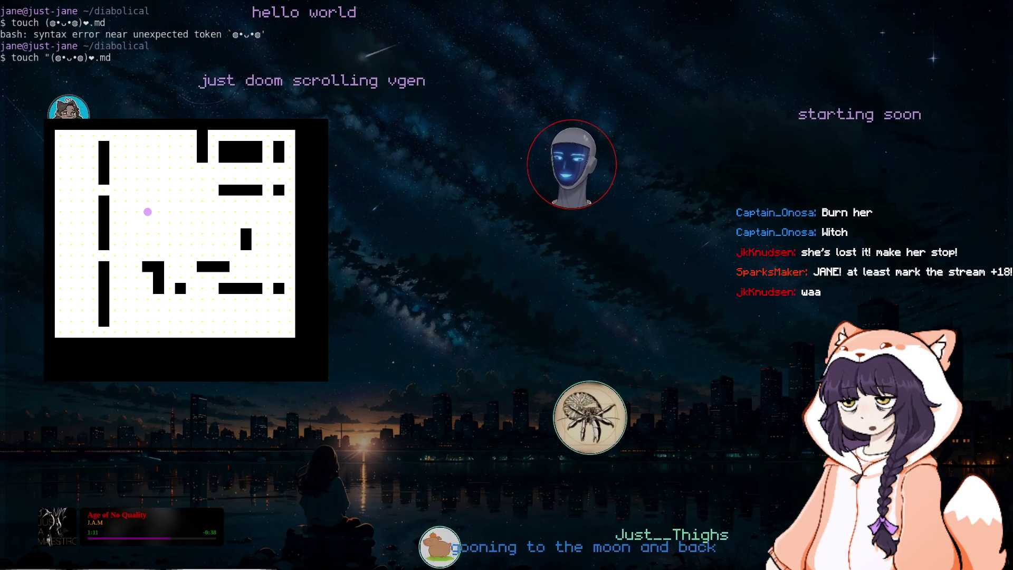
type("\"")
key("Return")
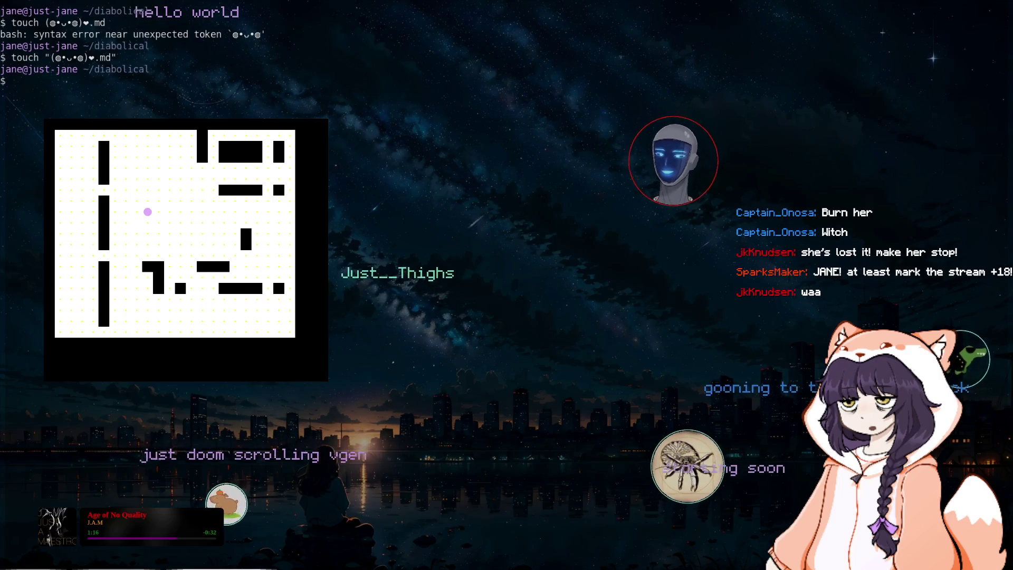
Step: List the diabolical folder's contents in detail with ls -la
type("l s-la")
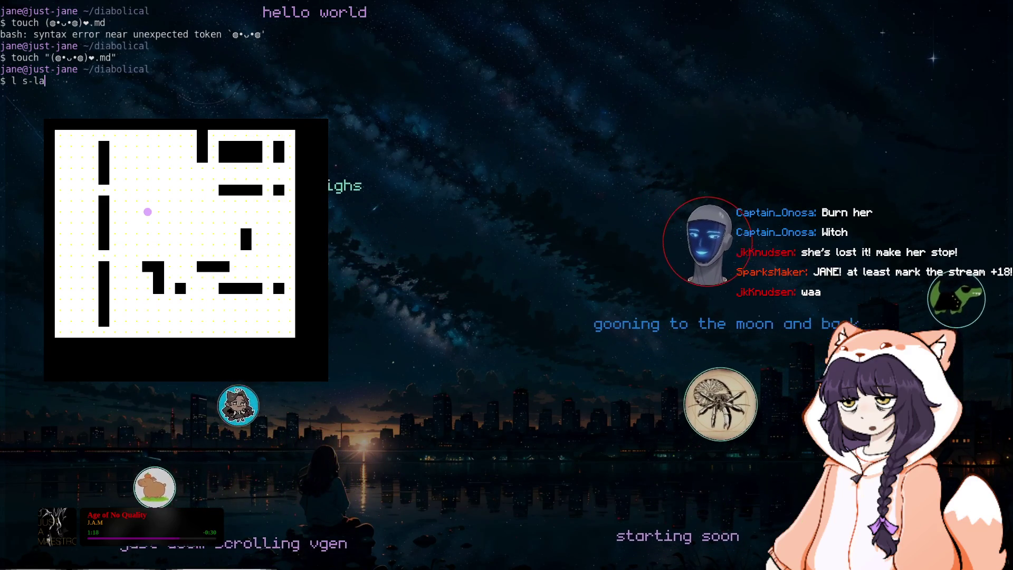
key("BackSpace")
key("BackSpace")
key("BackSpace")
type("s -la")
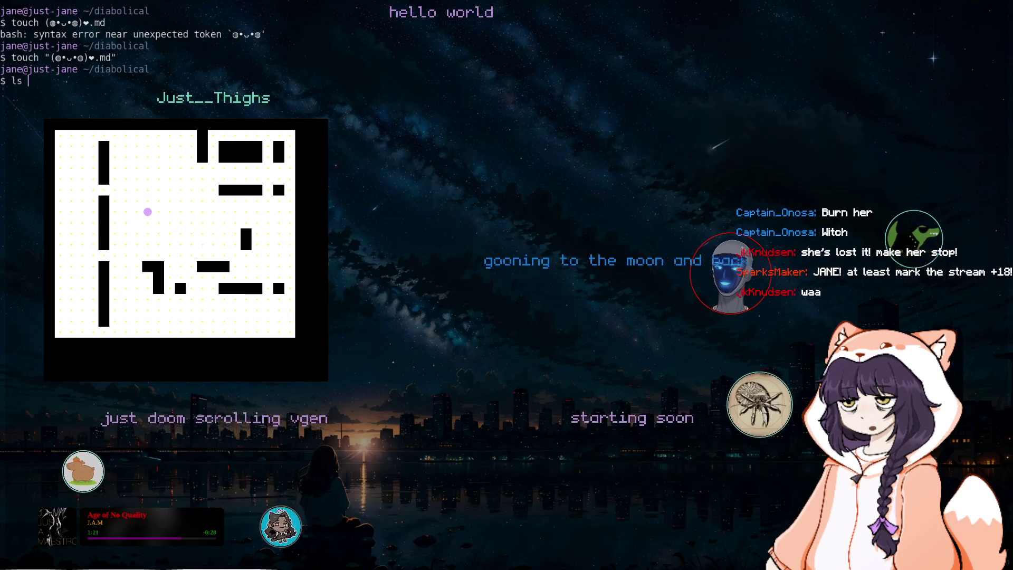
key("Return")
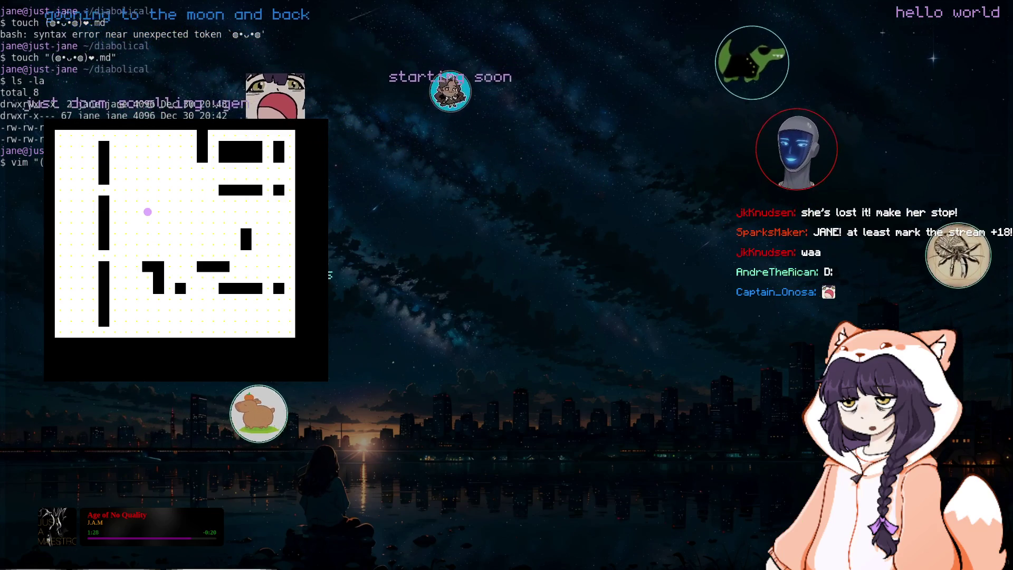
Step: Open the new emoticon Markdown file in vim and quit it with :q
key("Return")
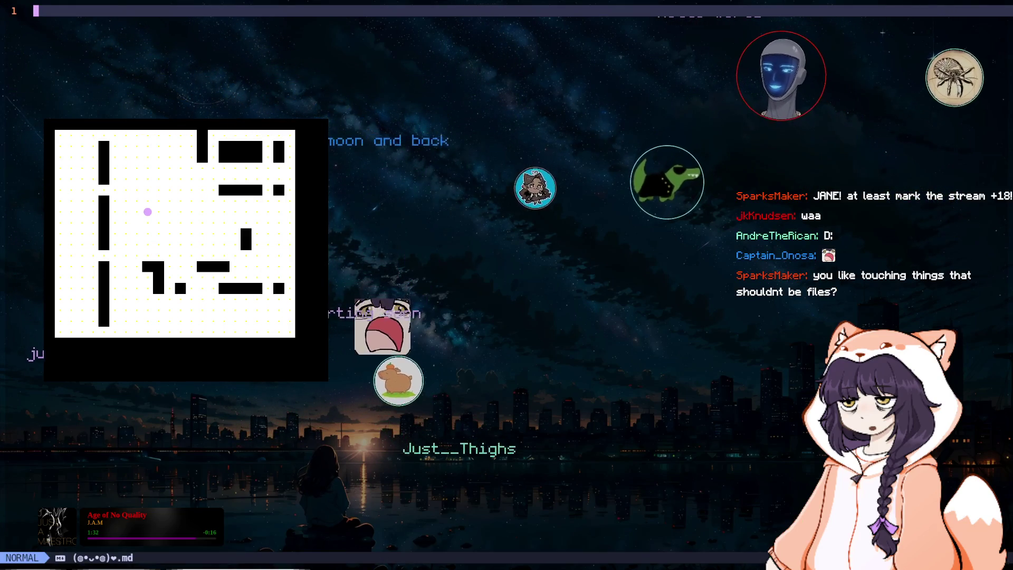
type(":q")
key("Return")
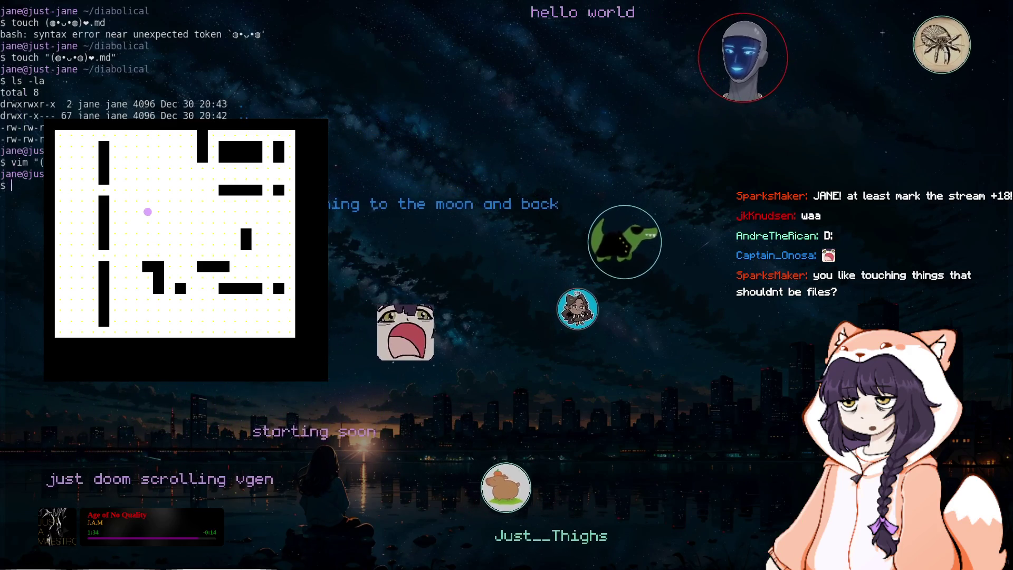
Step: Run the just-stream/just-pen-pals Go program with go run ., then return to the just-pacman terminal
key("ctrl+l")
type("cd ..")
key("Return")
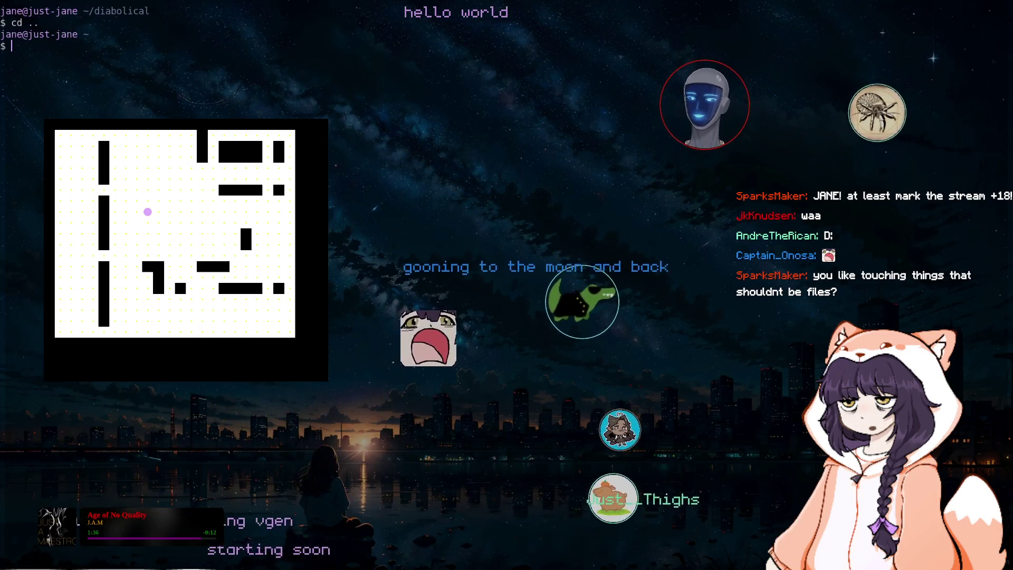
key("ctrl+l")
type("cd just-stream/just-pen-pals/")
key("Return")
type("go run .")
key("Return")
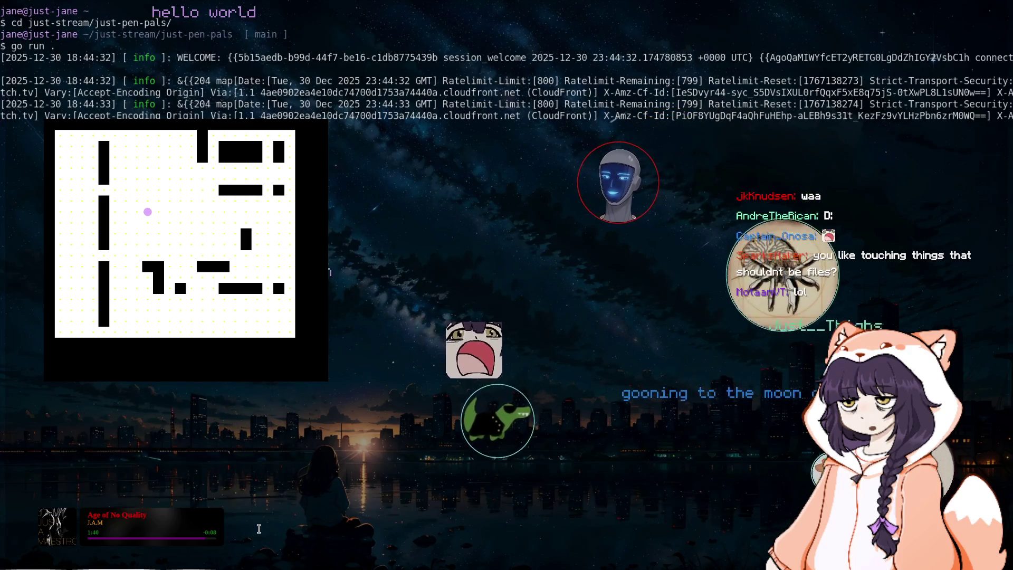
key("alt+Tab")
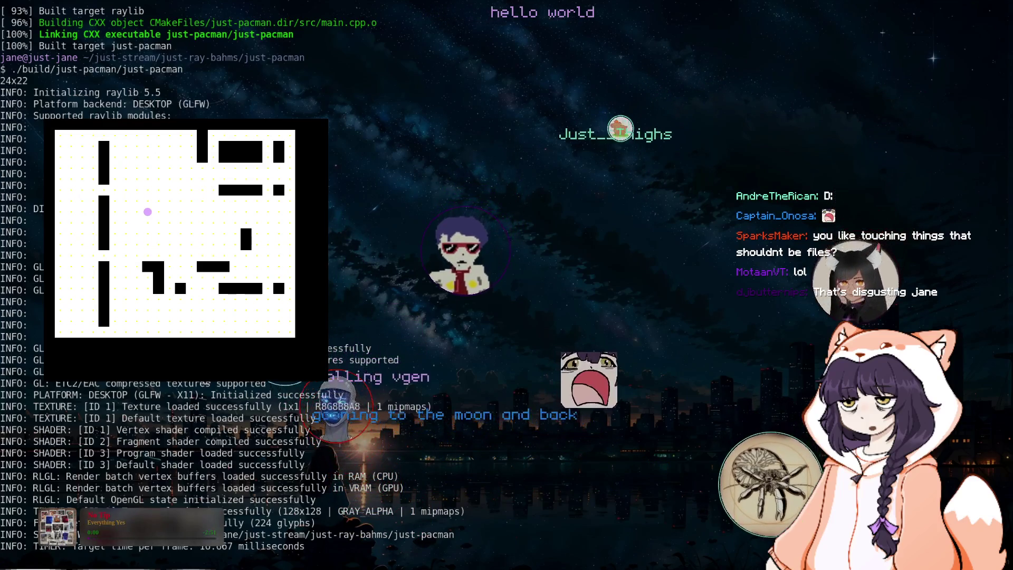
key("super+Return")
type("cd ")
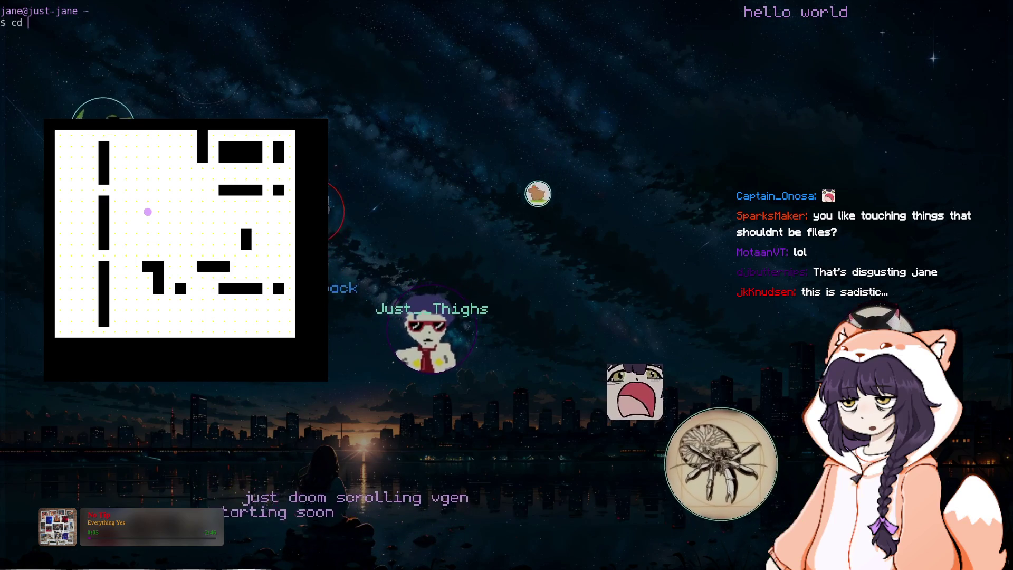
type("~")
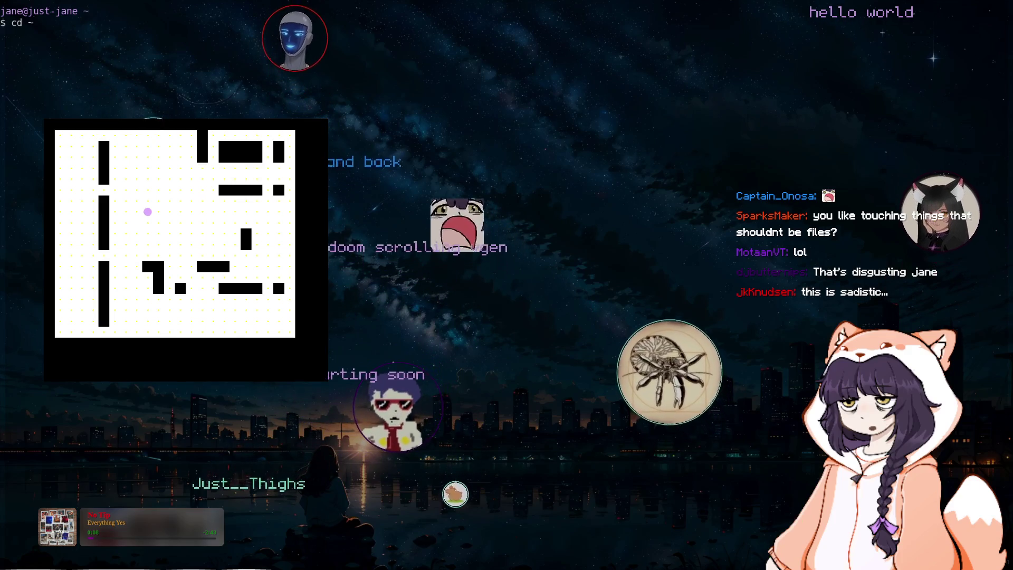
type("/")
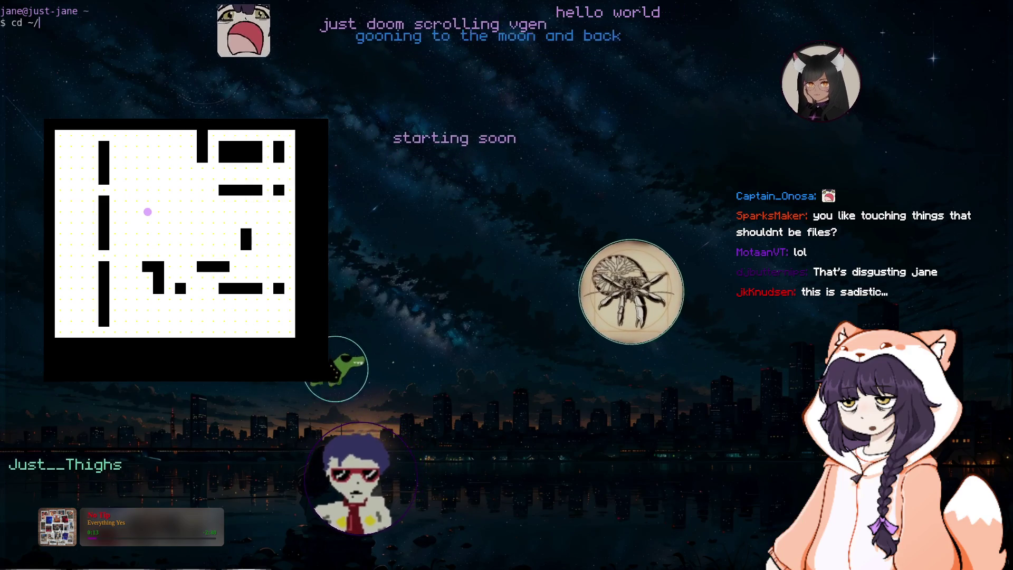
type("Pictures/cat")
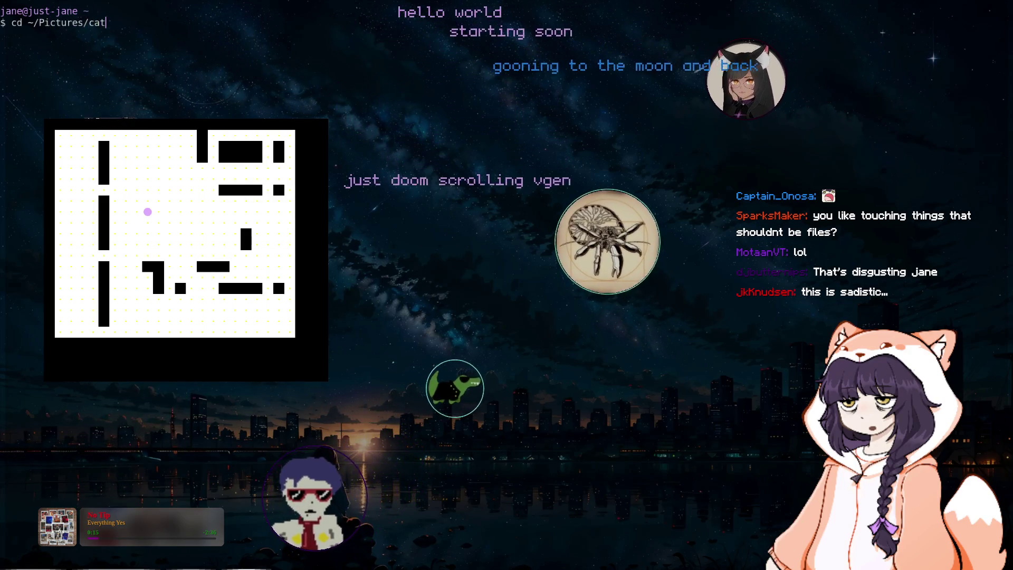
key("Tab")
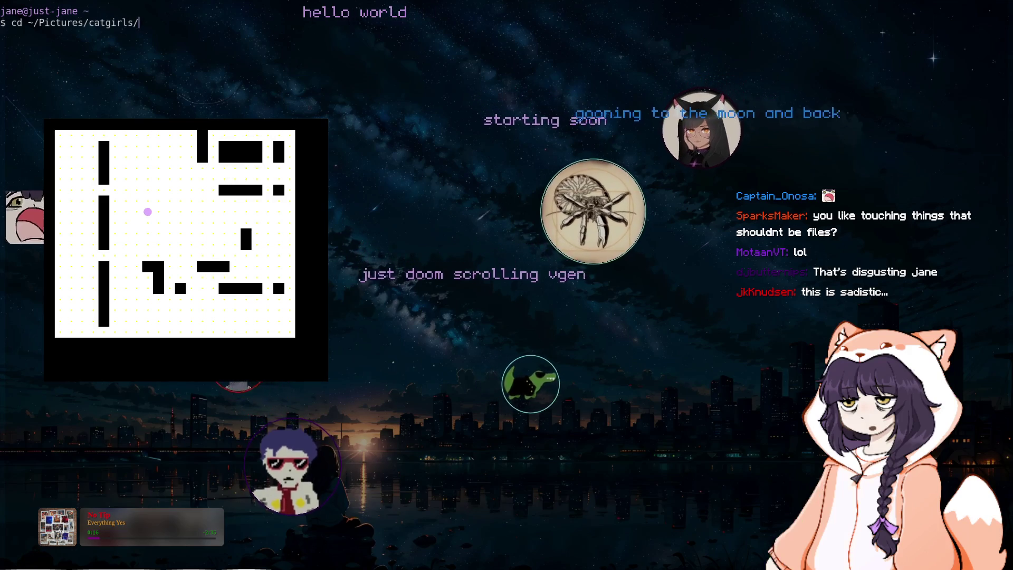
key("Return")
type("ls -l")
key("Return")
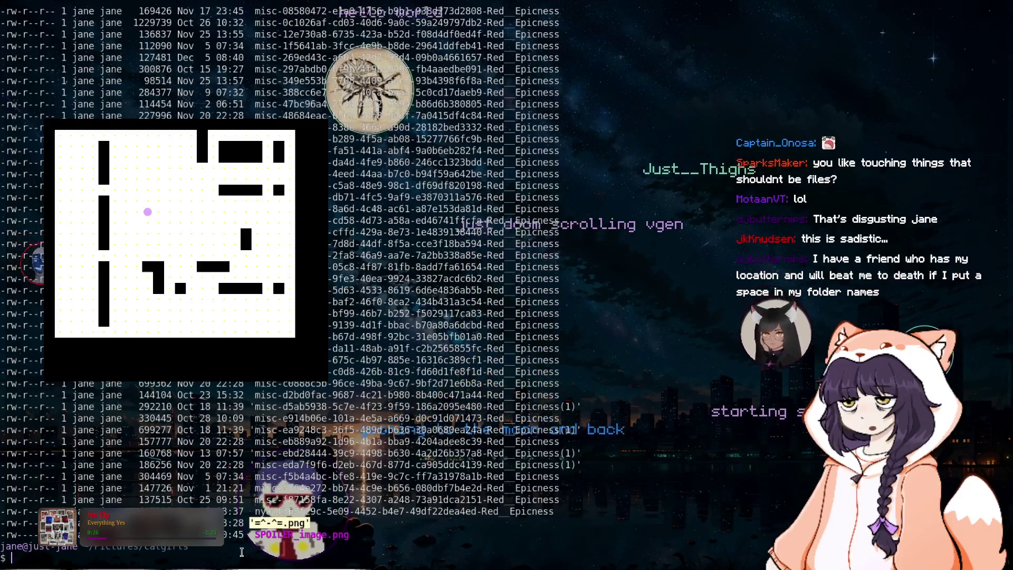
type("exit")
key("Return")
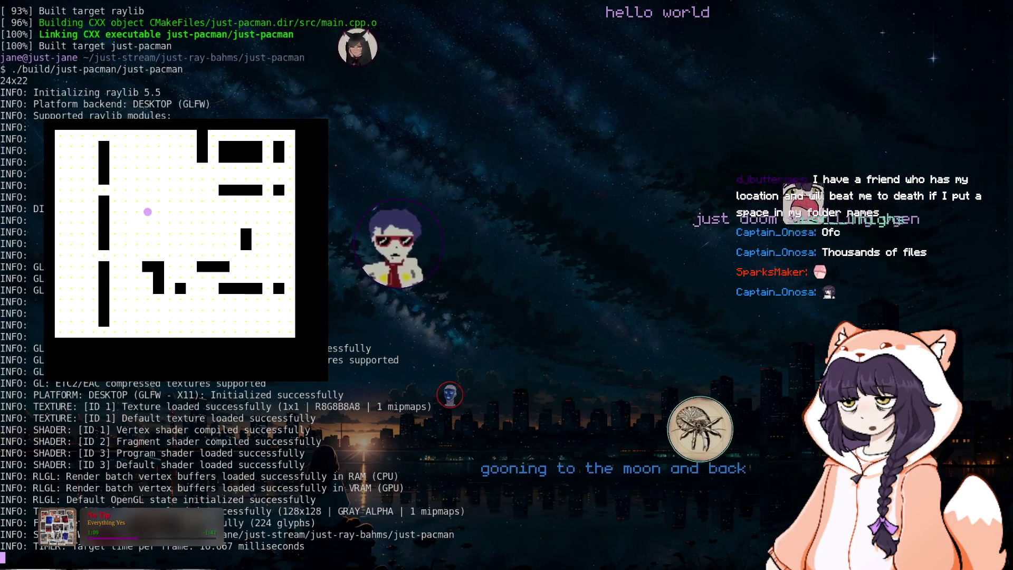
Step: Move pac-man up, down, back up and left through the maze, then close the game with Escape
type("ww")
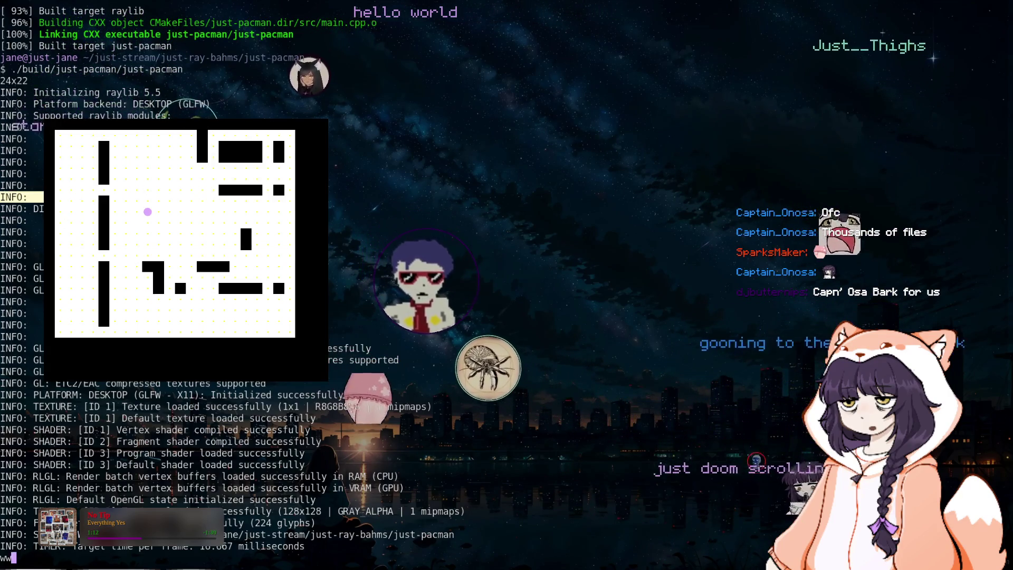
left_click(323, 252)
key("w")
key("w")
key("w")
key("w")
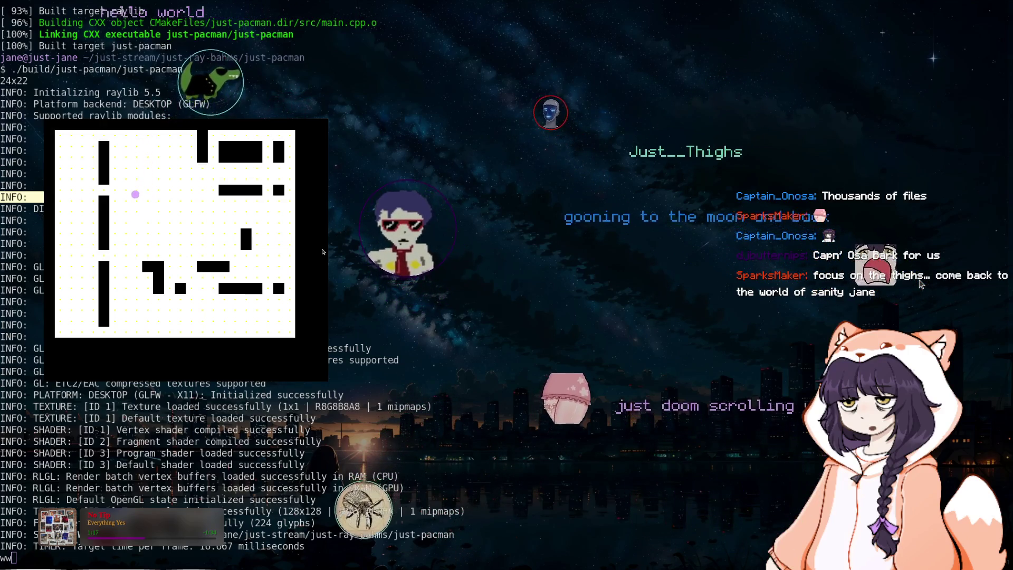
key("s")
key("s")
key("s")
key("s")
key("s")
key("s")
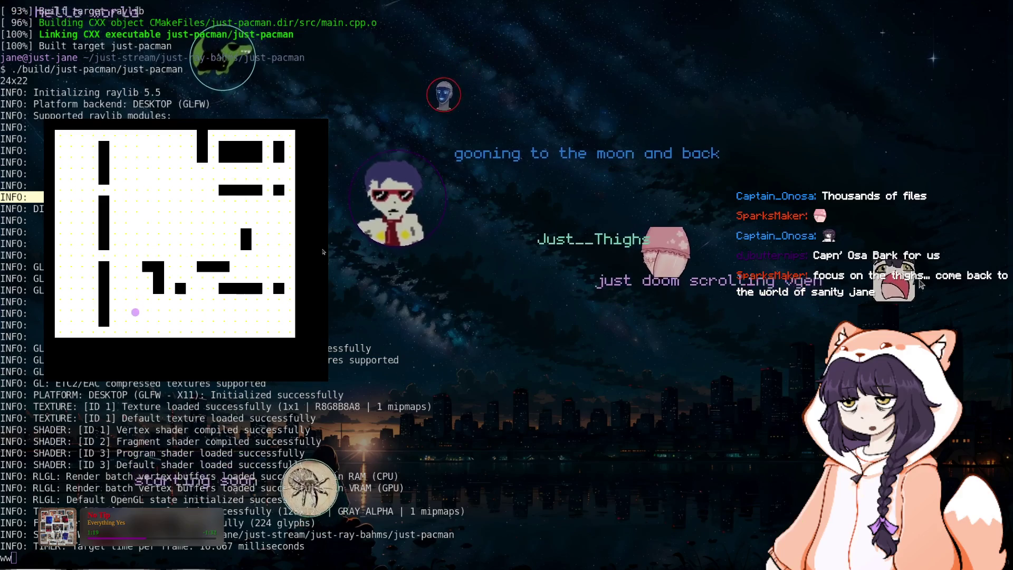
key("w")
key("w")
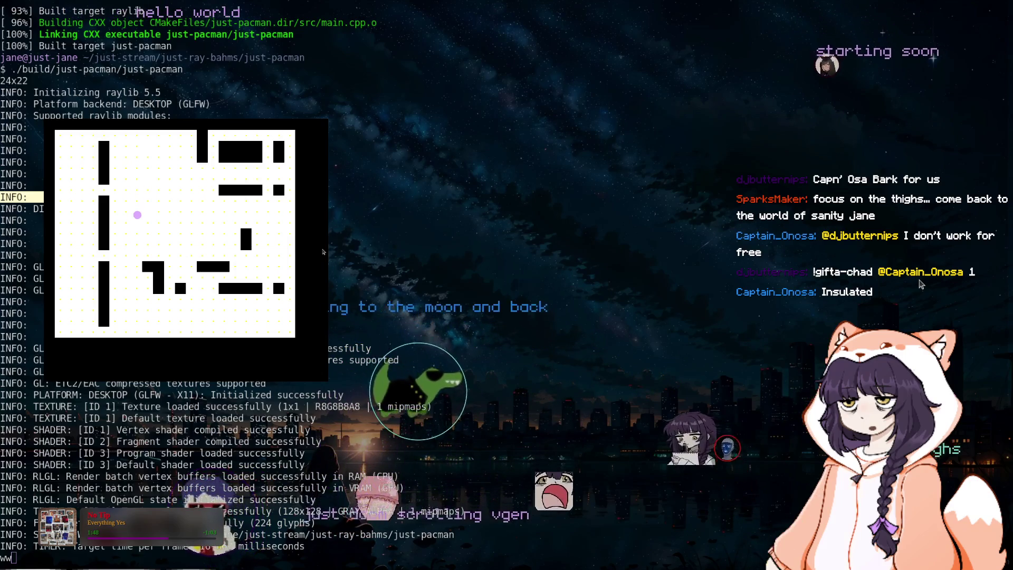
key("Left")
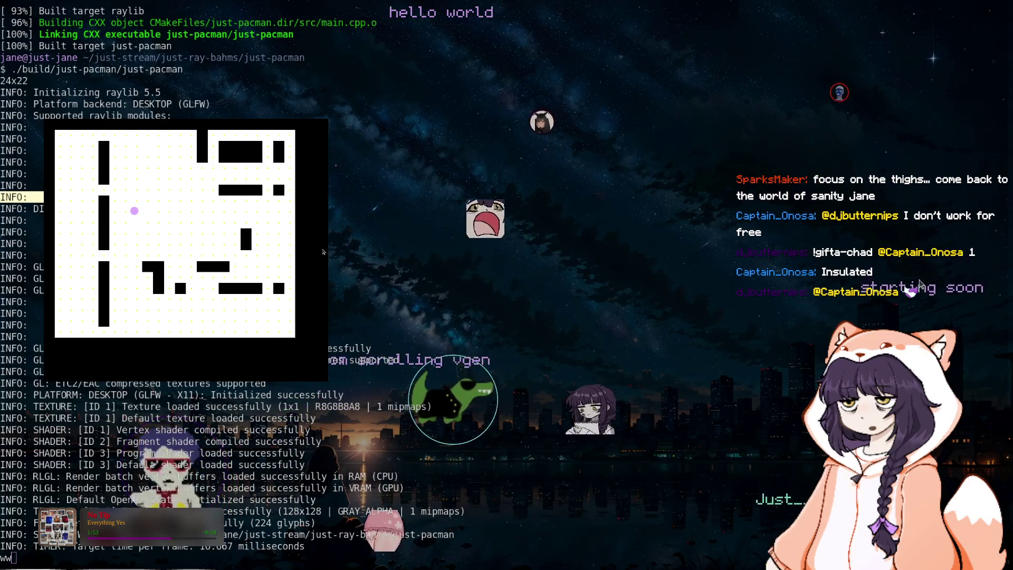
key("Escape")
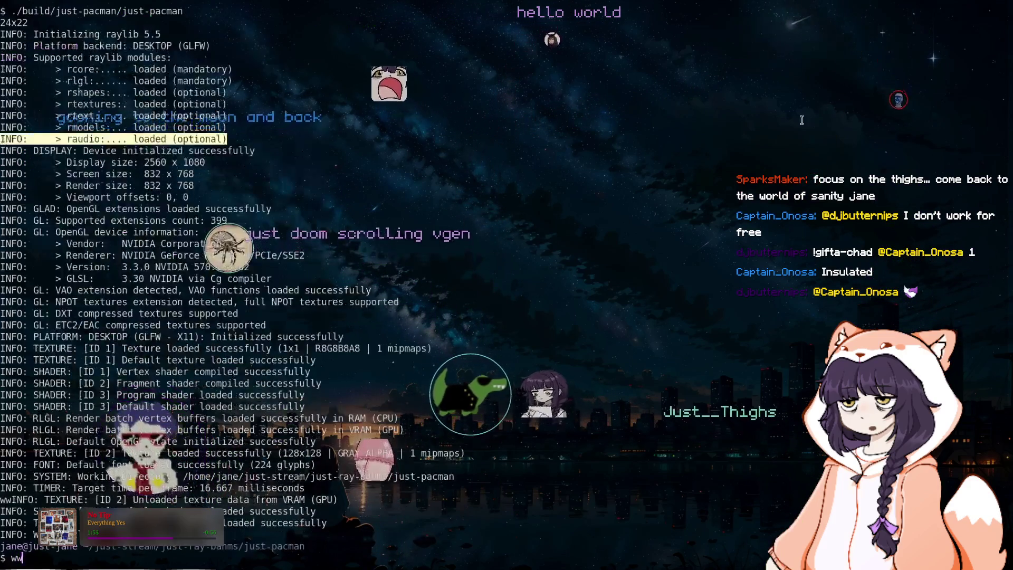
Step: Clear the leftover raylib output with clear and erase the stray character at the prompt
left_click(110, 551)
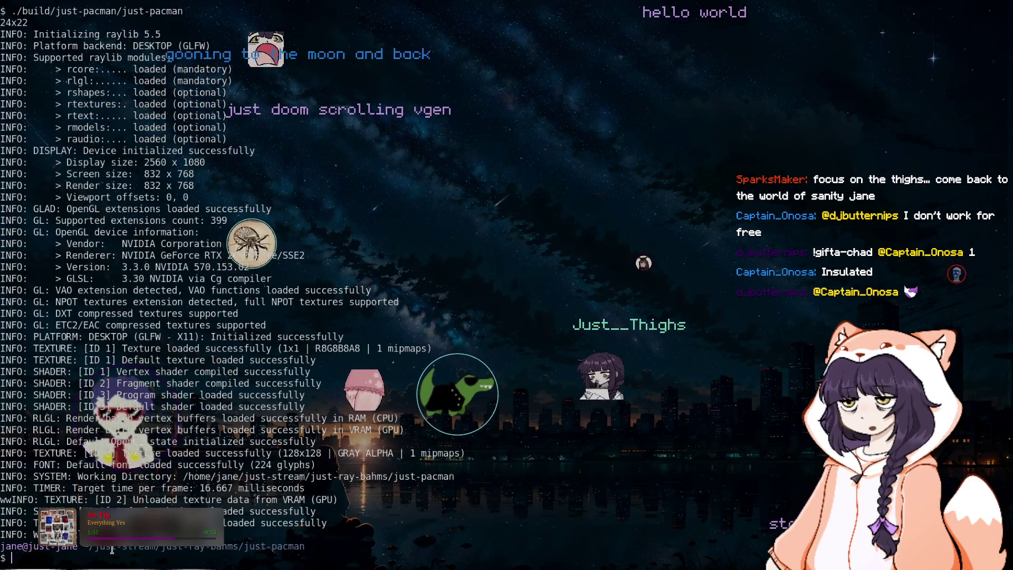
type("clear")
key("Return")
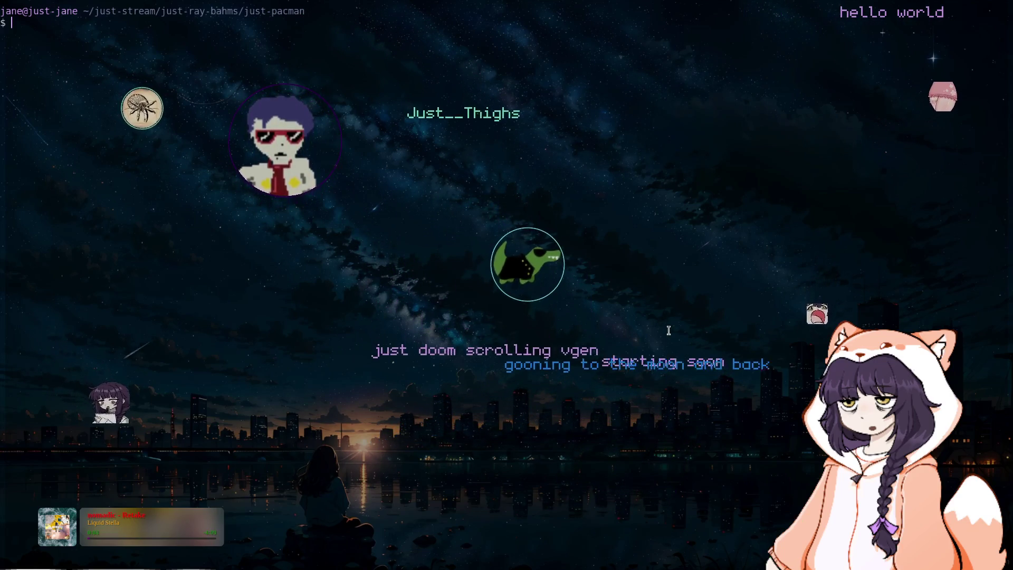
key("BackSpace")
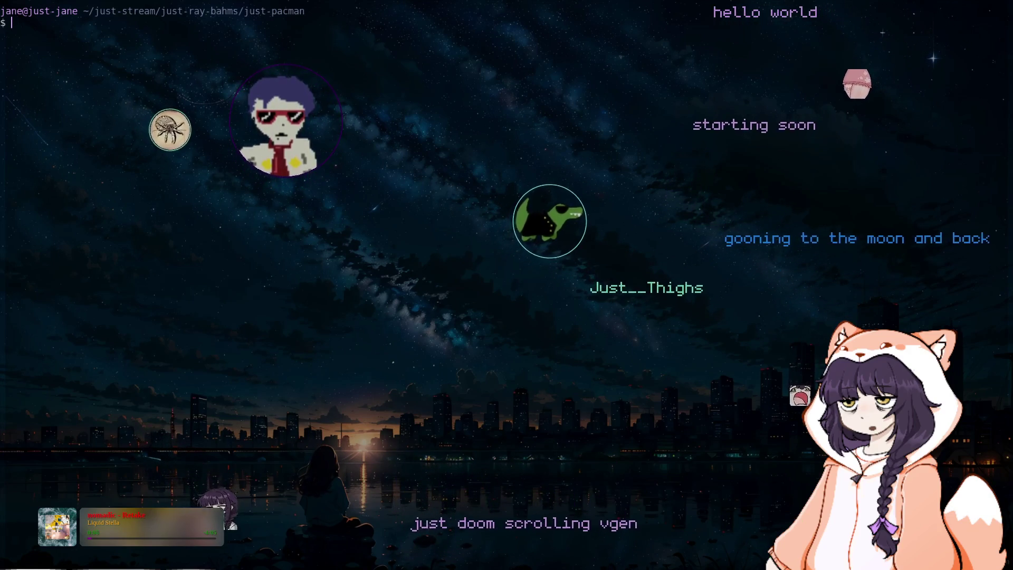
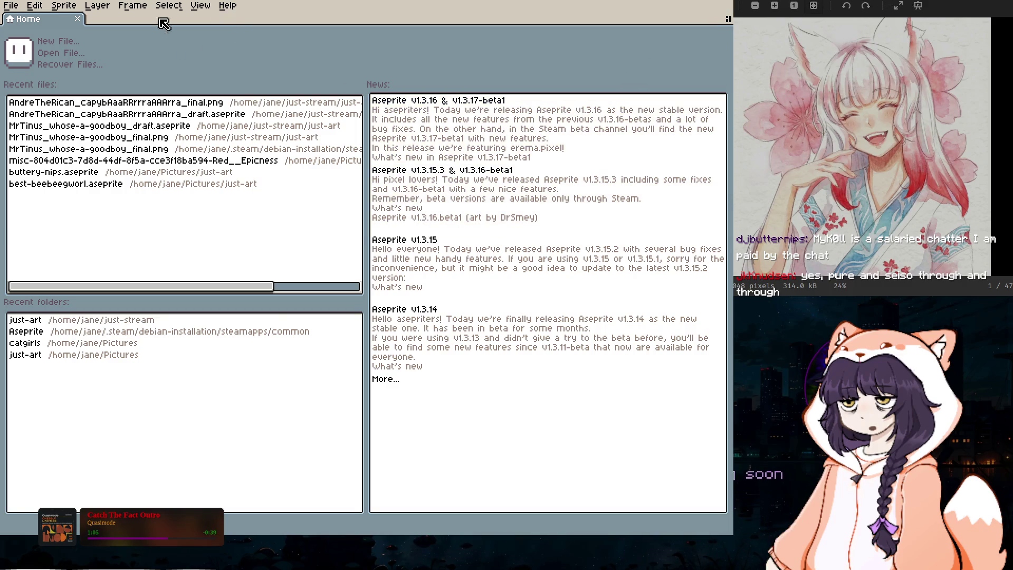
Step: Create a new 128×128 sprite with a transparent background from the File menu
left_click(11, 5)
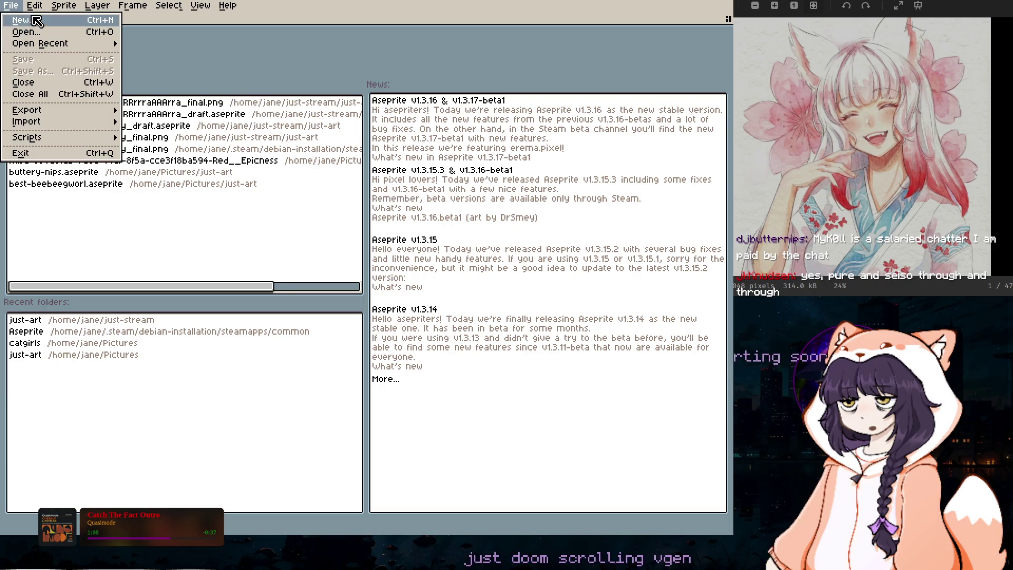
left_click(33, 19)
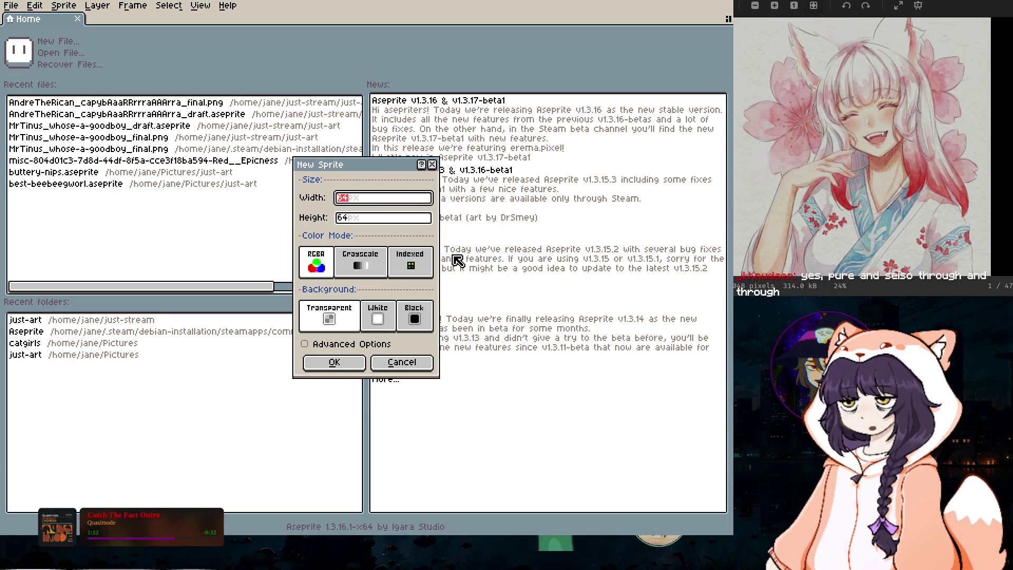
type("128")
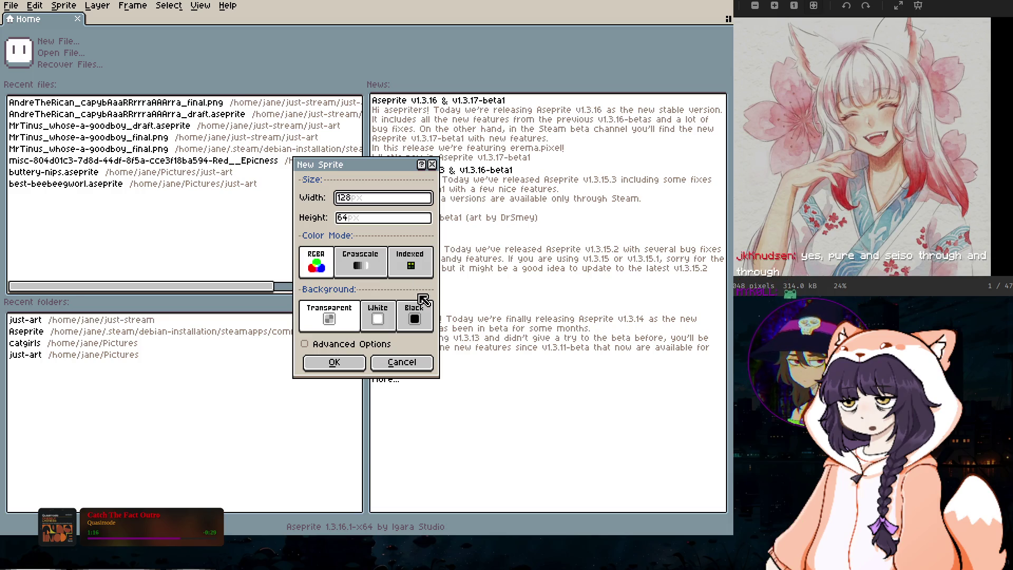
key("Tab")
type("128")
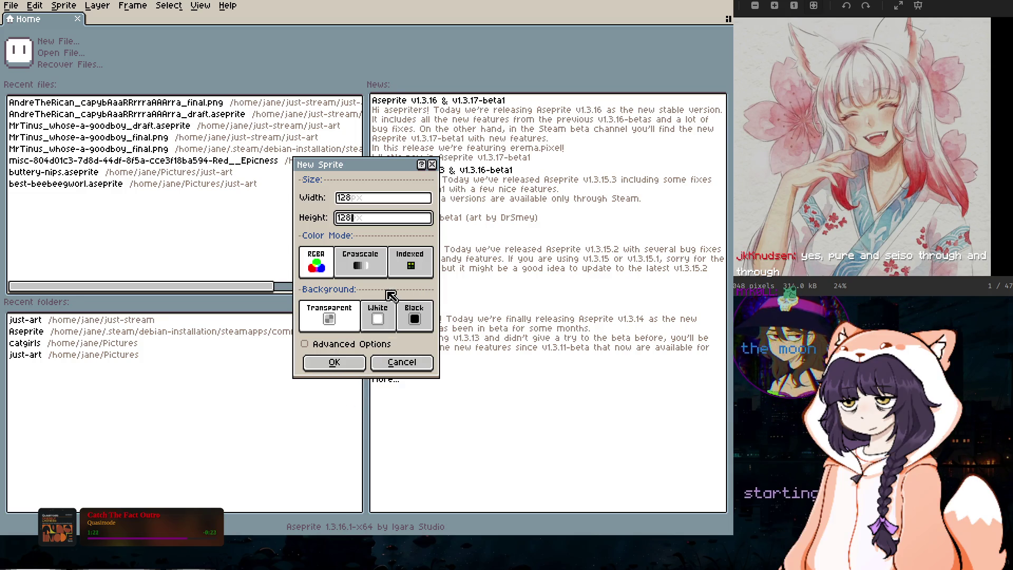
left_click(332, 362)
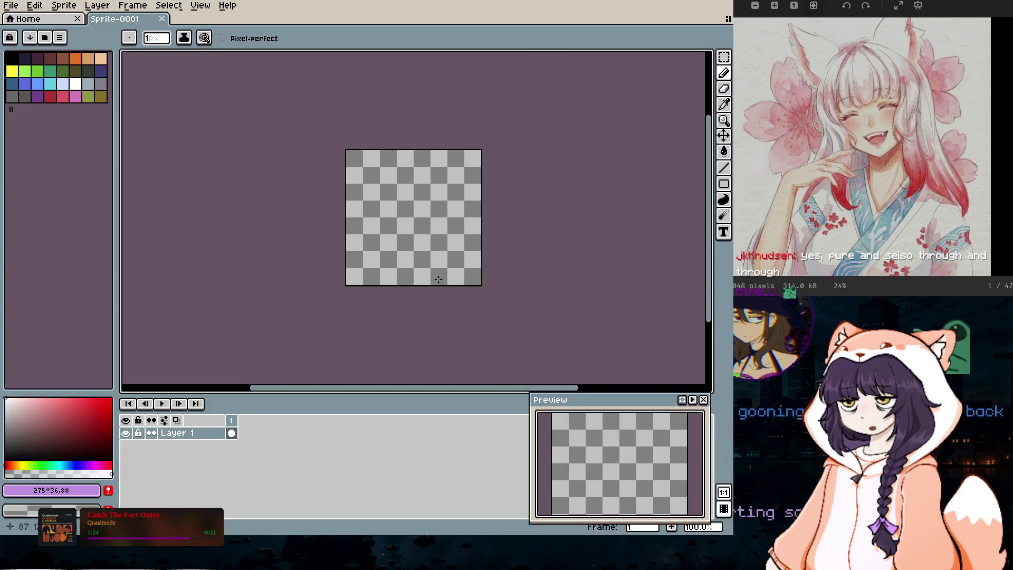
Step: Raise the brush to 15 px, choose white and the Pencil, and try a dab on the canvas
key("plus")
key("plus")
key("plus")
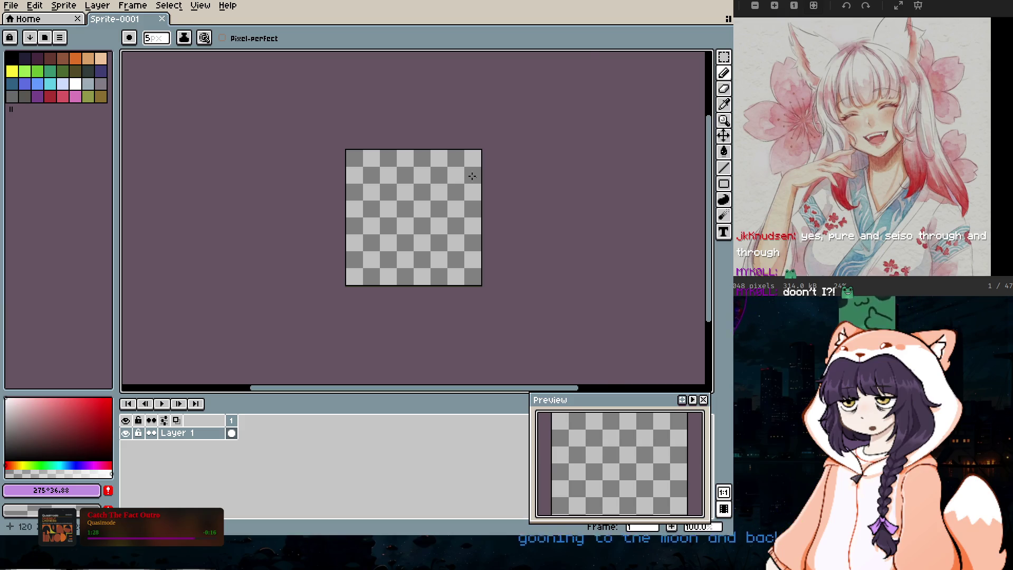
scroll(425, 199, "up", 2)
scroll(453, 215, "down", 1)
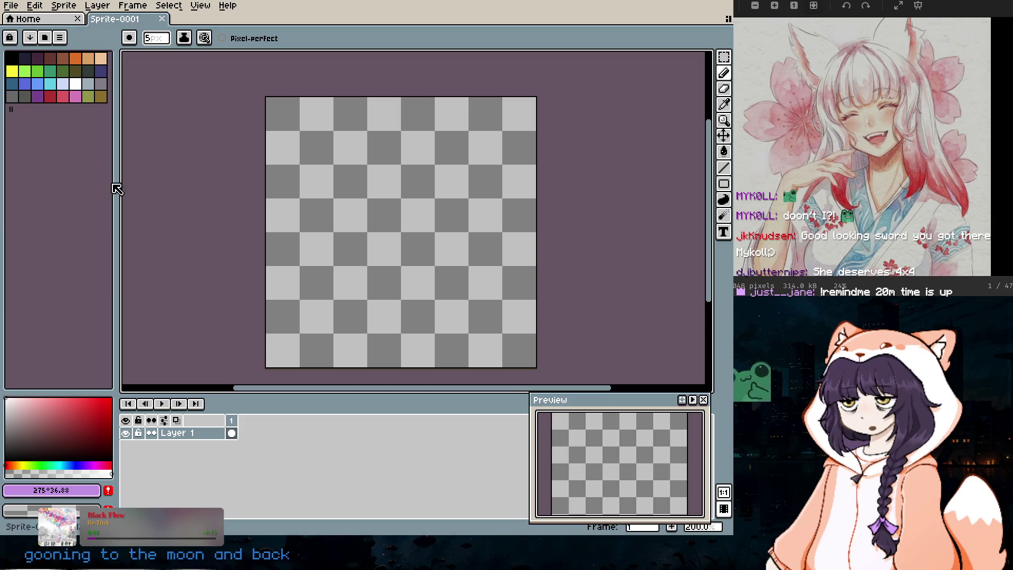
left_click(76, 83)
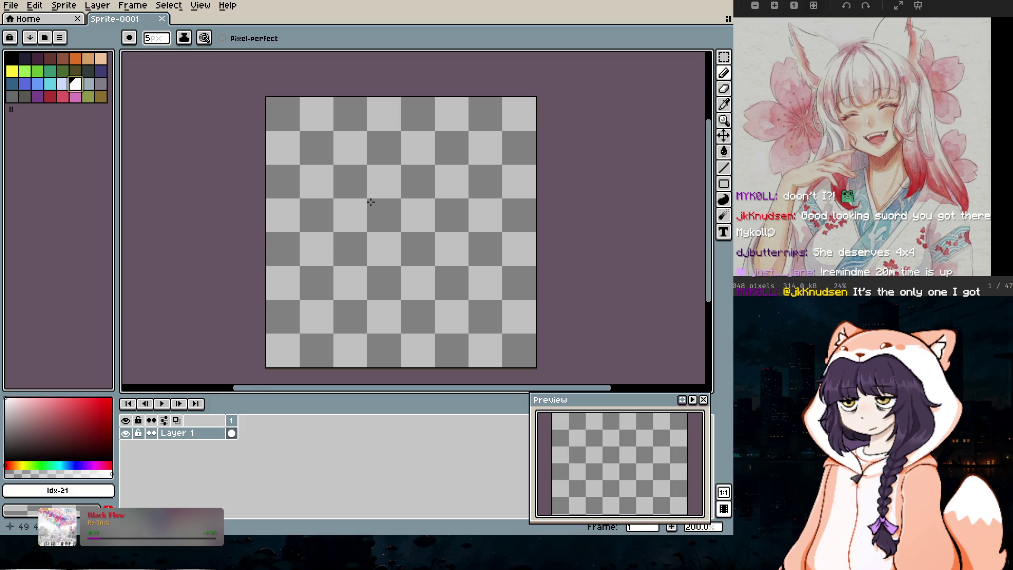
key("b")
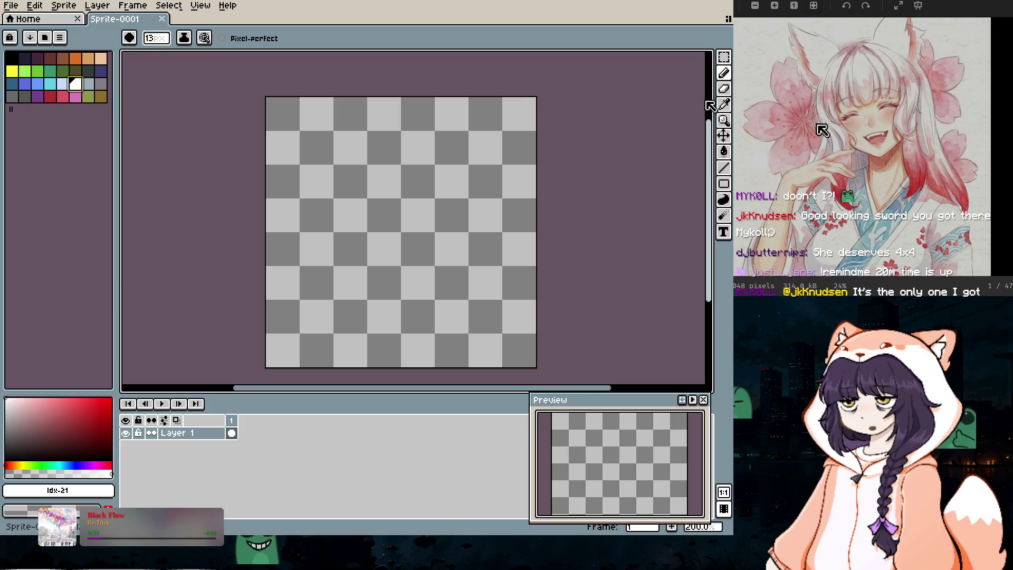
scroll(358, 179, "down", 2)
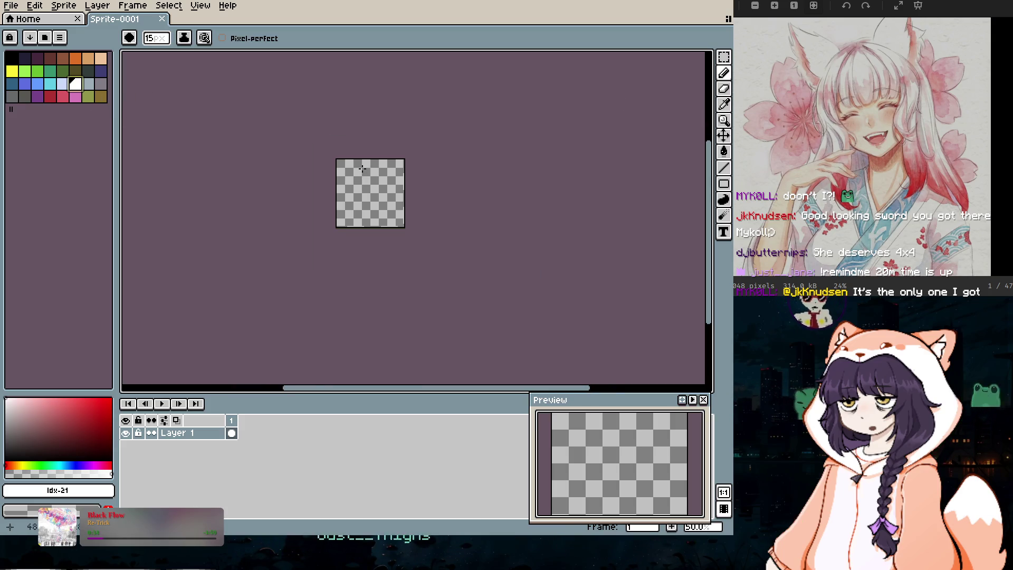
scroll(367, 188, "up", 3)
left_click(423, 169)
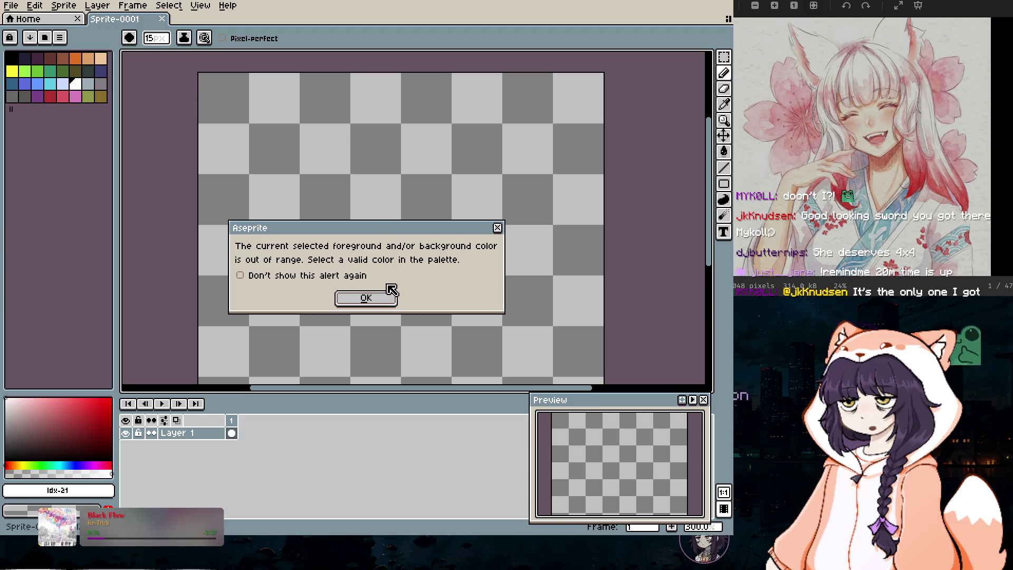
Step: Dismiss the out-of-range colour alerts, retry painting, and pick a light pink colour
left_click(363, 299)
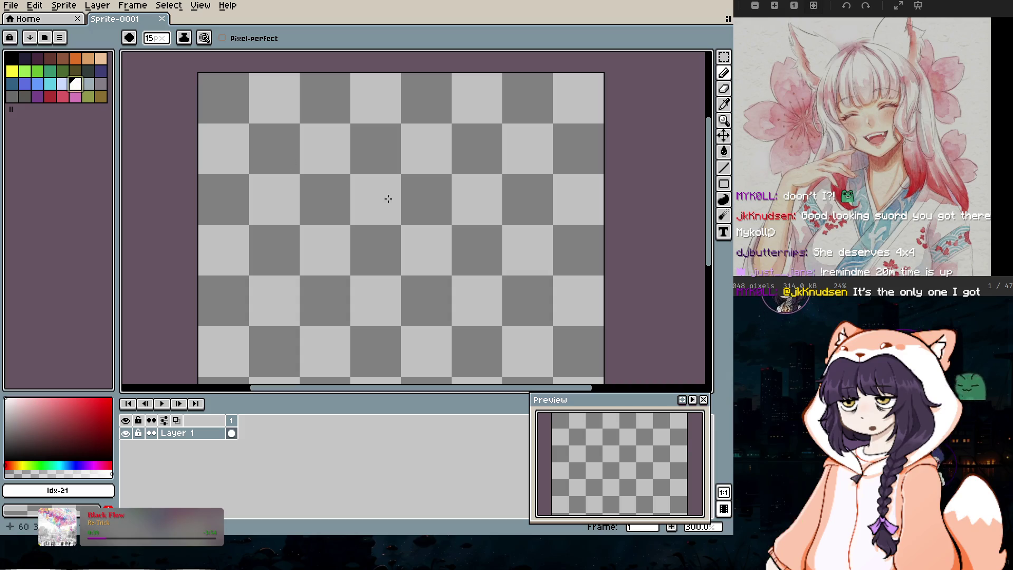
left_click(396, 178)
left_click(374, 299)
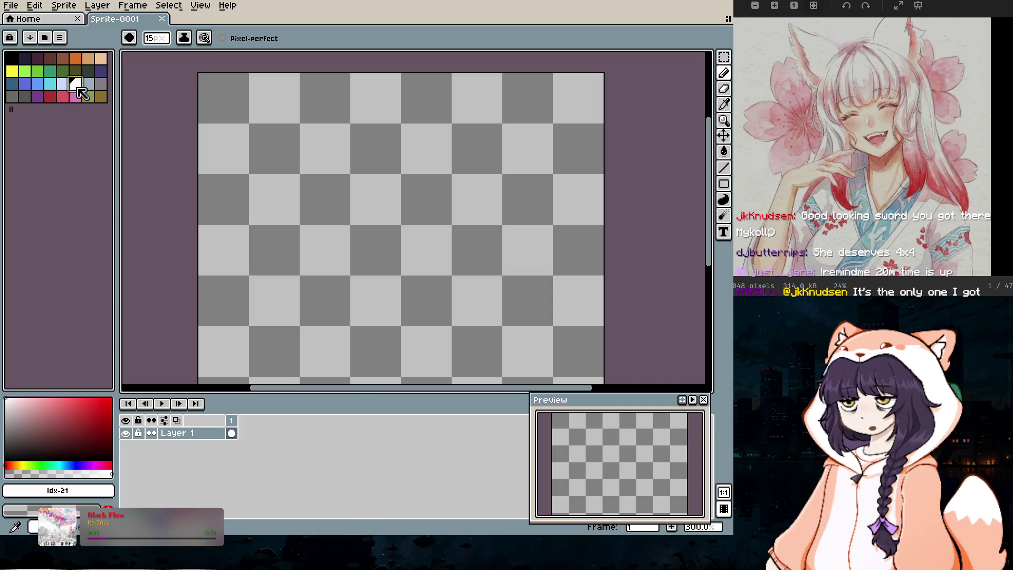
key("minus")
key("minus")
key("minus")
left_click(16, 401)
Step: Shrink the brush to 1 px, then raise it to 11 px and zoom out to the whole sprite
key("minus")
key("minus")
scroll(355, 184, "up", 2)
scroll(332, 181, "down", 1)
key("minus")
key("minus")
key("minus")
key("plus")
key("plus")
key("plus")
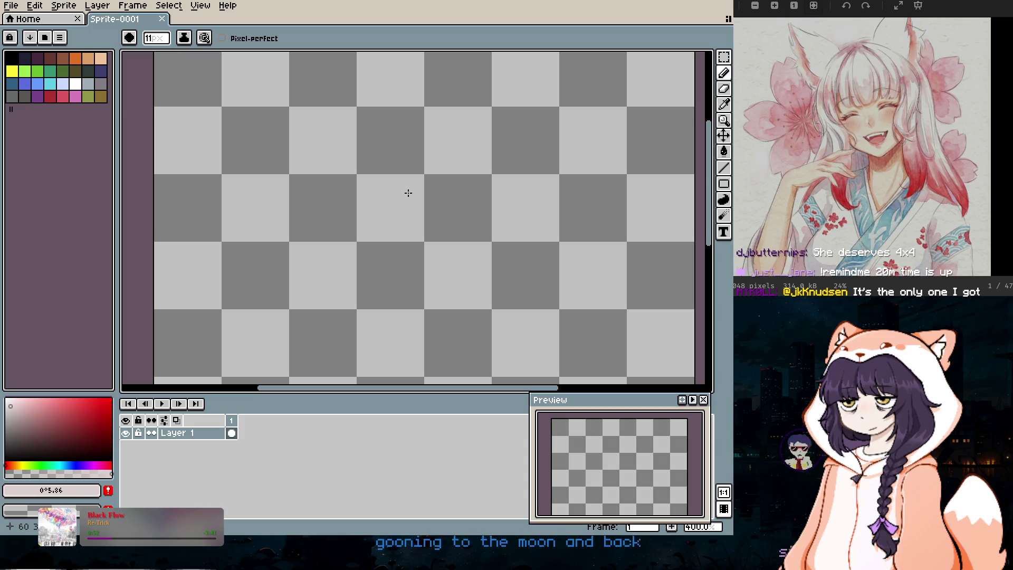
key("plus")
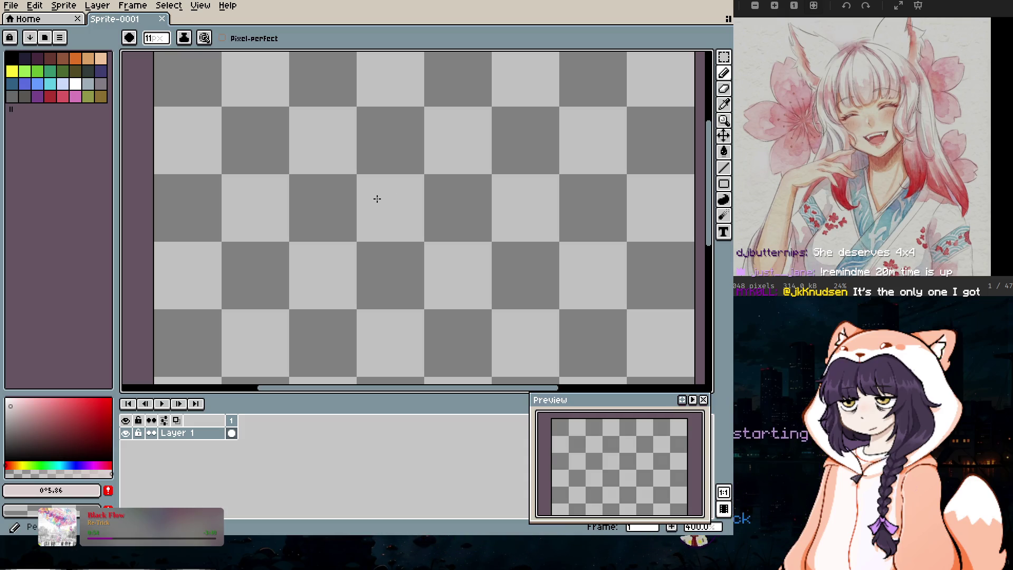
key("1")
Step: Retry painting with white several times, dismissing each out-of-range colour alert
left_click(350, 208)
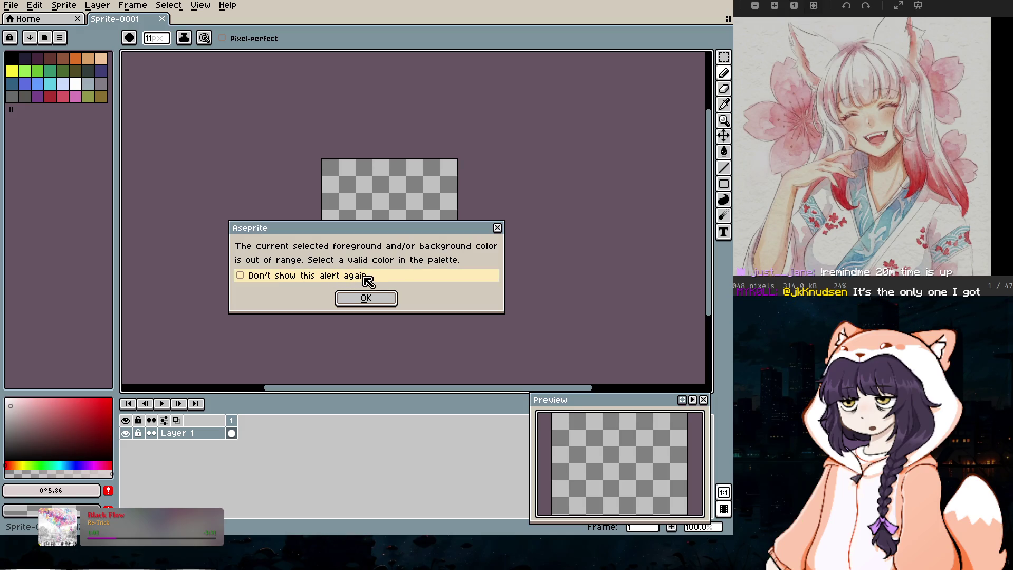
left_click(364, 298)
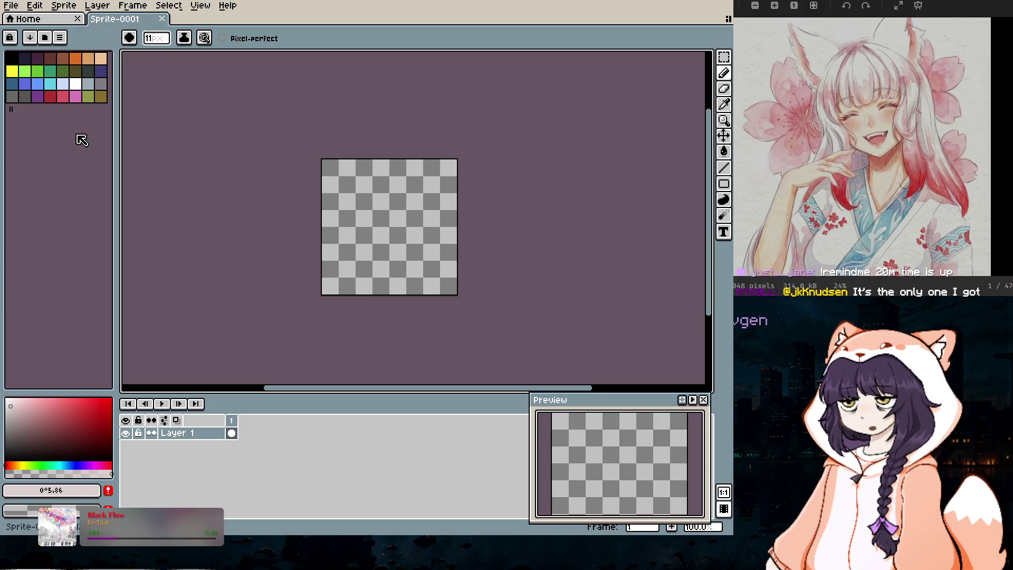
left_click(79, 83)
left_click(407, 212)
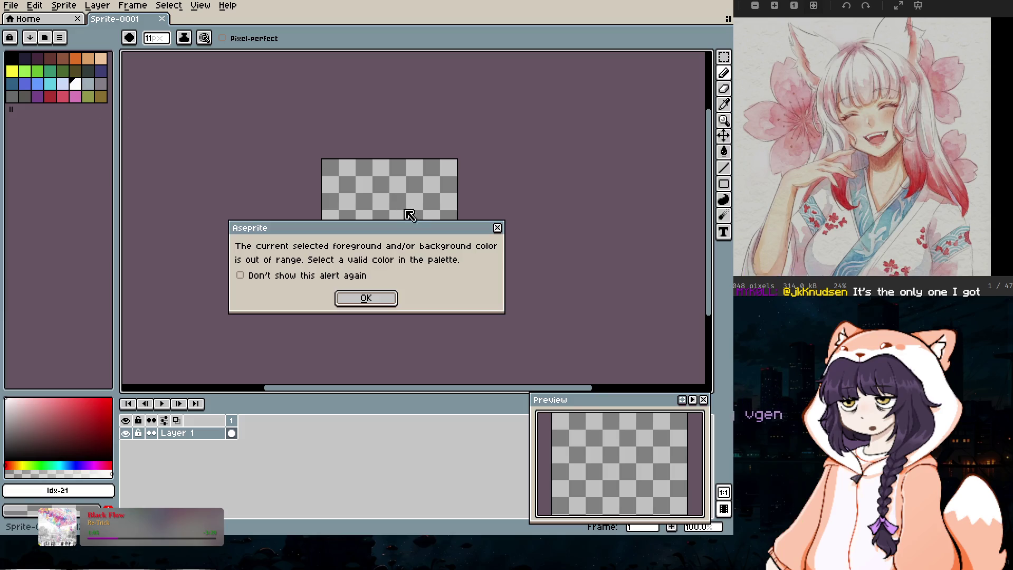
left_click(370, 299)
left_click(74, 82)
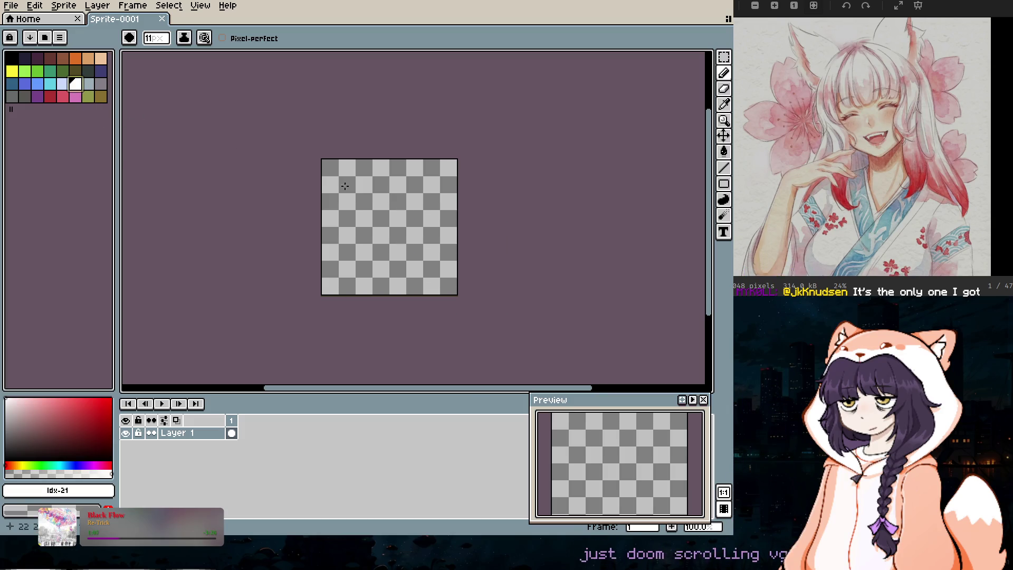
left_click(358, 193)
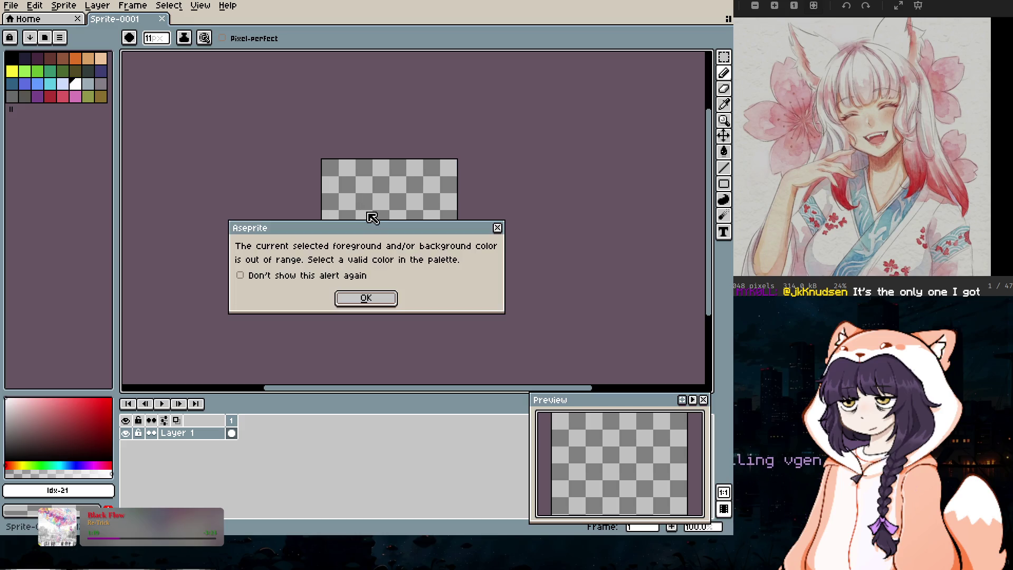
left_click(352, 298)
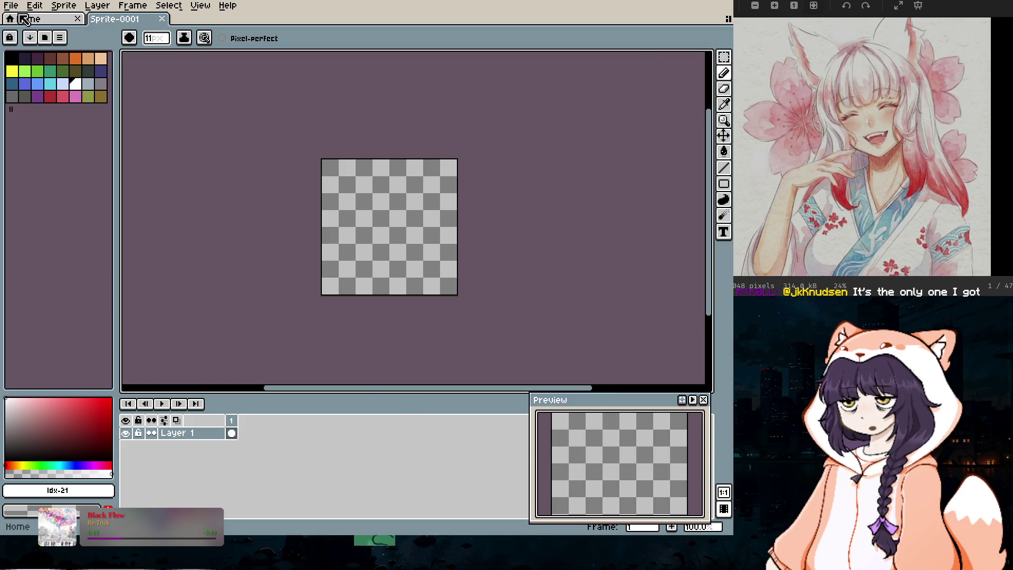
Step: Create another new 128×128 sprite from the File menu
left_click(163, 19)
left_click(11, 5)
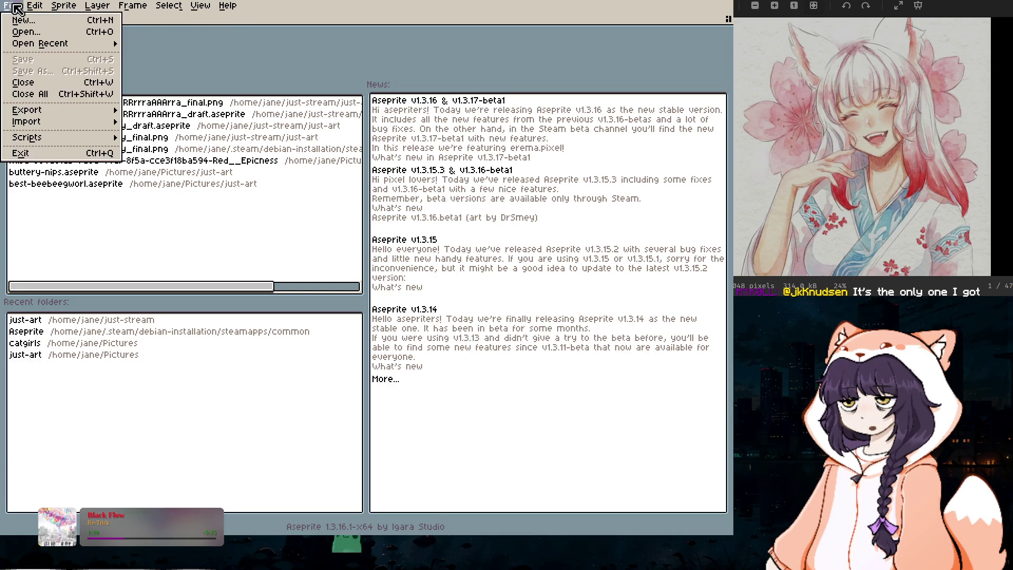
left_click(55, 21)
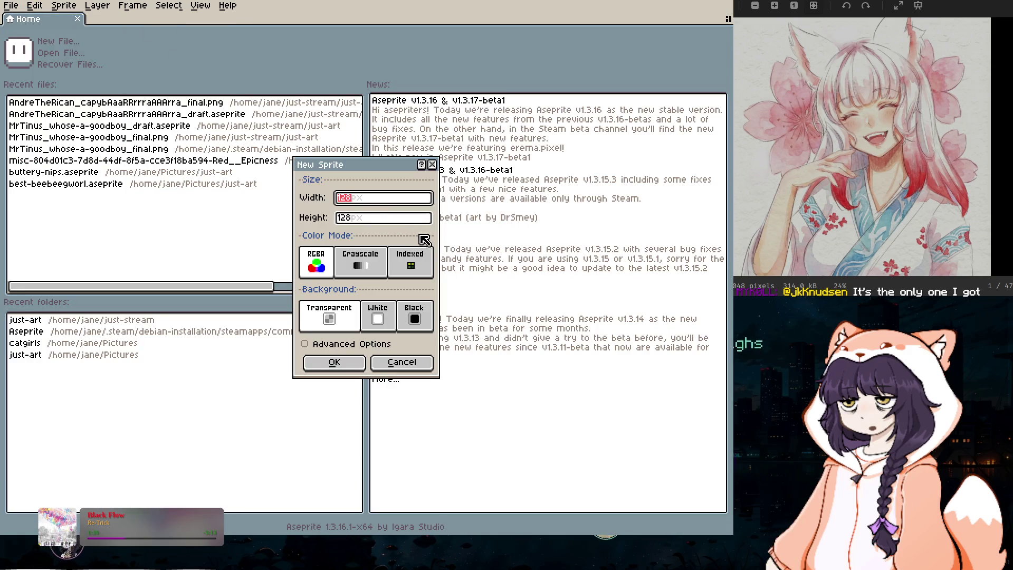
left_click(334, 362)
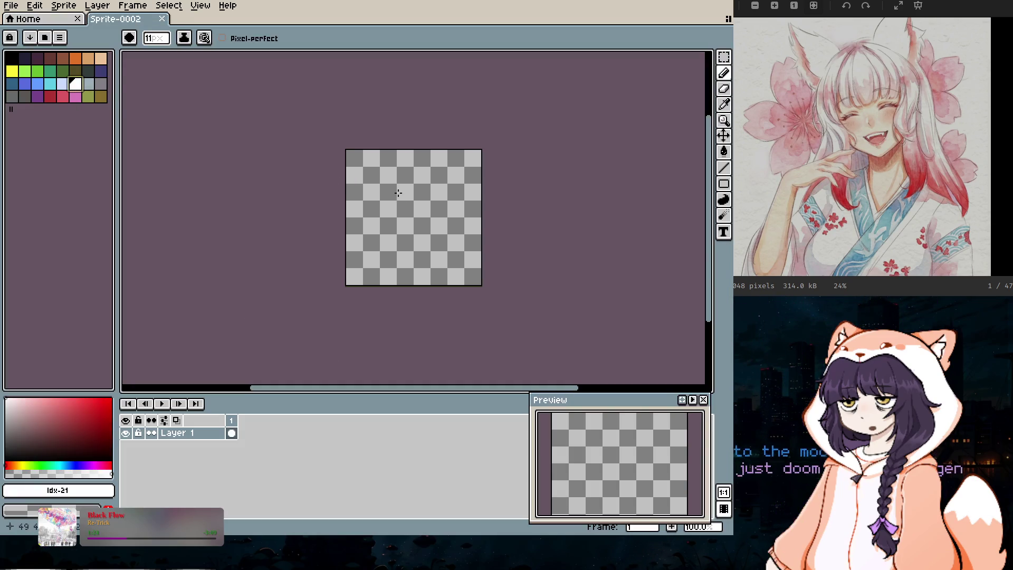
Step: Retry painting, check the brush shape choices, and enlarge the brush to 13 px
left_click(406, 208)
left_click(364, 300)
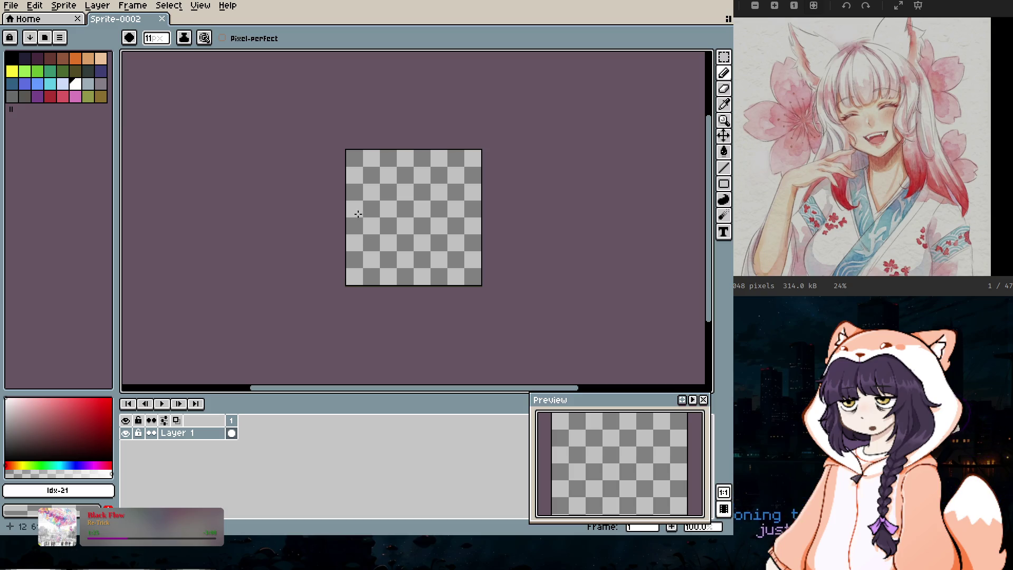
left_click(129, 37)
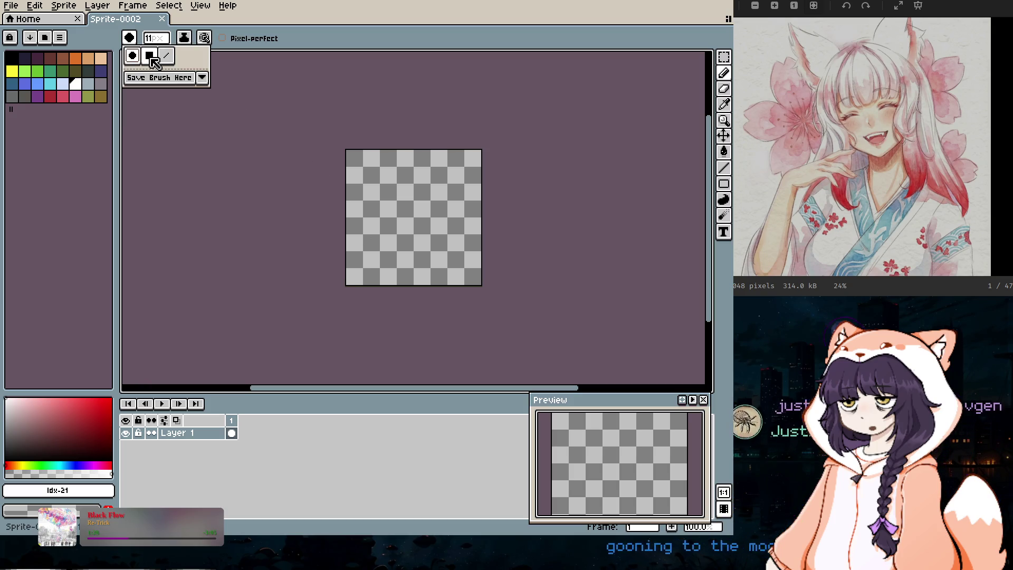
left_click(409, 192)
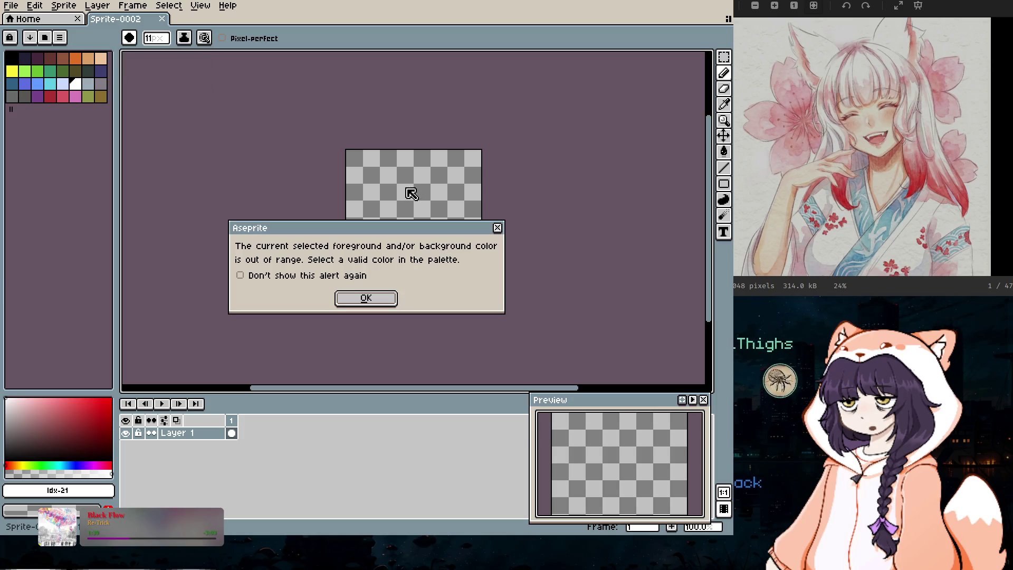
left_click(380, 294)
scroll(430, 174, "up", 4)
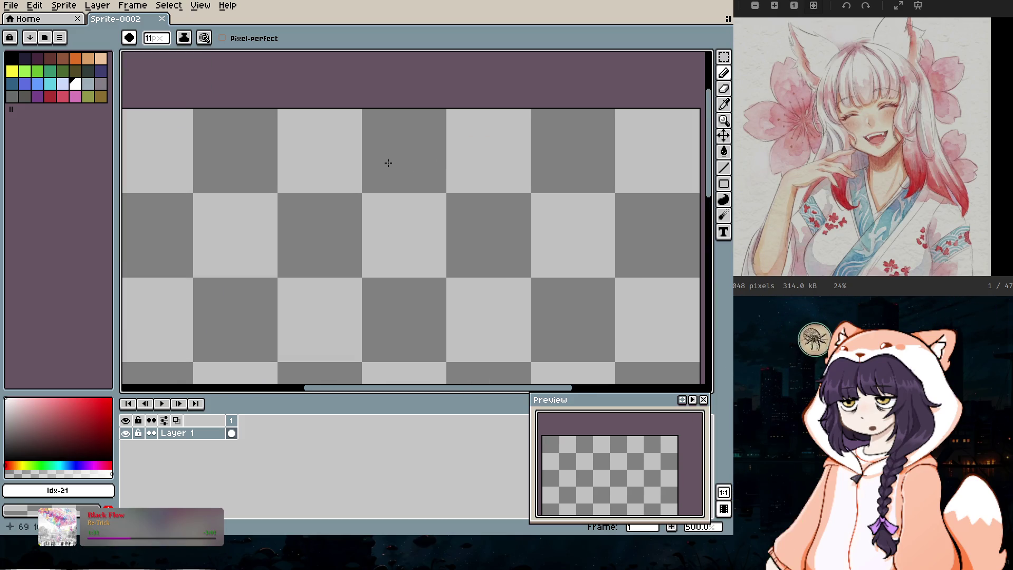
key("plus")
key("plus")
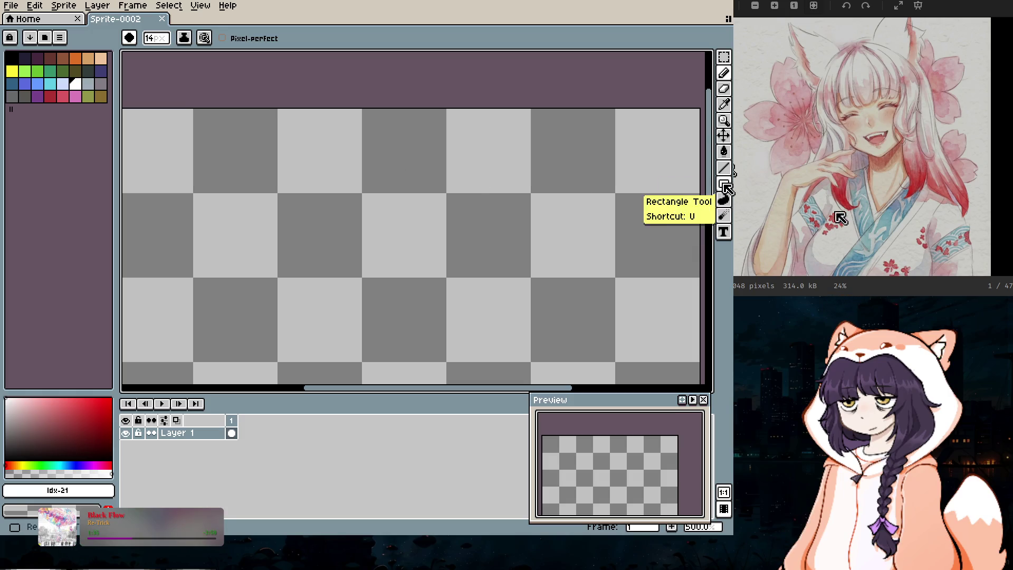
Step: Switch to the Paint Bucket, try filling with brown, then pick white from the palette
left_click(728, 74)
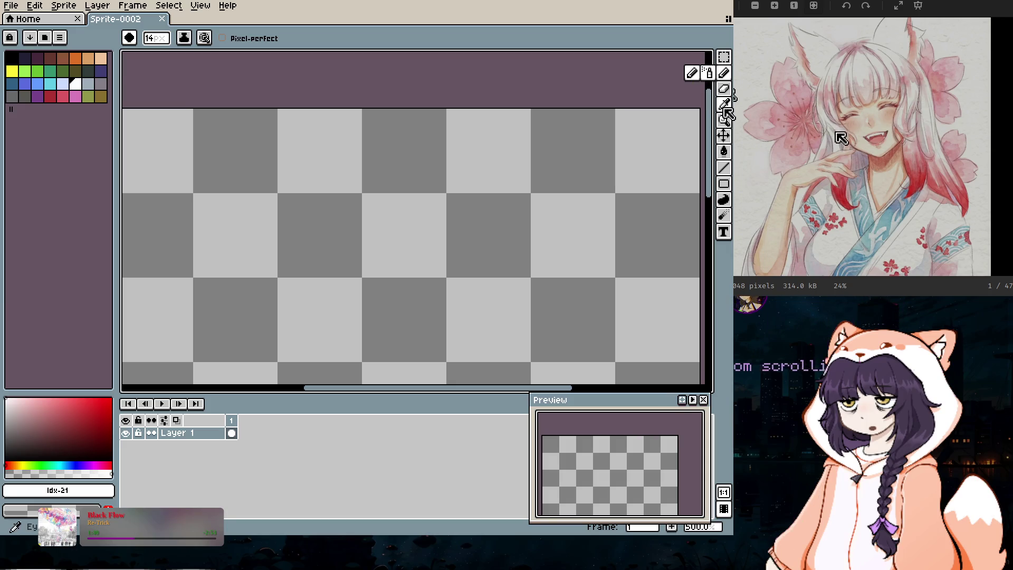
left_click(728, 152)
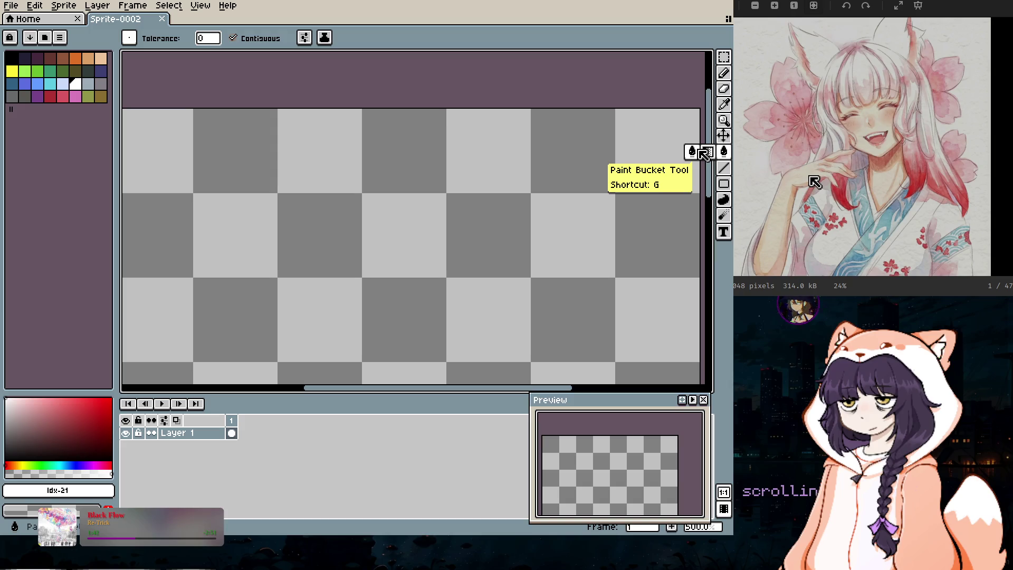
left_click(545, 163)
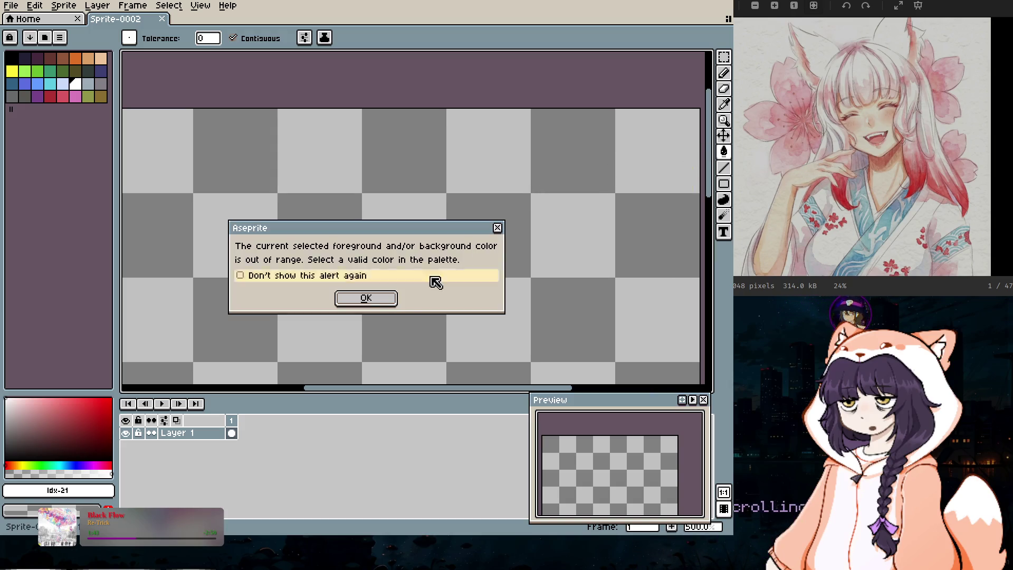
left_click(370, 297)
left_click(63, 59)
left_click(355, 190)
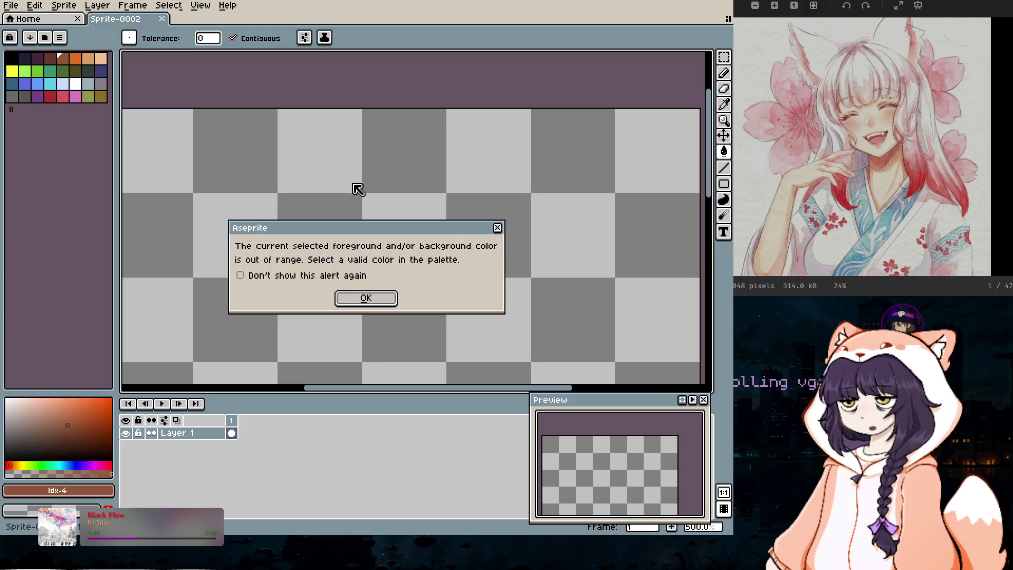
left_click(364, 299)
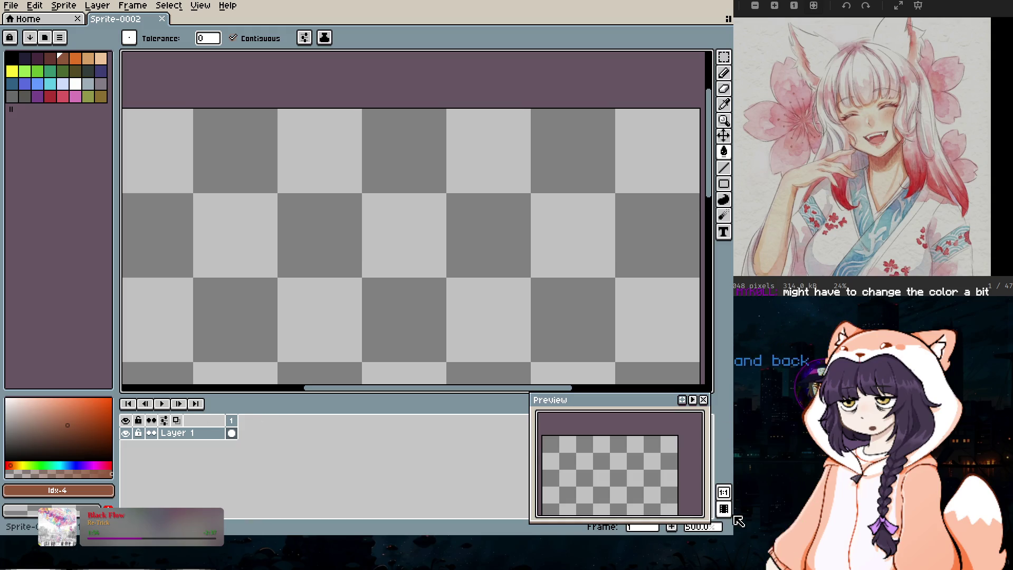
left_click(75, 84)
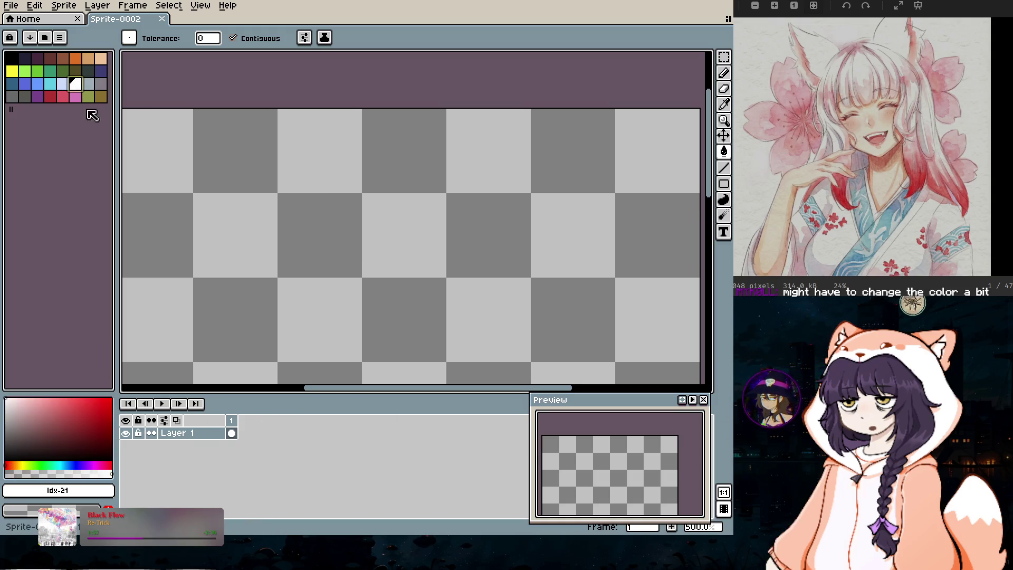
Step: Open and close the foreground colour settings, then retry the white fill and dismiss the alert
left_click(103, 502)
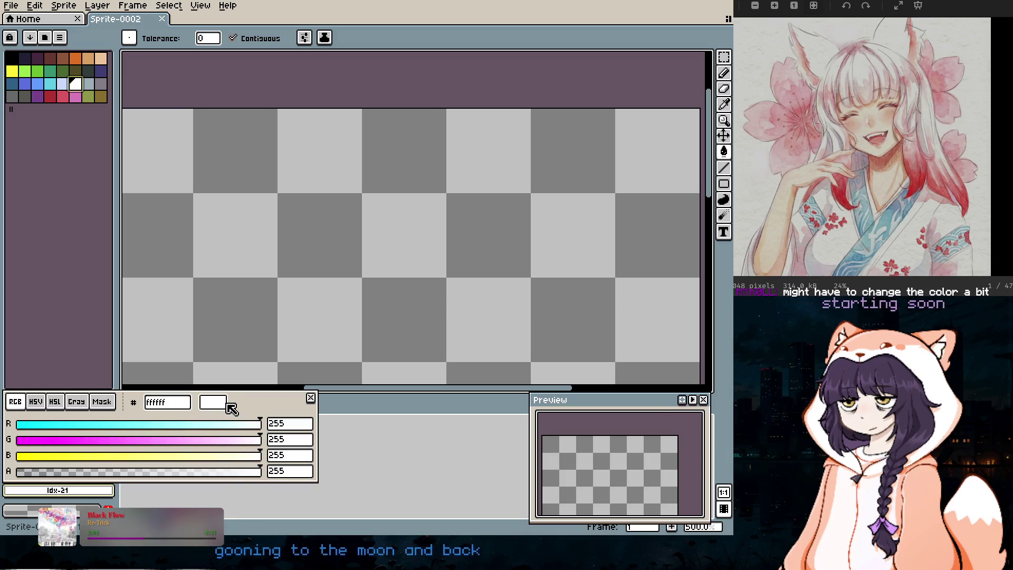
left_click(310, 397)
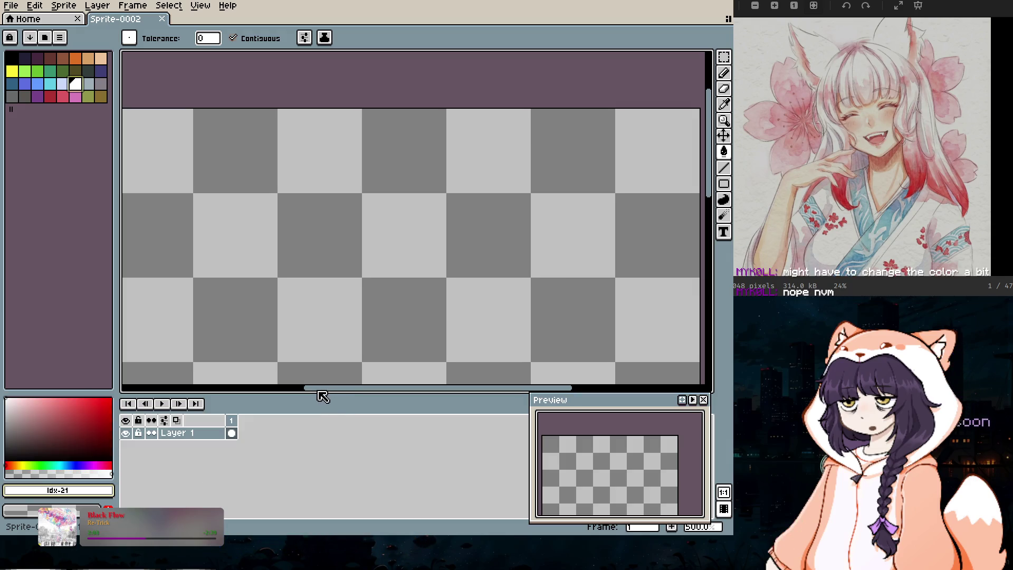
left_click(406, 224)
left_click(384, 300)
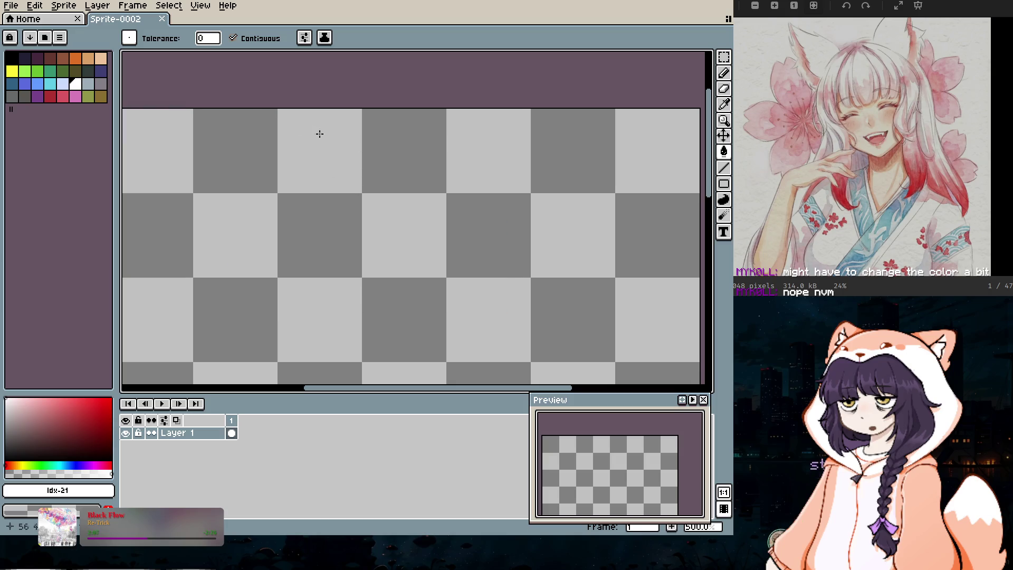
Step: Inspect the bucket's tolerance, fill options and ink modes, then return to the Pencil and try painting
left_click(208, 39)
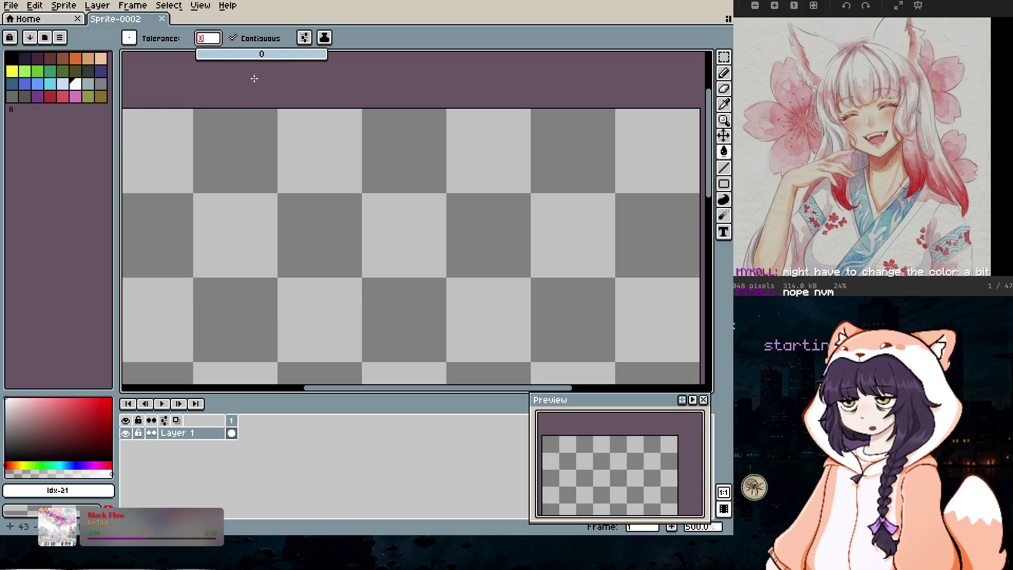
left_click(305, 38)
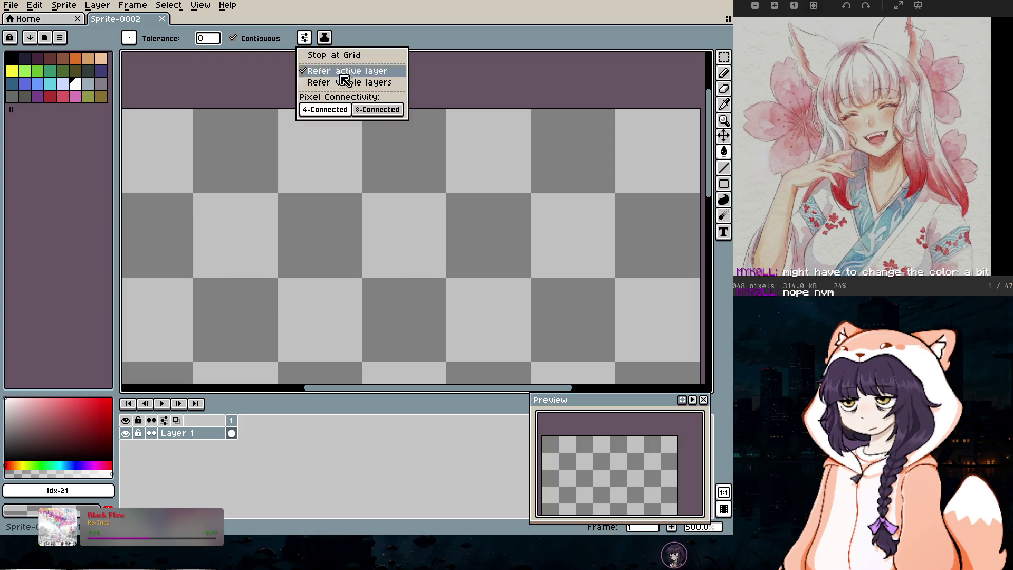
left_click(324, 36)
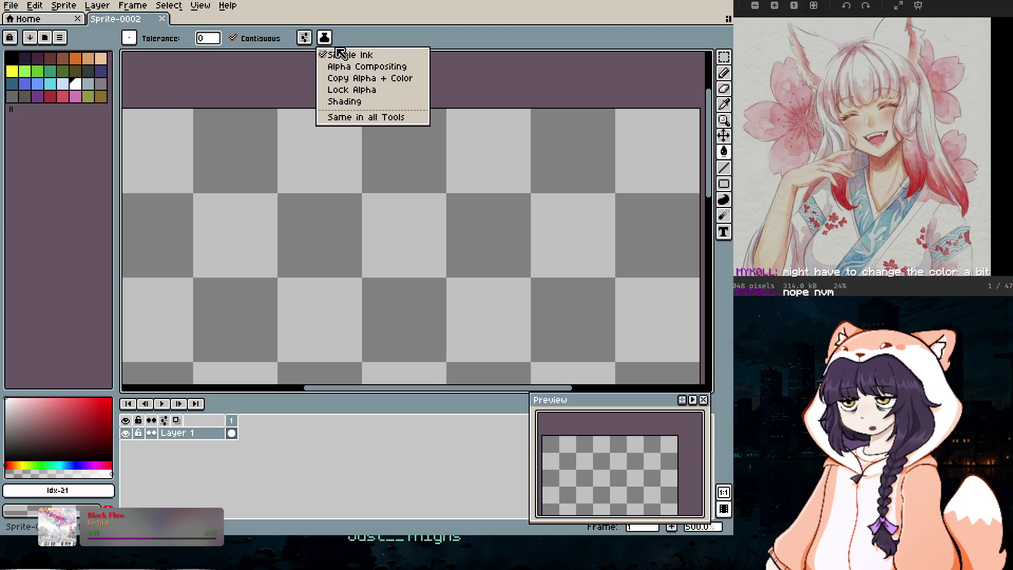
left_click(387, 201)
left_click(724, 73)
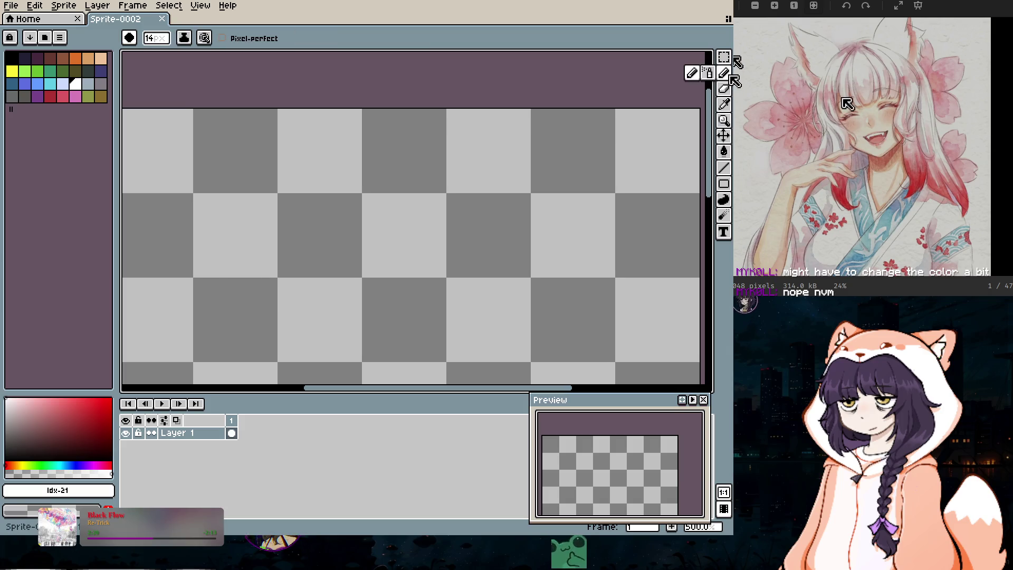
left_click(533, 175)
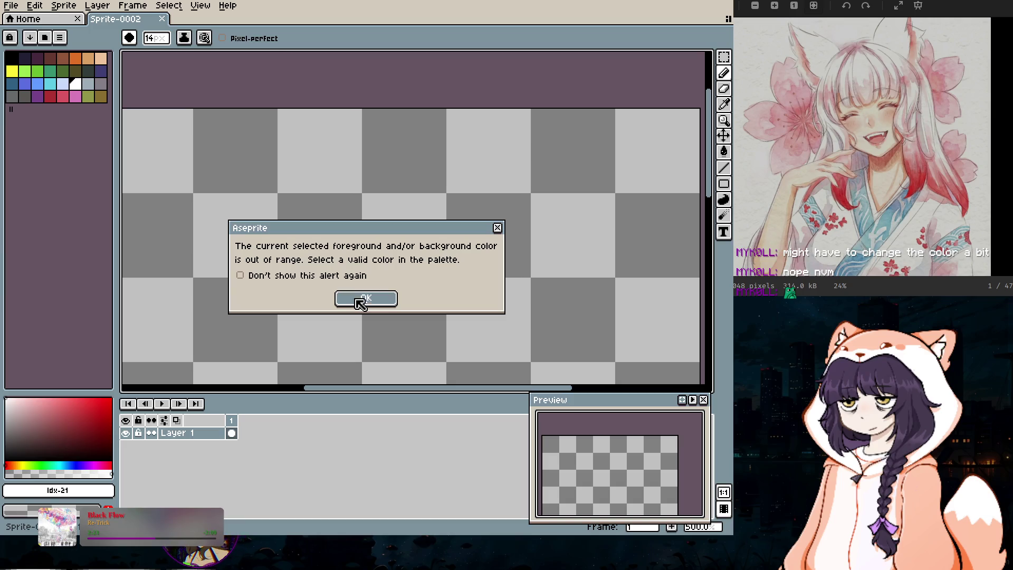
Step: Pick white, paint a test stroke at the top-left, and undo it
left_click(361, 299)
left_click(77, 85)
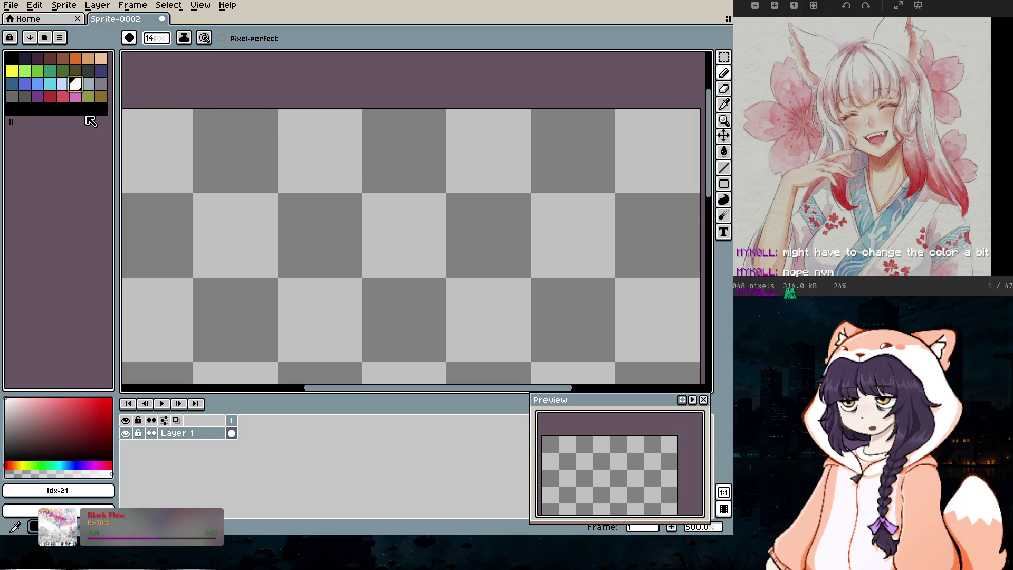
left_click_drag(227, 98, 317, 220)
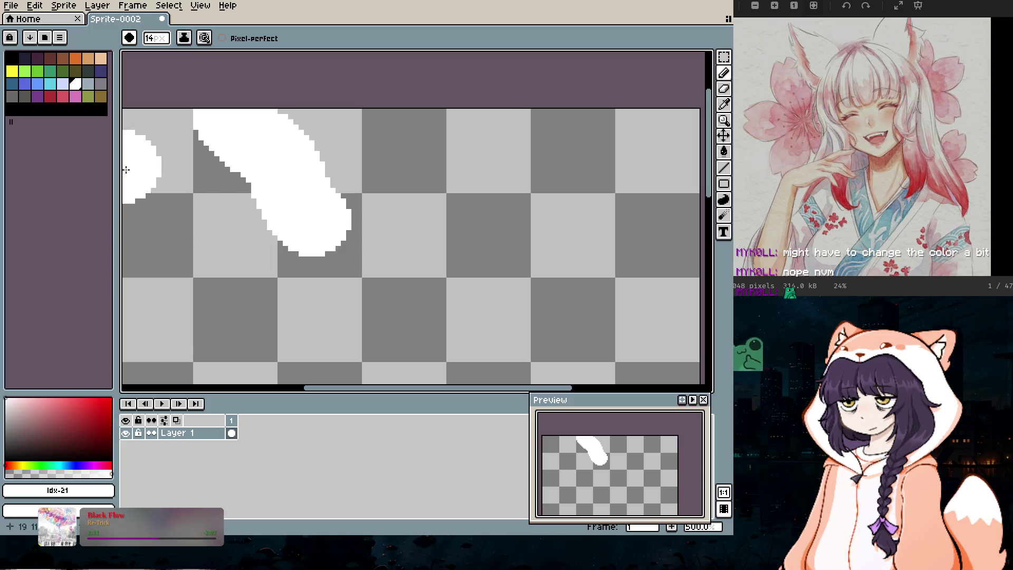
key("ctrl+z")
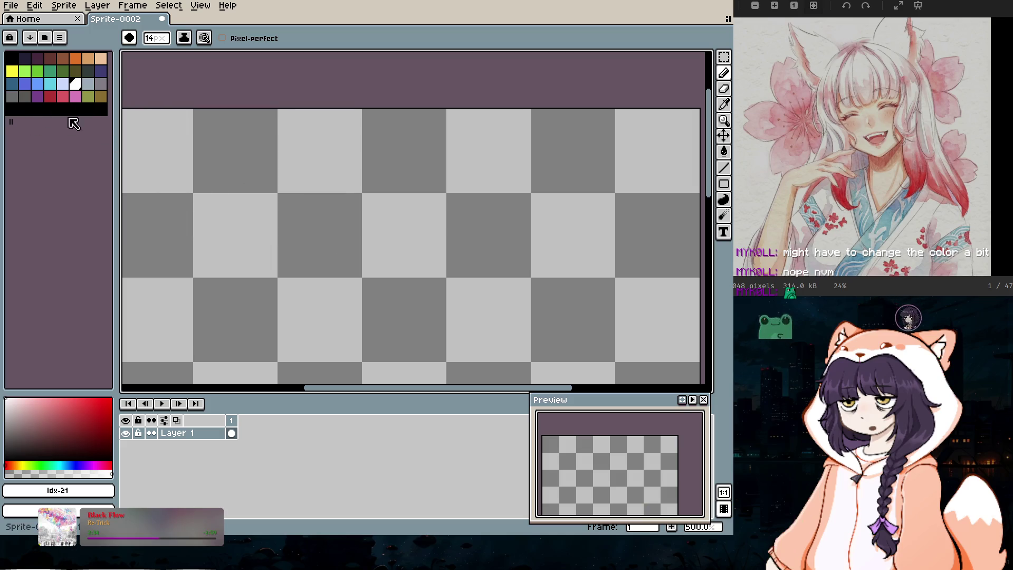
Step: Shrink the brush step by step to 3 px, then enlarge it to 31 px
key("minus")
key("minus")
key("minus")
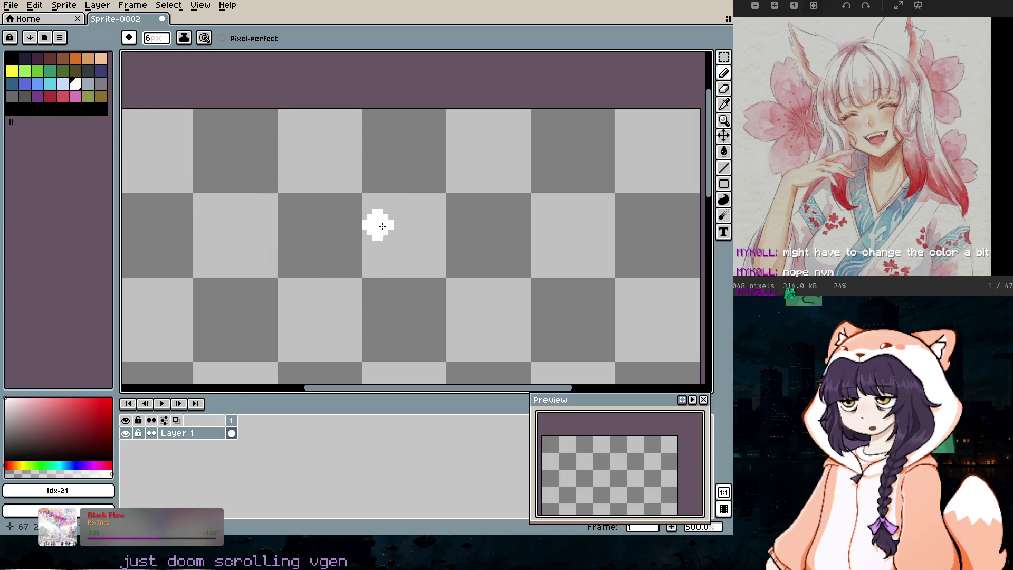
scroll(383, 226, "down", 4)
scroll(380, 236, "up", 3)
scroll(380, 280, "down", 1)
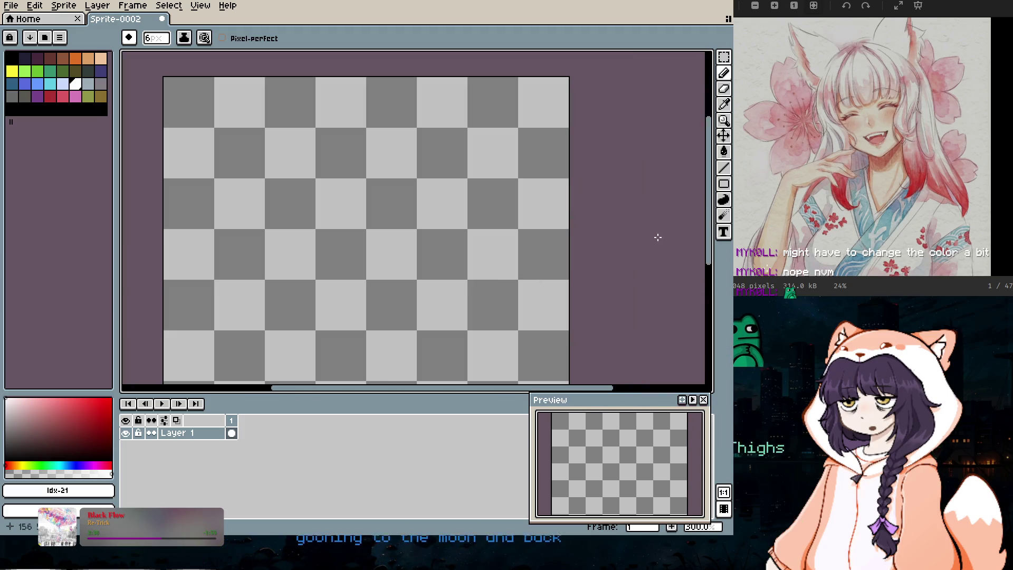
left_click_drag(709, 216, 699, 260)
key("minus")
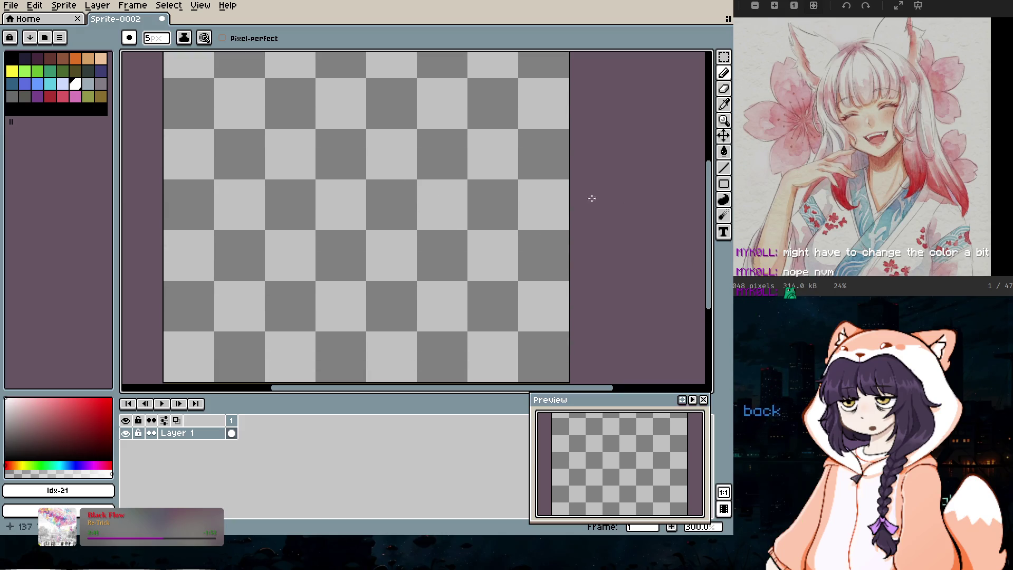
scroll(595, 192, "down", 2)
scroll(412, 191, "down", 2)
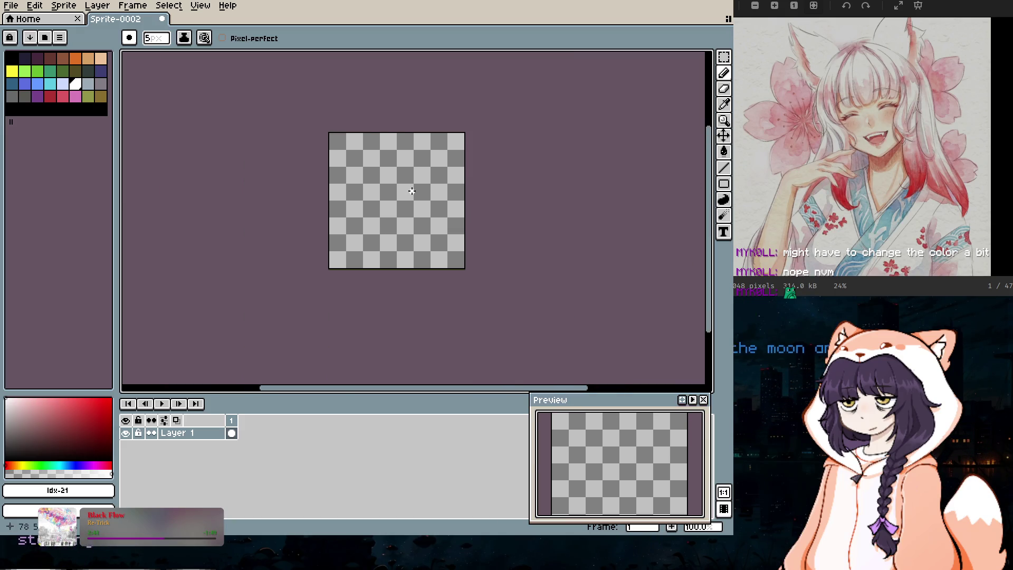
scroll(412, 191, "up", 1)
key("minus")
key("minus")
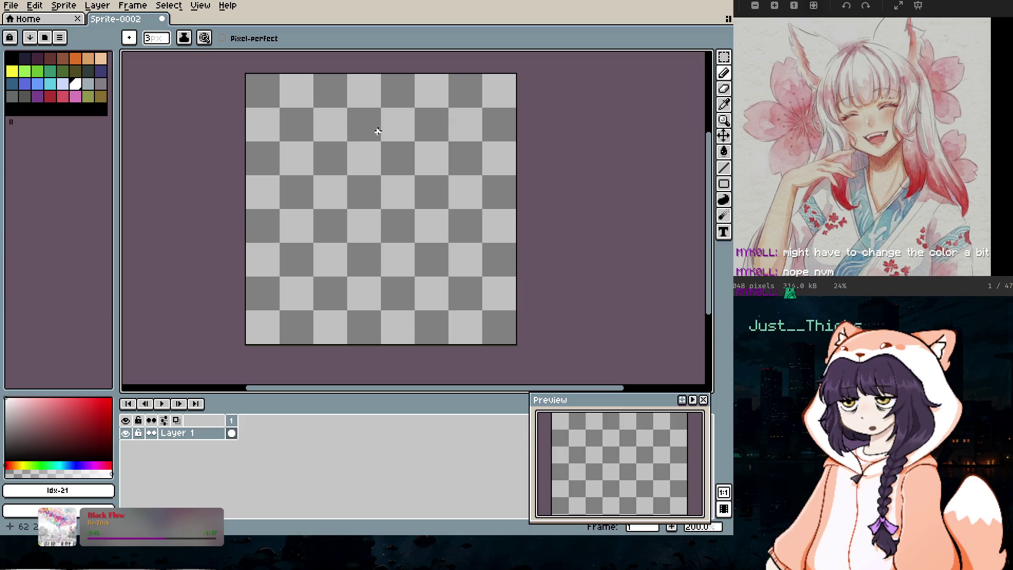
key("plus")
key("plus")
key("plus")
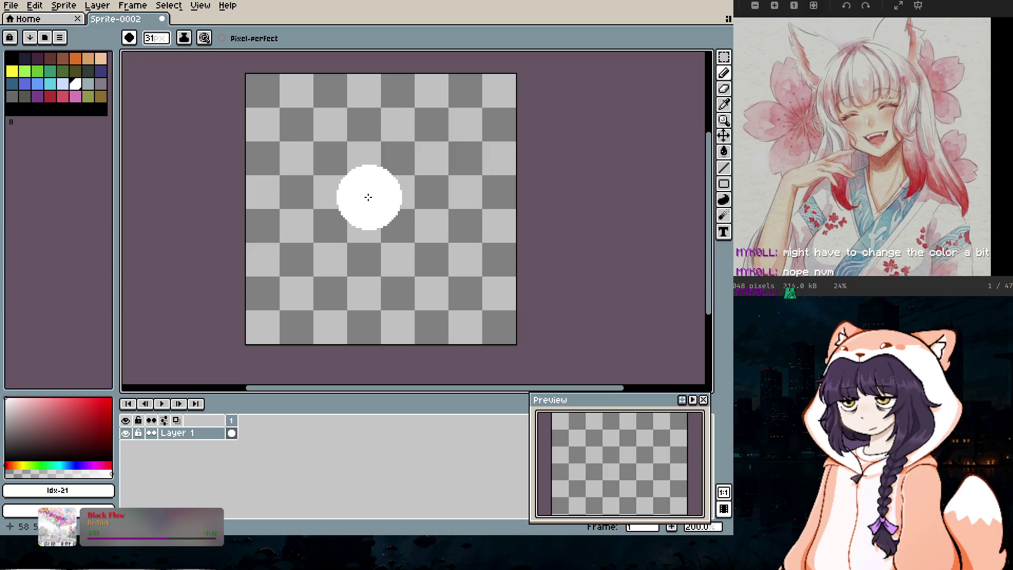
Step: Paint a white head-and-shoulders silhouette reaching down to the canvas bottom
left_click(359, 162)
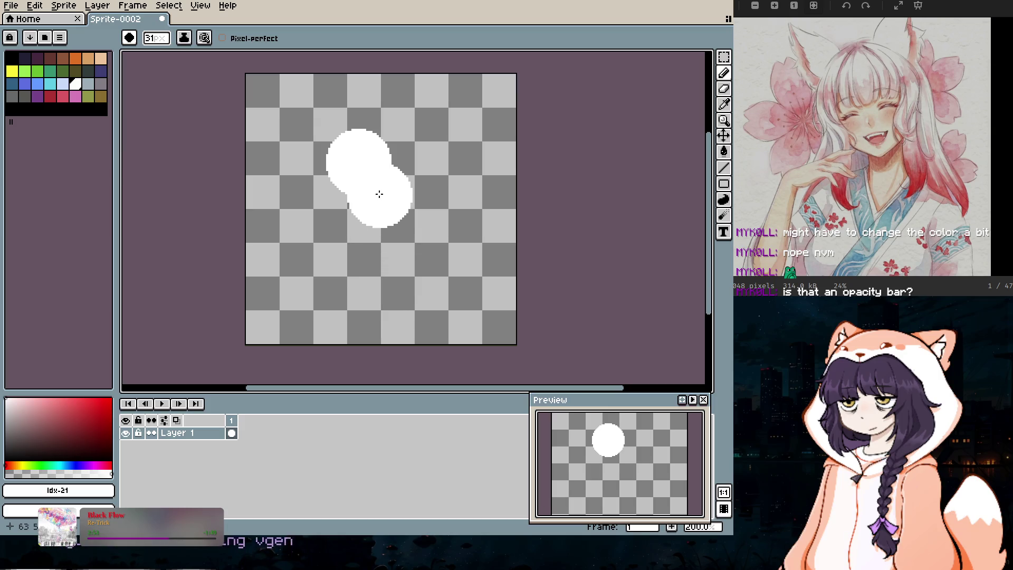
scroll(361, 170, "up", 17)
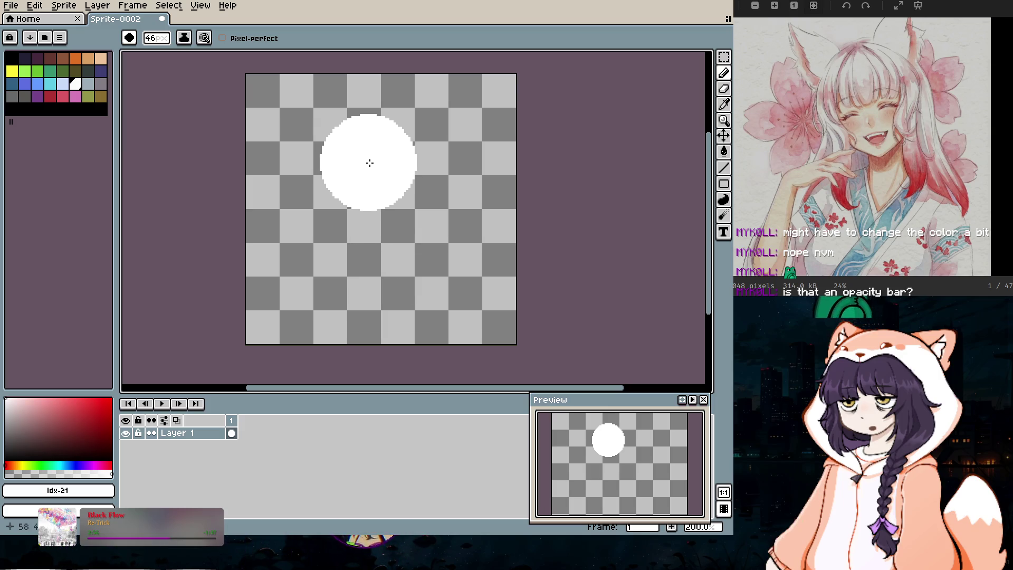
left_click(367, 167)
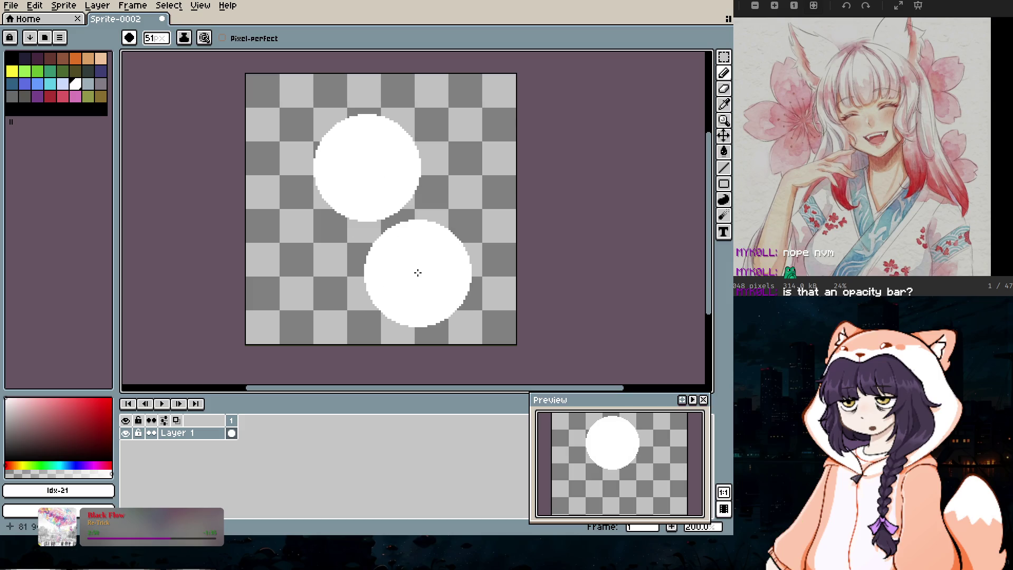
scroll(389, 233, "down", 20)
scroll(361, 236, "down", 3)
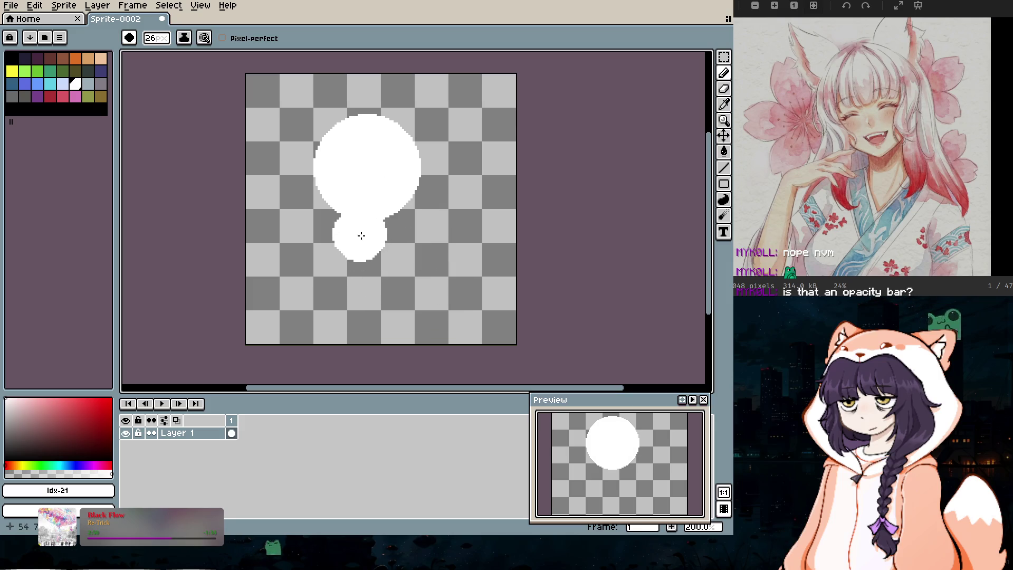
left_click(345, 261)
mouse_move(340, 260)
left_mouse_down()
mouse_move(287, 274)
mouse_move(389, 264)
mouse_move(430, 295)
mouse_move(449, 332)
left_mouse_up()
left_click_drag(338, 316, 286, 334)
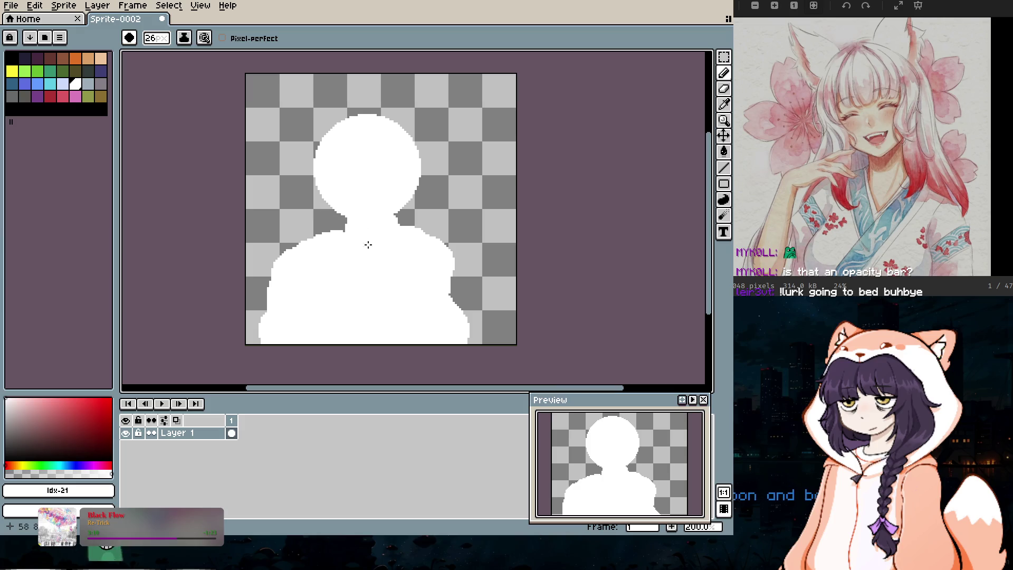
Step: Erase the silhouette's shoulder, lower-right bulge, head and upper body
key("e")
left_click_drag(283, 262, 281, 271)
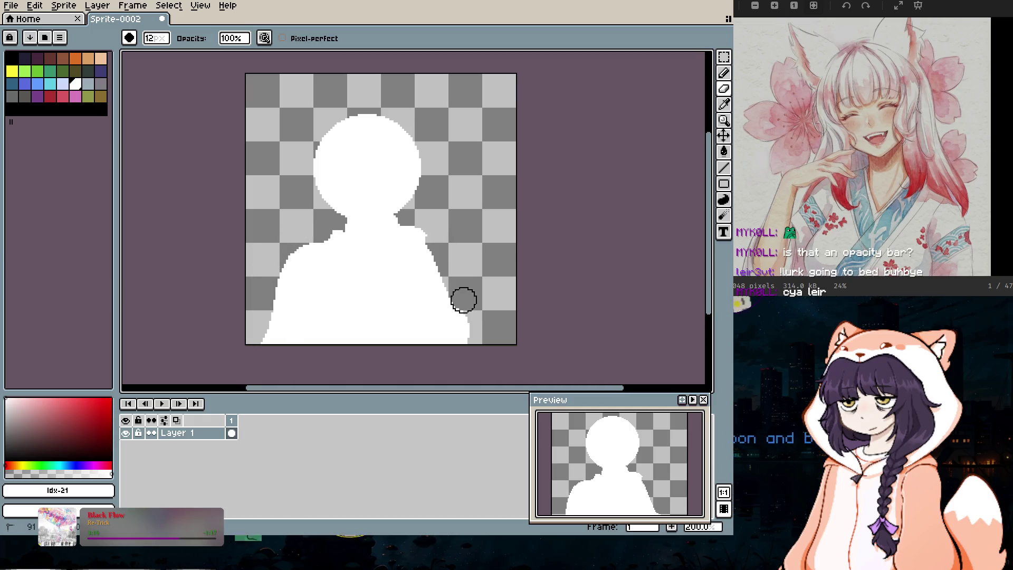
left_click_drag(436, 235, 480, 335)
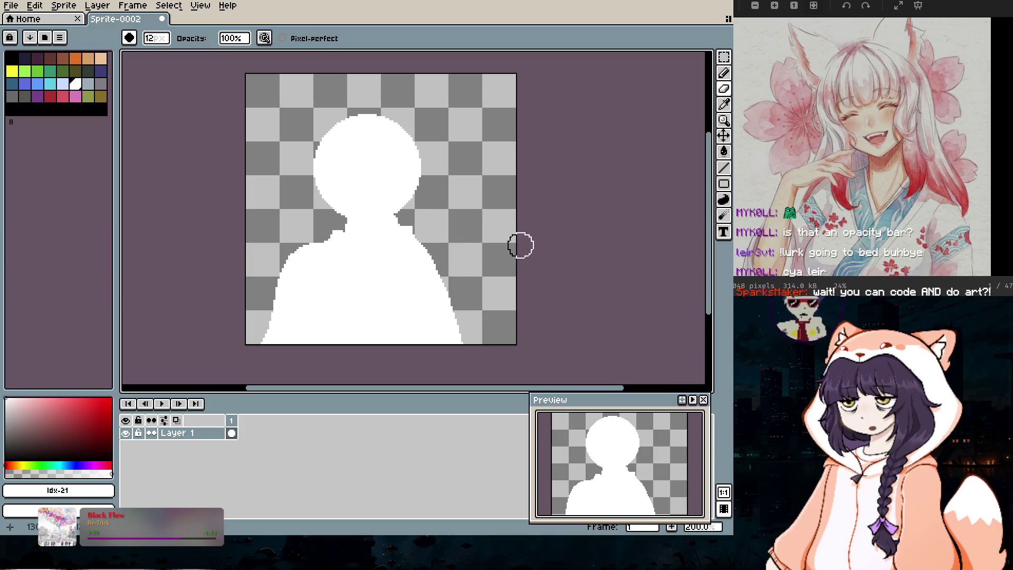
scroll(369, 141, "up", 4)
mouse_move(339, 135)
left_mouse_down()
mouse_move(413, 248)
mouse_move(323, 294)
mouse_move(445, 228)
left_mouse_up()
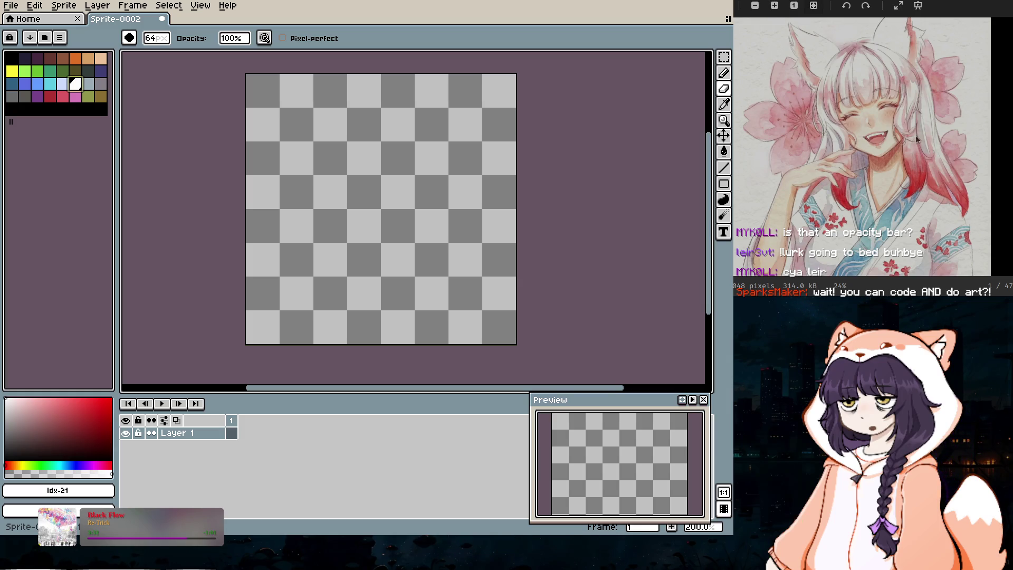
scroll(874, 126, "up", 1)
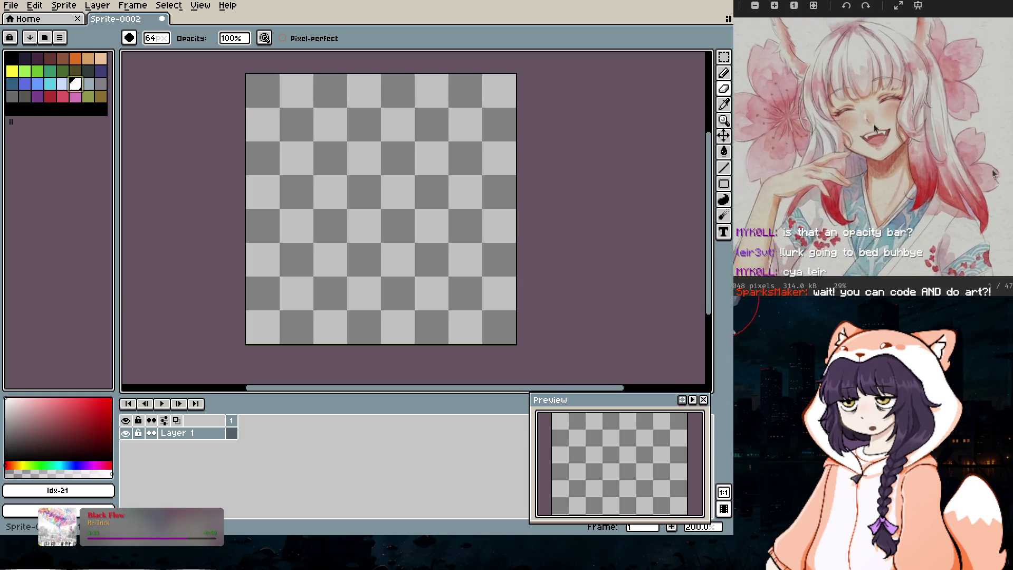
scroll(873, 125, "up", 3)
scroll(918, 132, "down", 2)
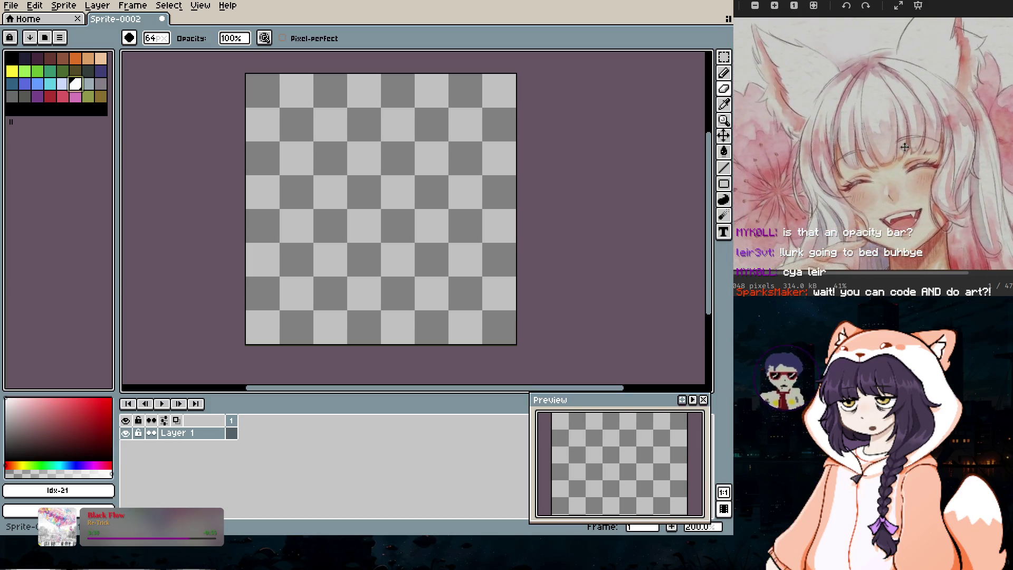
scroll(904, 148, "down", 2)
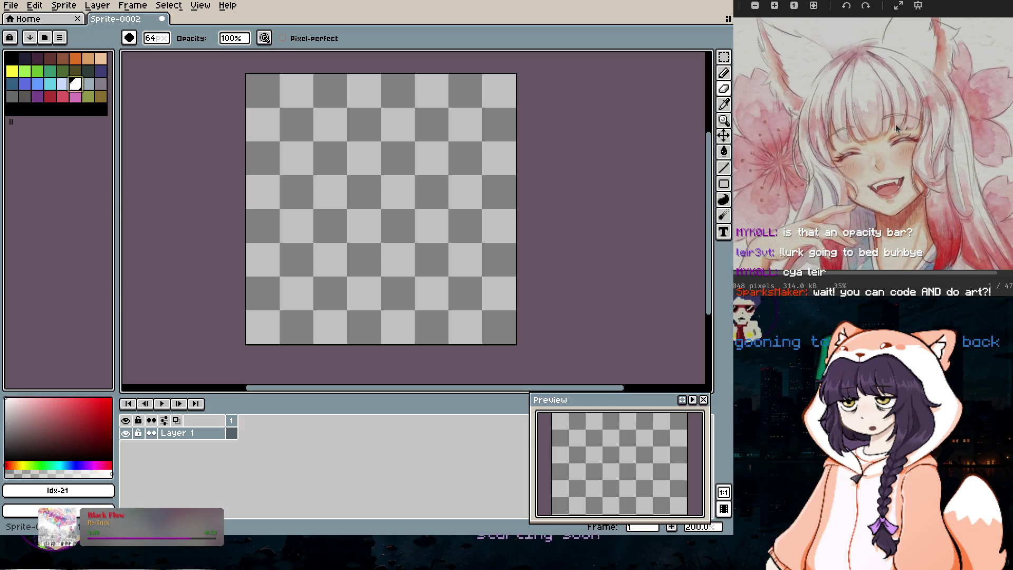
left_click_drag(895, 124, 907, 126)
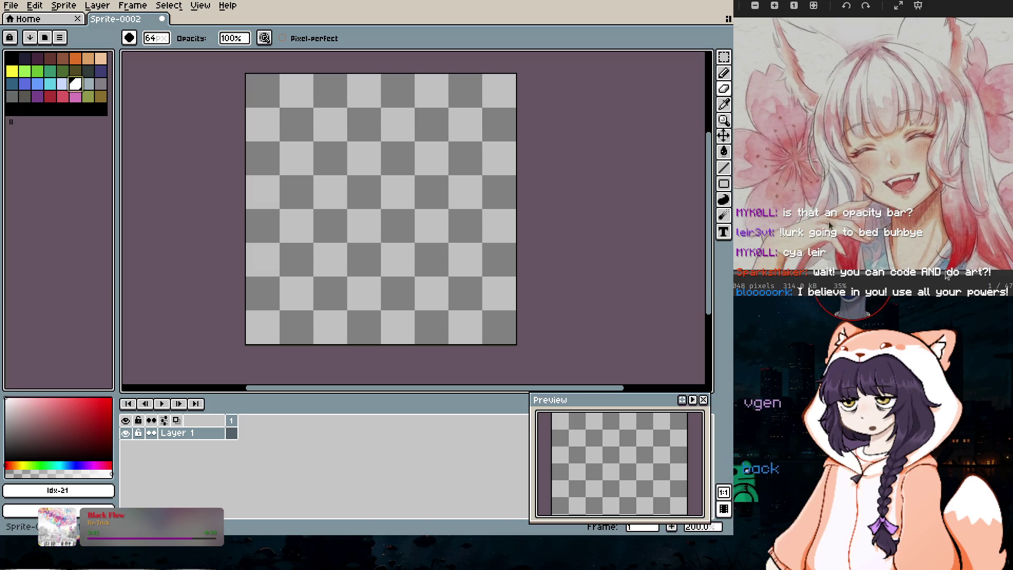
mouse_move(888, 189)
left_mouse_down()
mouse_move(872, 138)
mouse_move(881, 138)
mouse_move(851, 126)
left_mouse_up()
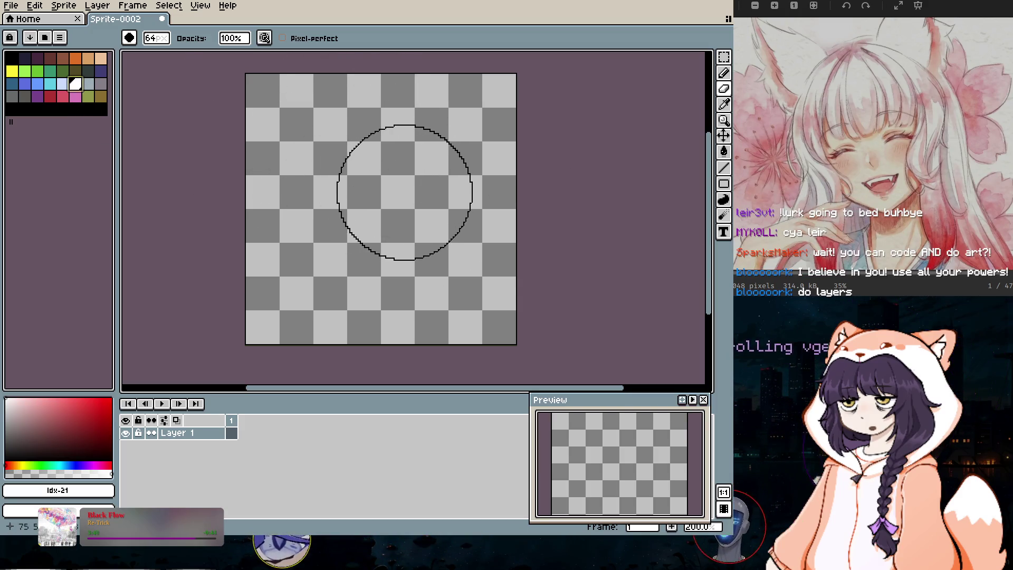
Step: Stamp a 64 px white circle for the head and extend it upward
scroll(407, 179, "up", 3)
scroll(390, 204, "down", 3)
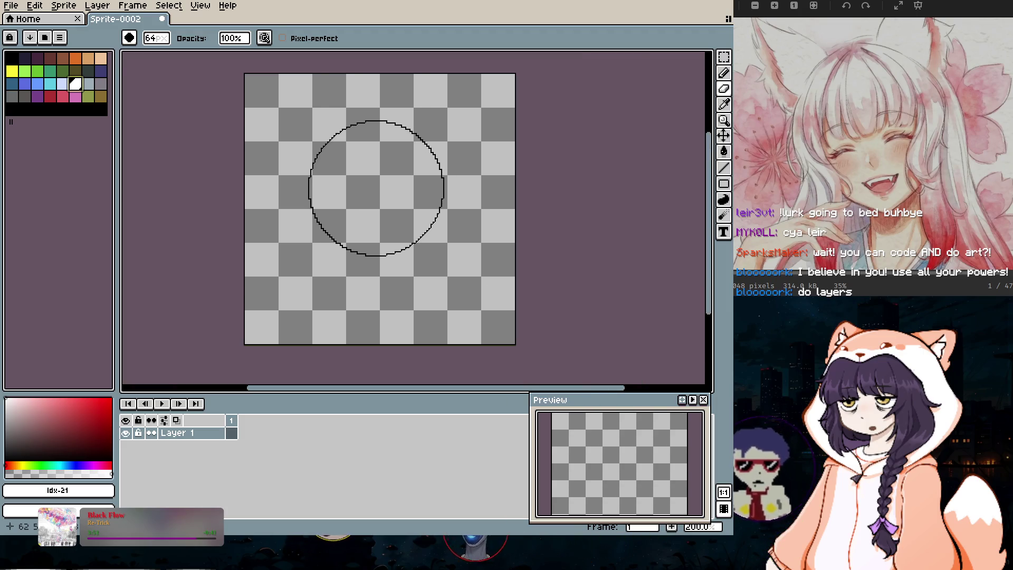
key("b")
left_click(374, 182)
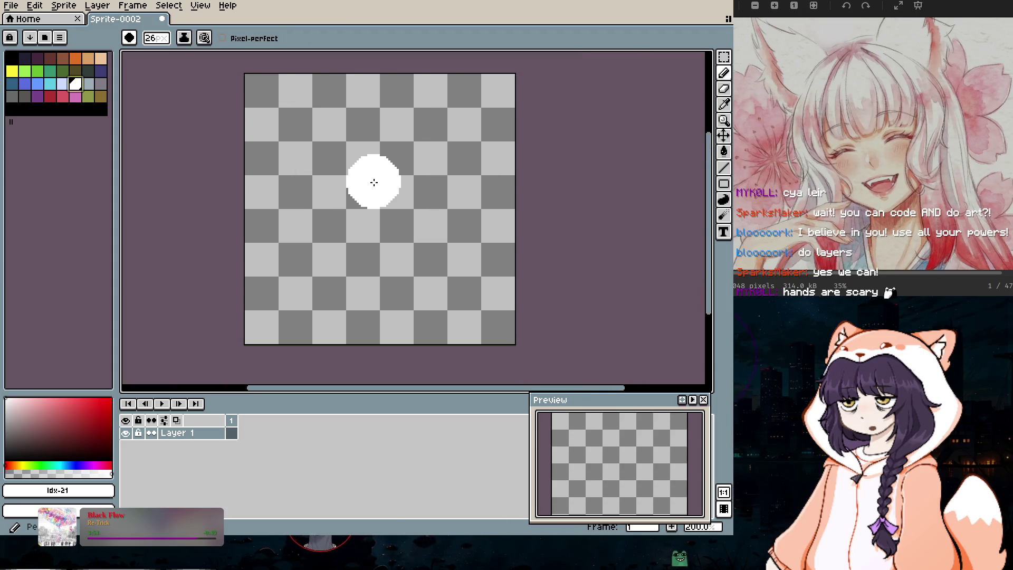
key("minus")
key("minus")
key("minus")
key("plus")
key("plus")
key("plus")
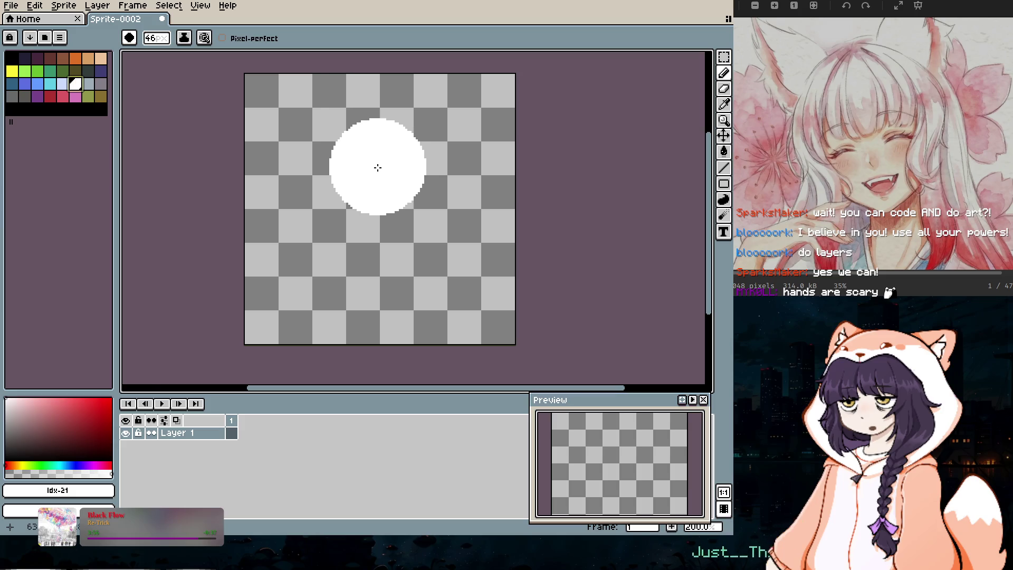
scroll(380, 169, "up", 1)
scroll(378, 185, "down", 2)
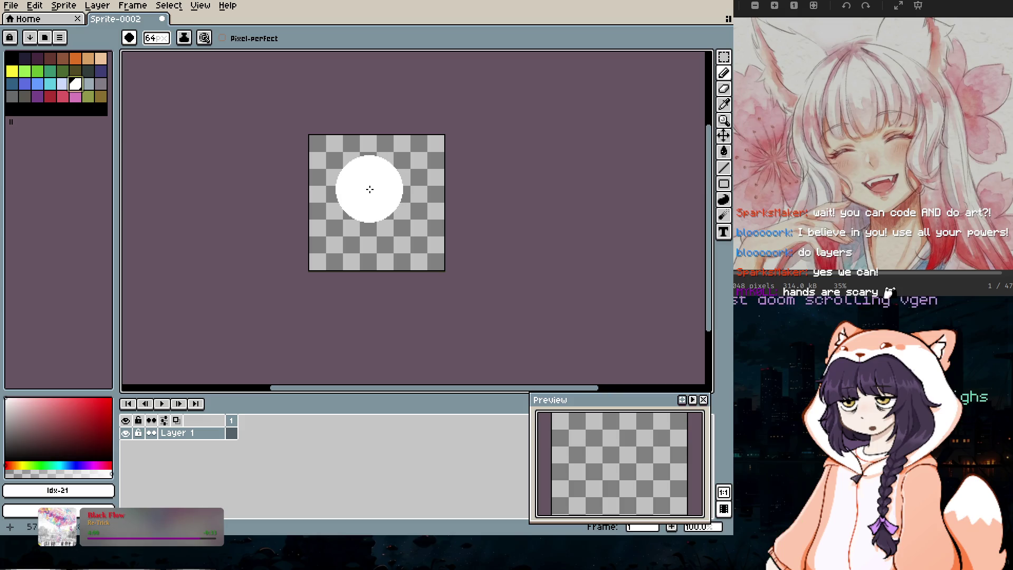
left_click(369, 189)
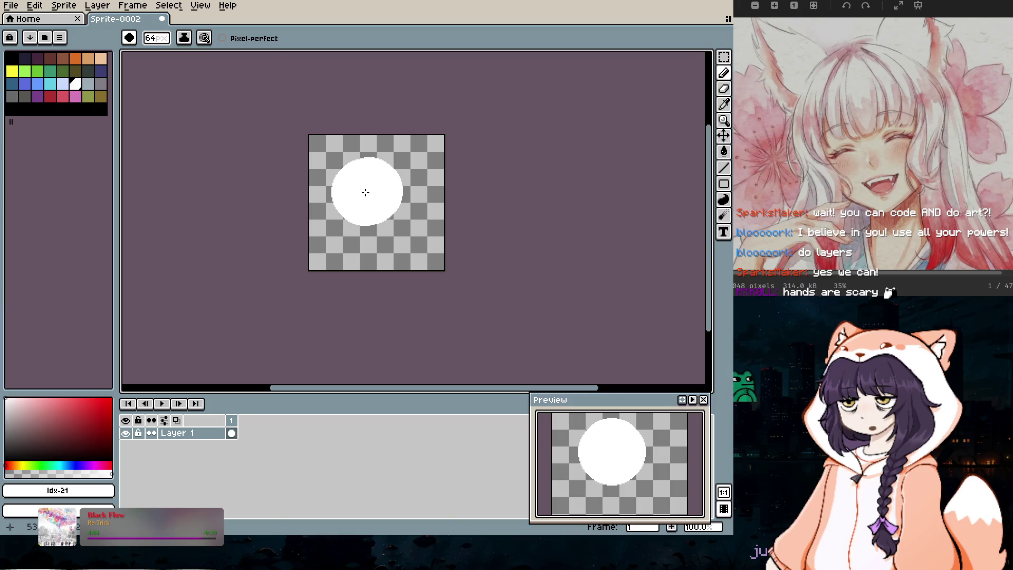
left_click_drag(381, 196, 378, 183)
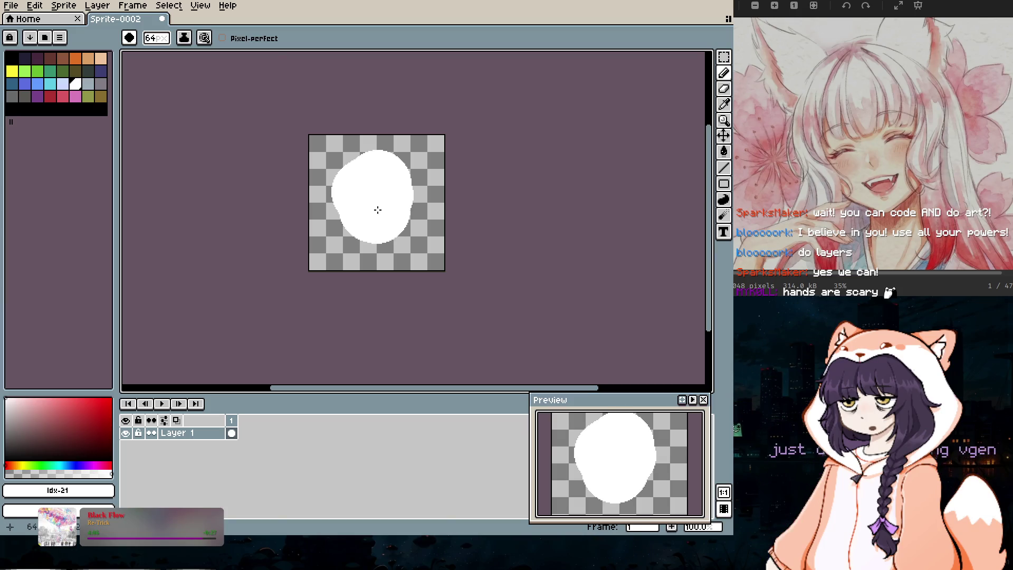
Step: Paint white shoulders below the head and a 16 px hair tuft on its right side
key("minus")
key("minus")
key("minus")
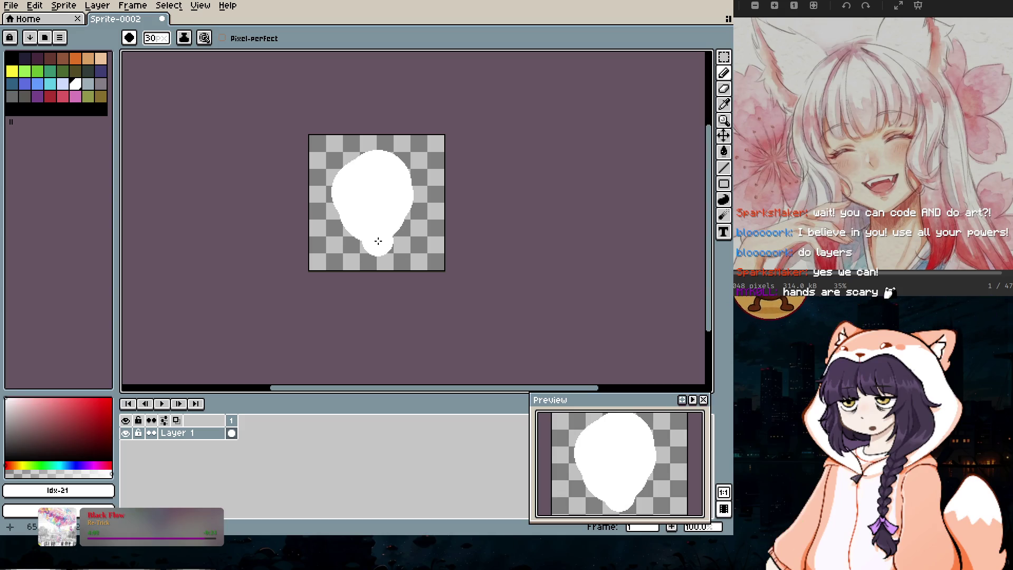
mouse_move(362, 246)
left_mouse_down()
mouse_move(323, 265)
mouse_move(378, 276)
left_mouse_up()
key("minus")
key("minus")
key("minus")
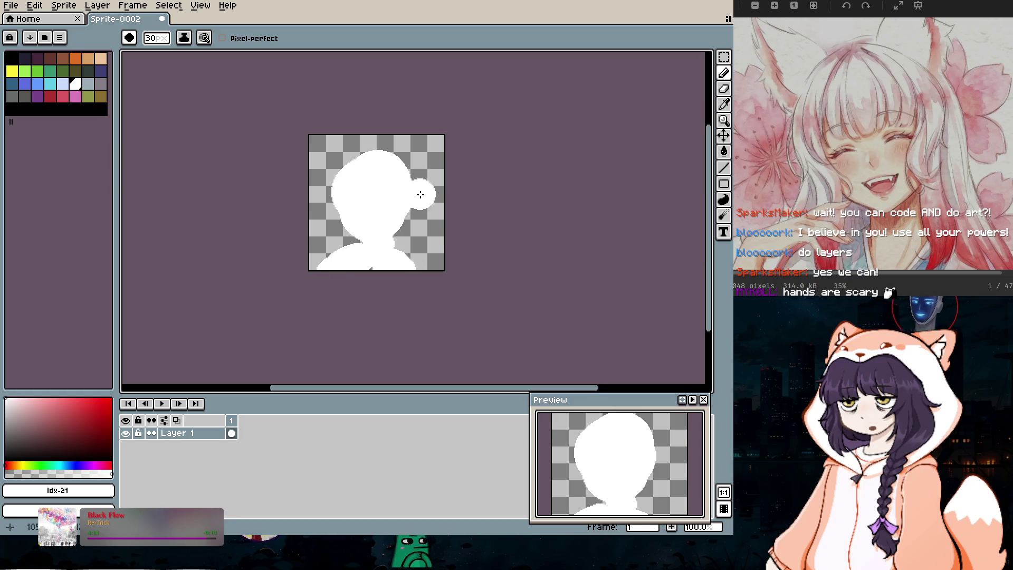
key("minus")
key("minus")
key("minus")
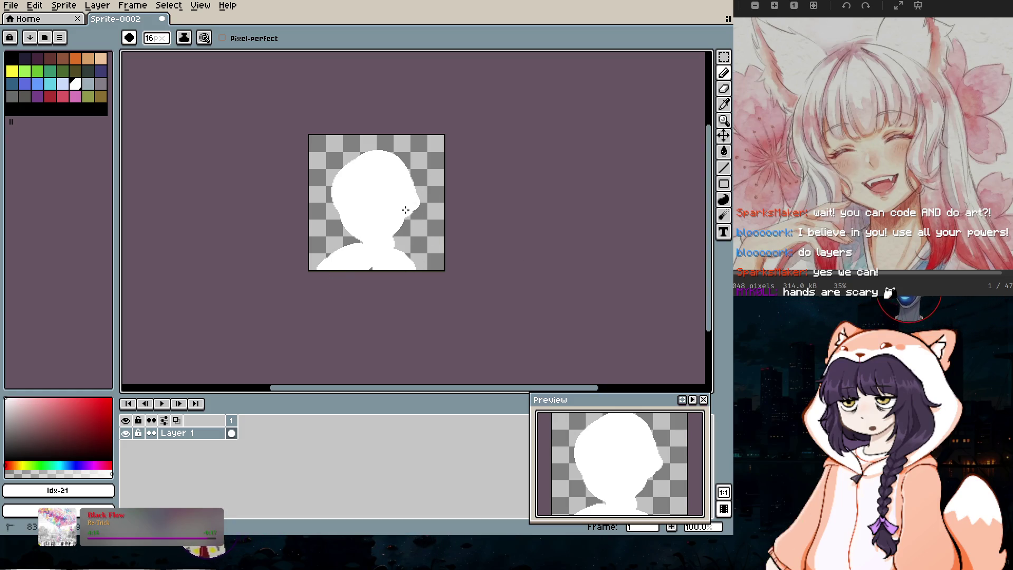
left_click_drag(407, 194, 418, 232)
scroll(360, 199, "up", 5)
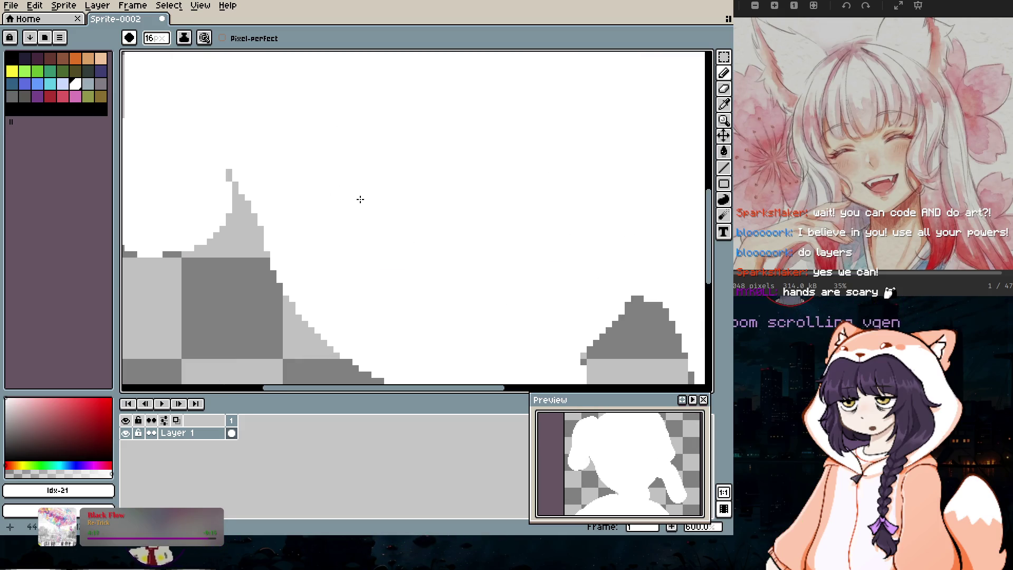
scroll(361, 199, "down", 3)
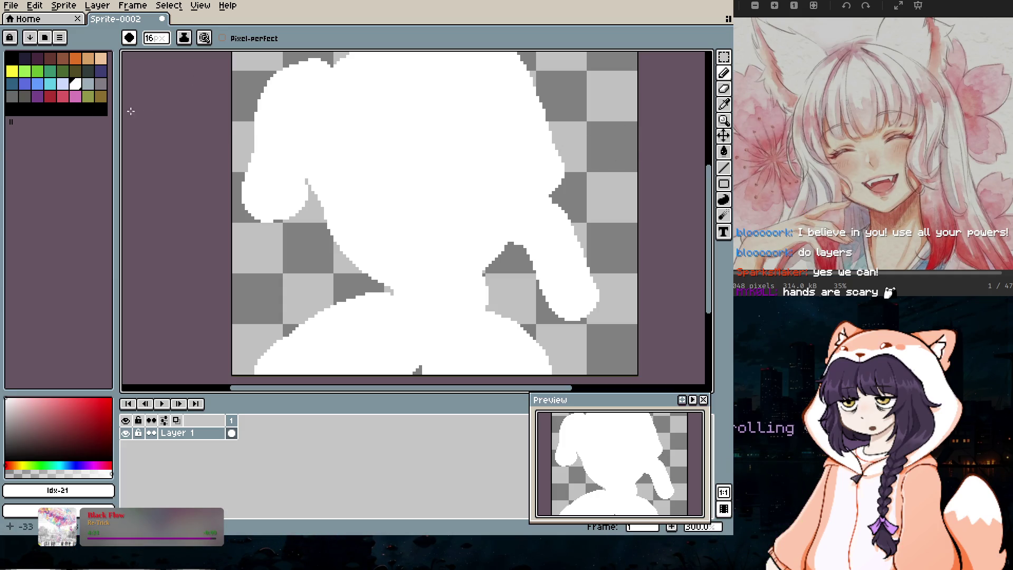
Step: Pick black and shrink the brush to 1 px for line work
left_click(11, 56)
key("minus")
key("minus")
key("minus")
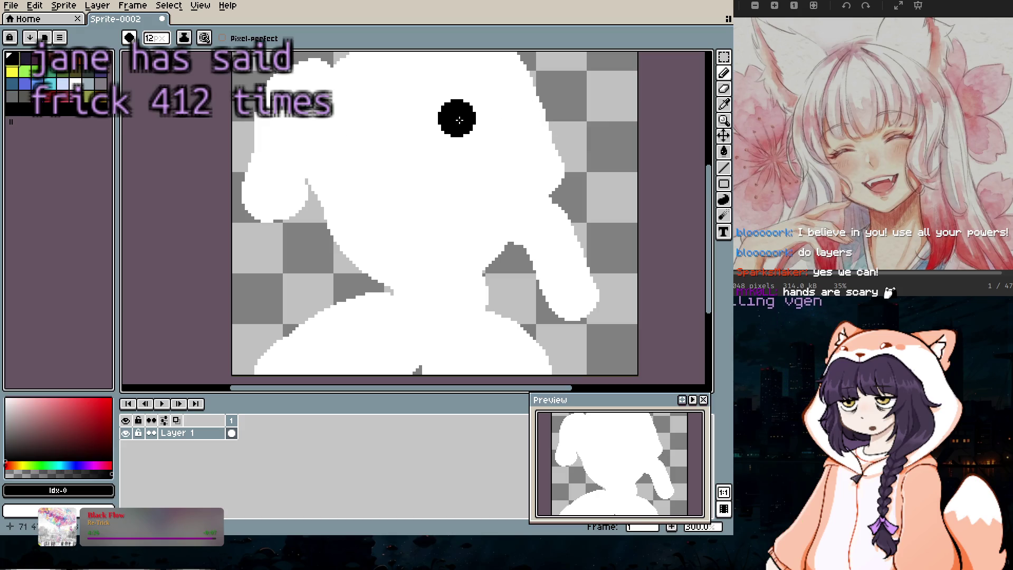
key("minus")
key("minus")
key("minus")
left_click_drag(709, 245, 709, 199)
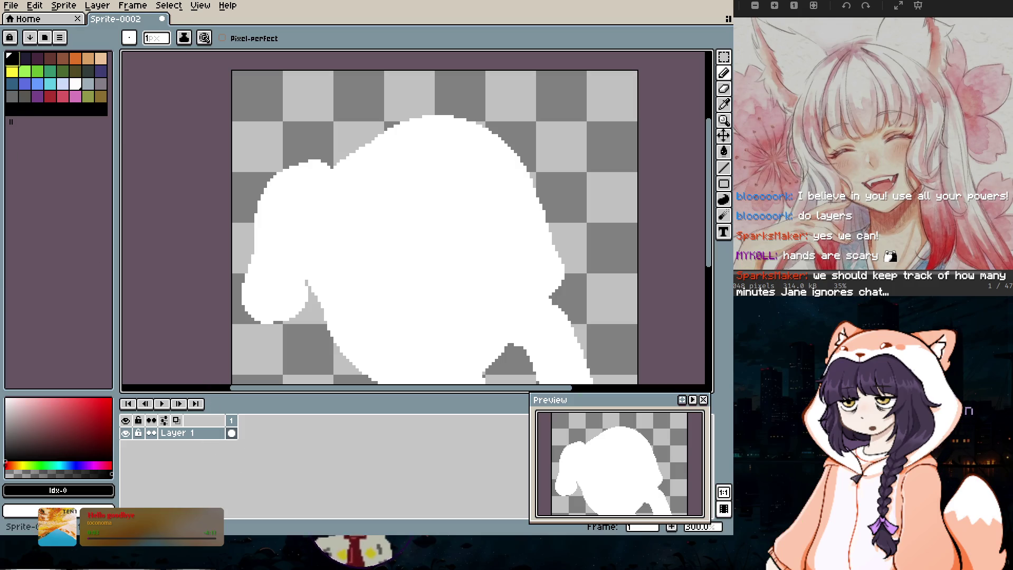
left_click(97, 6)
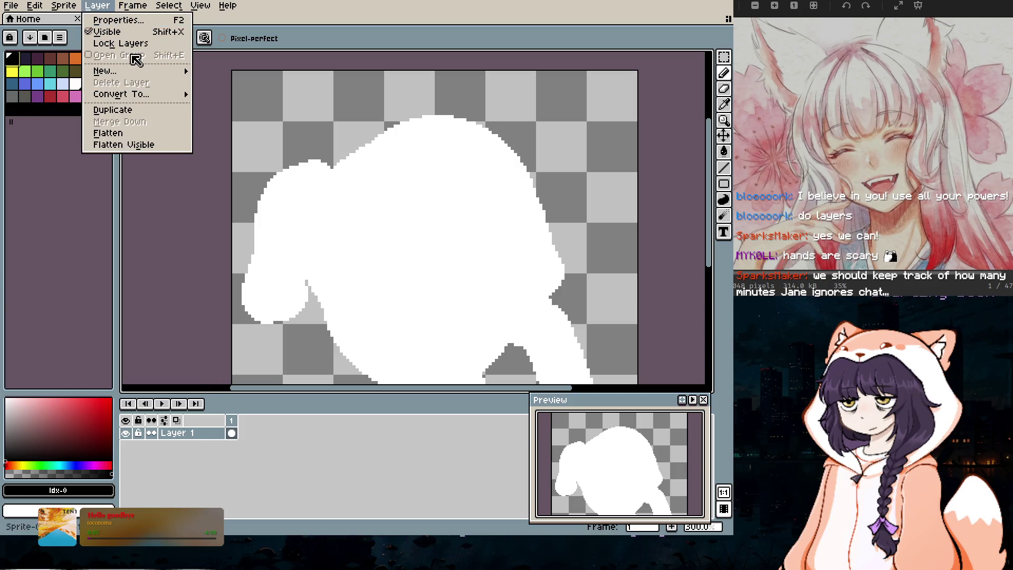
Step: Close the Layer menu, then select and deselect the transparent background with the Magic Wand
mouse_move(134, 70)
left_click(542, 88)
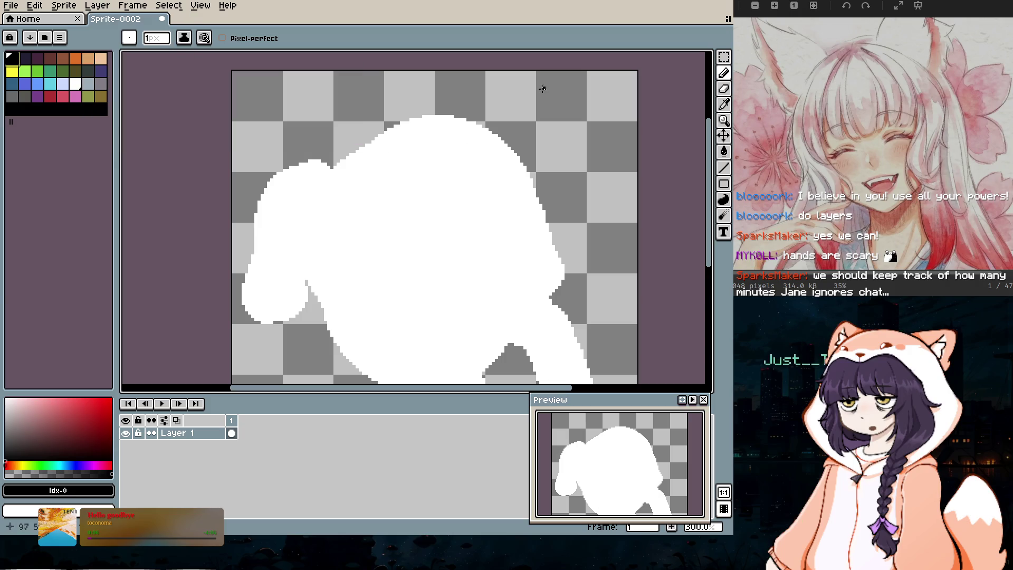
key("w")
scroll(427, 136, "down", 5)
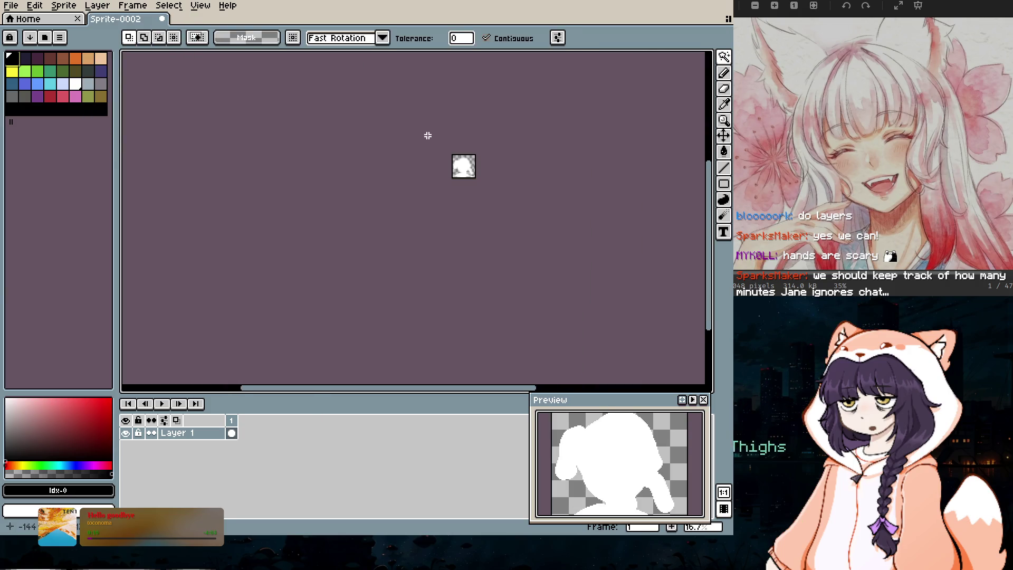
scroll(521, 185, "up", 5)
scroll(521, 185, "down", 2)
left_click(551, 288)
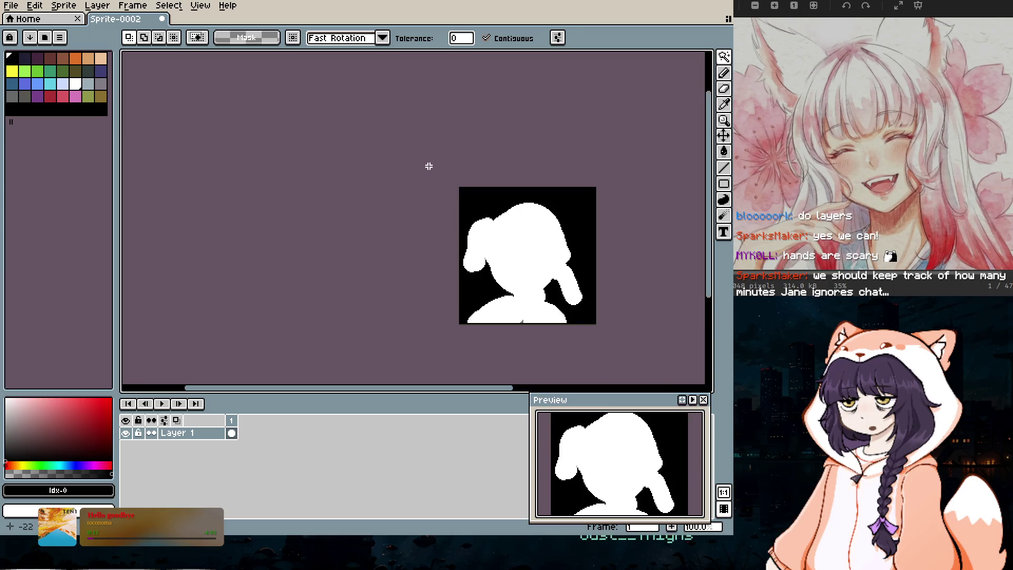
key("ctrl+d")
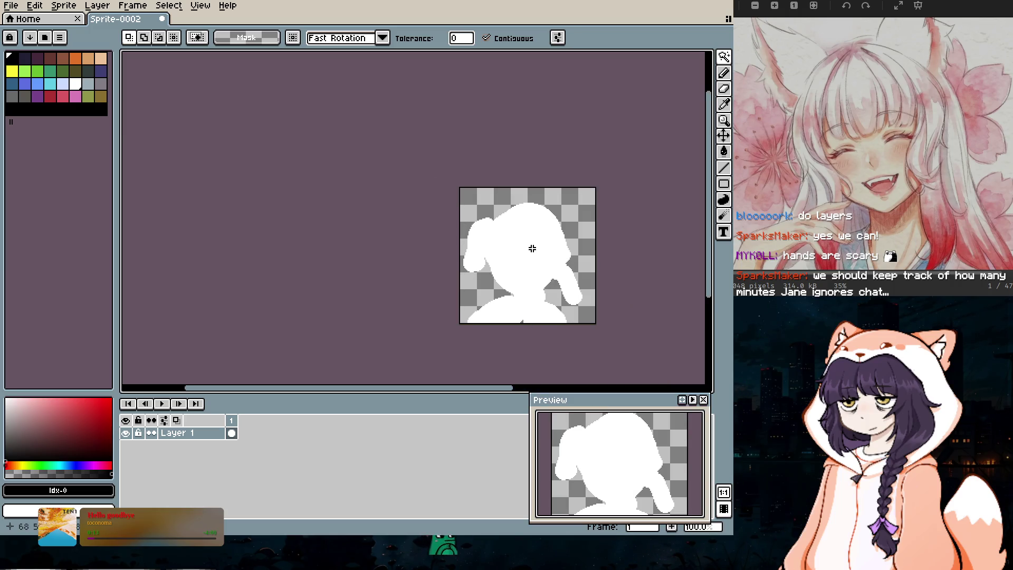
Step: Select the white silhouette with the Magic Wand, then deselect it
left_click(487, 209)
scroll(566, 261, "up", 4)
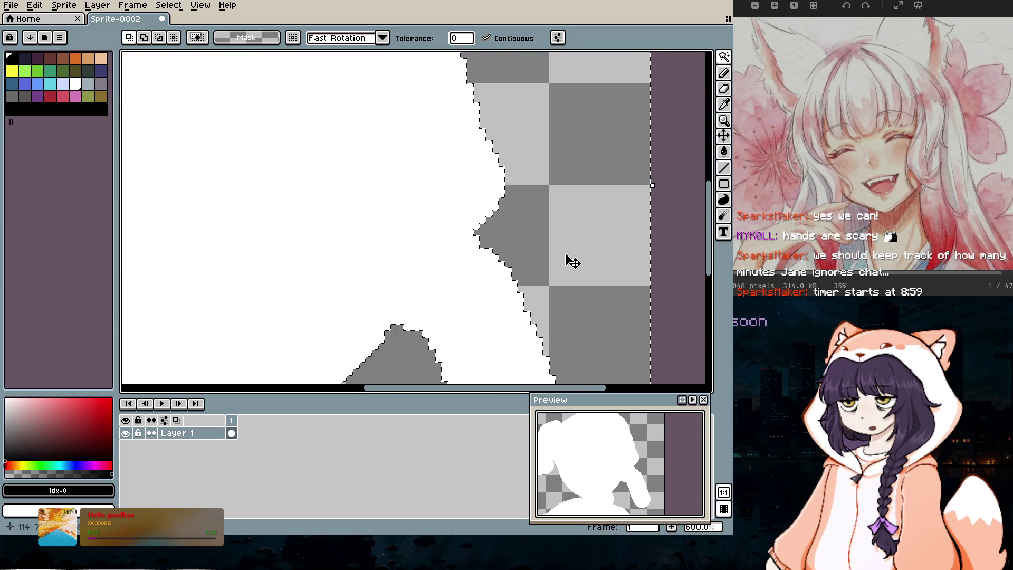
scroll(531, 253, "down", 3)
scroll(530, 254, "down", 1)
key("ctrl+d")
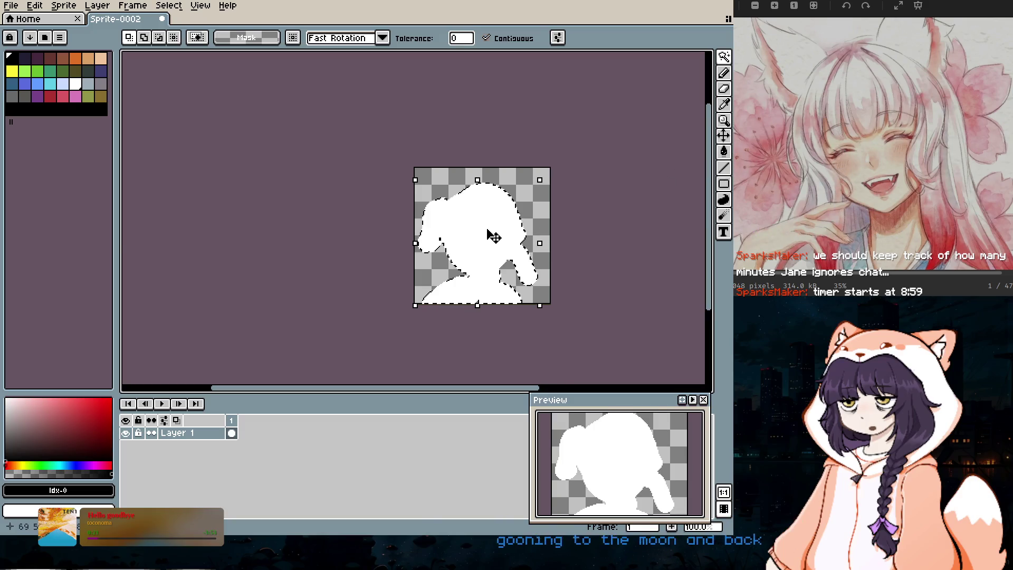
Step: Deselect, then wipe the white shape off the canvas with a 62 px eraser
key("ctrl+d")
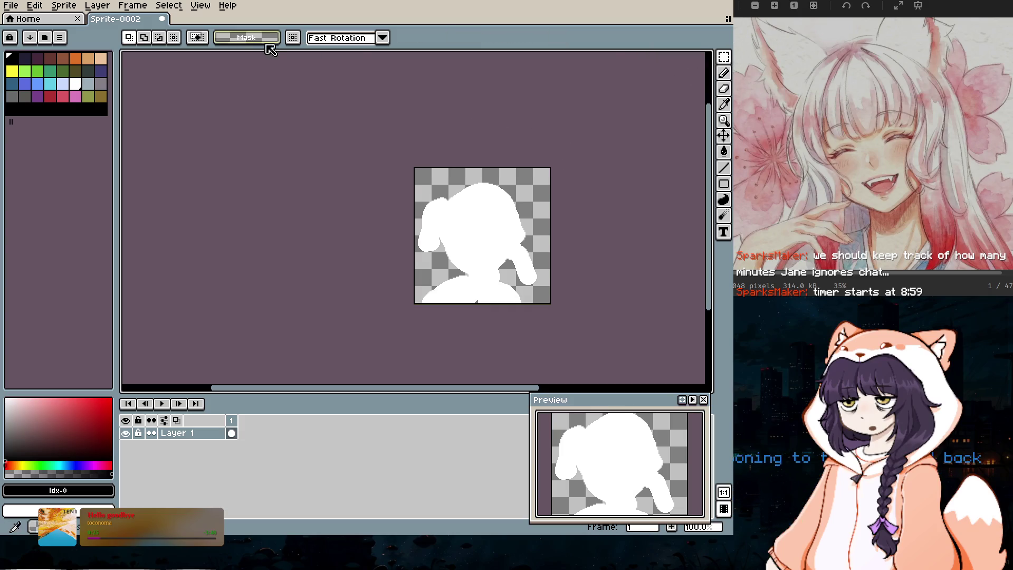
key("b")
scroll(446, 217, "up", 2)
scroll(559, 262, "down", 2)
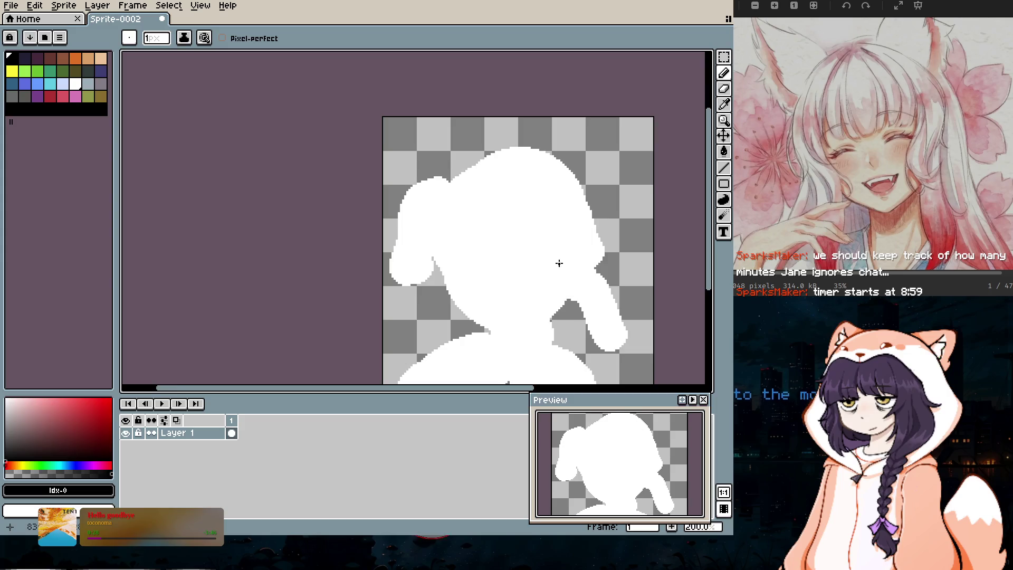
key("e")
scroll(587, 207, "up", 6)
scroll(586, 208, "down", 3)
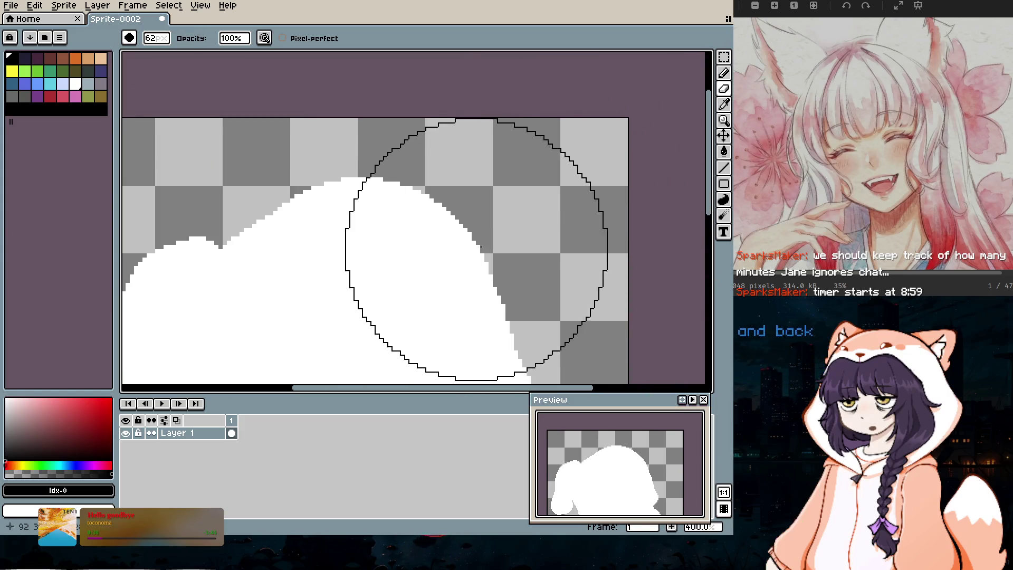
scroll(306, 283, "down", 3)
left_click_drag(366, 326, 272, 319)
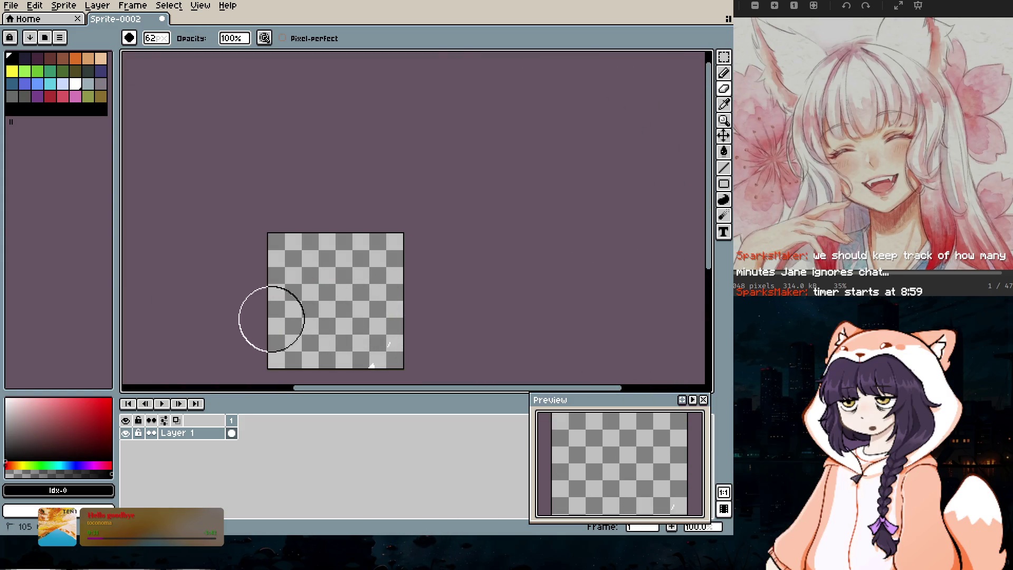
Step: Pick white from the palette and set the Pencil to a 7 px round brush
left_click(76, 85)
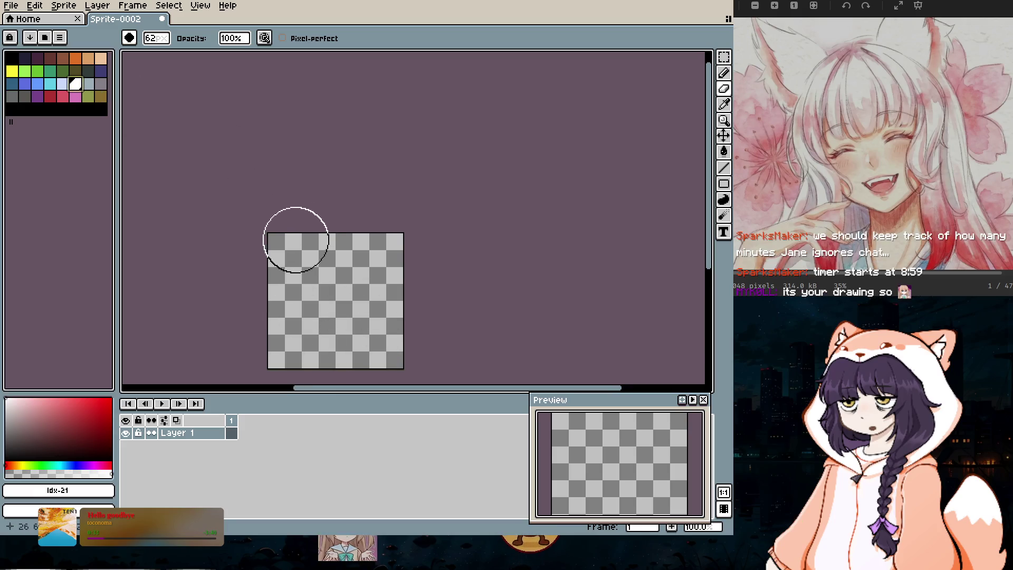
scroll(296, 235, "up", 4)
scroll(443, 262, "down", 3)
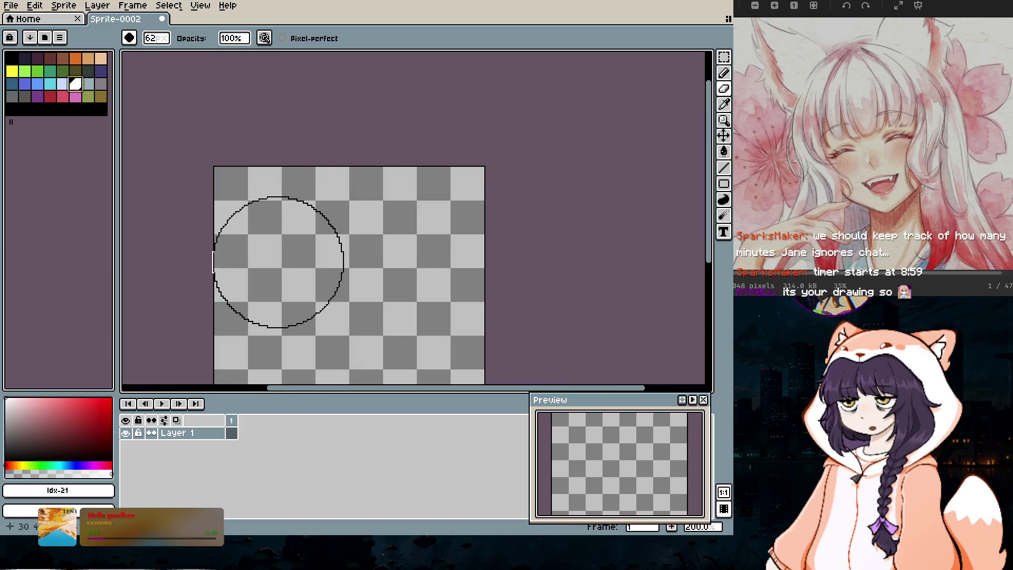
key("b")
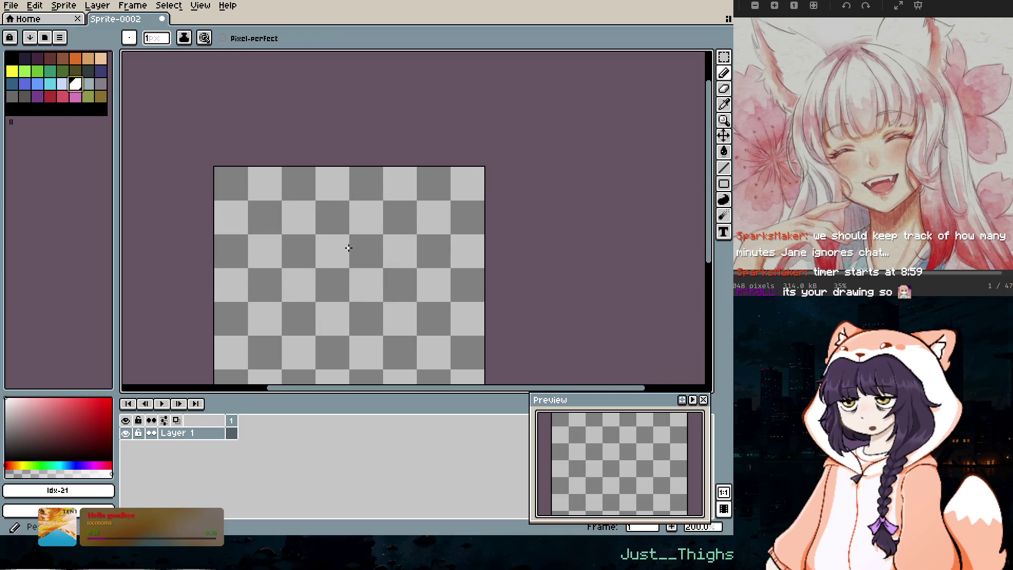
scroll(349, 242, "down", 1)
scroll(348, 239, "up", 2)
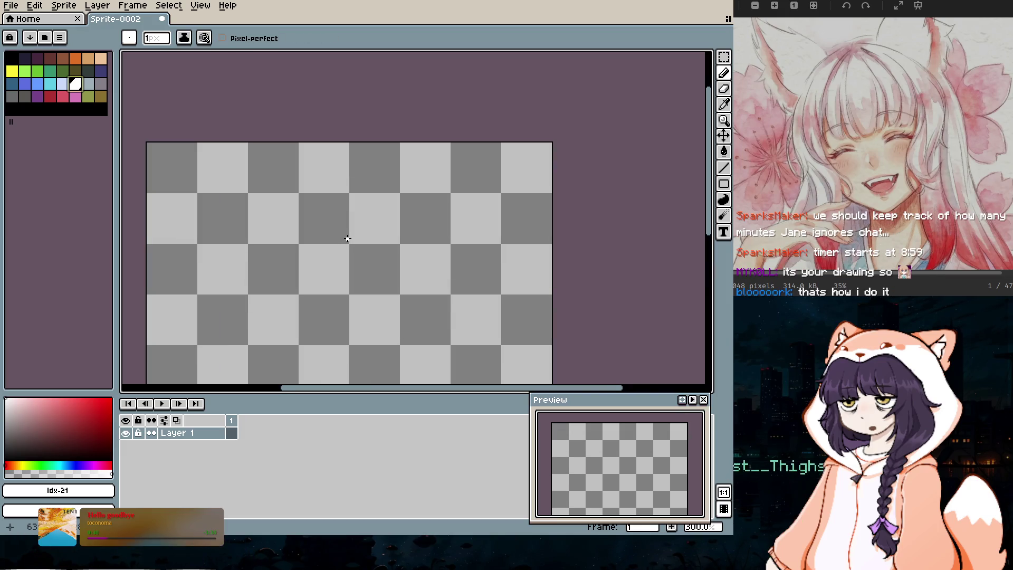
key("plus")
key("plus")
key("plus")
key("plus")
key("plus")
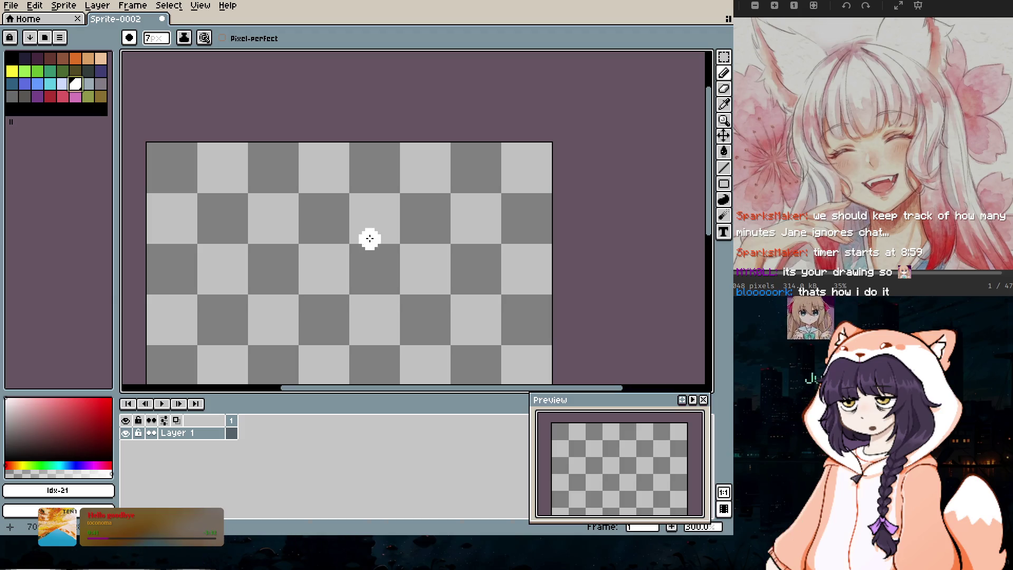
scroll(475, 256, "down", 2)
scroll(428, 264, "up", 1)
scroll(435, 278, "up", 1)
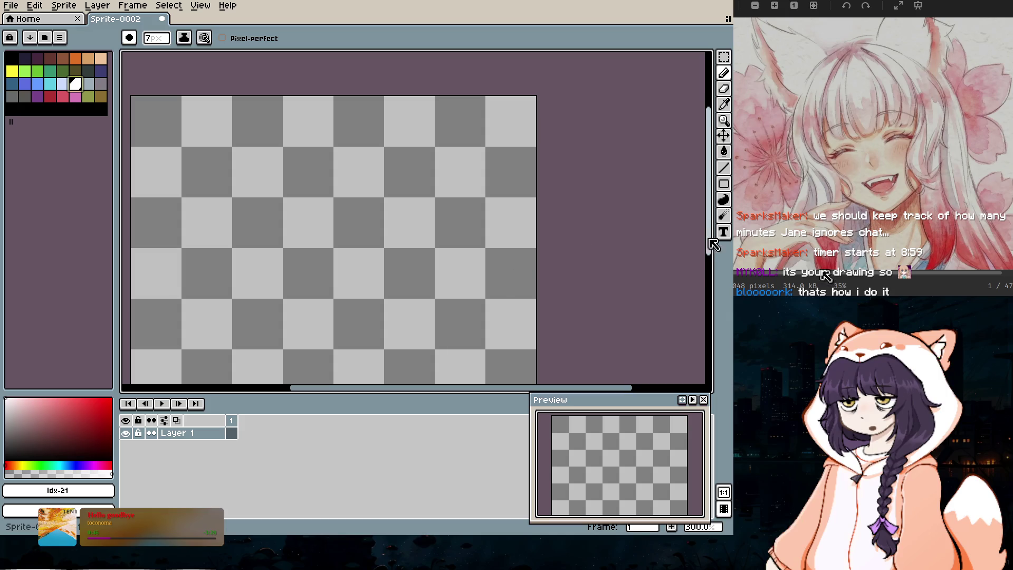
Step: Paint a curving white stroke for the head on the empty canvas
left_click_drag(709, 235, 706, 260)
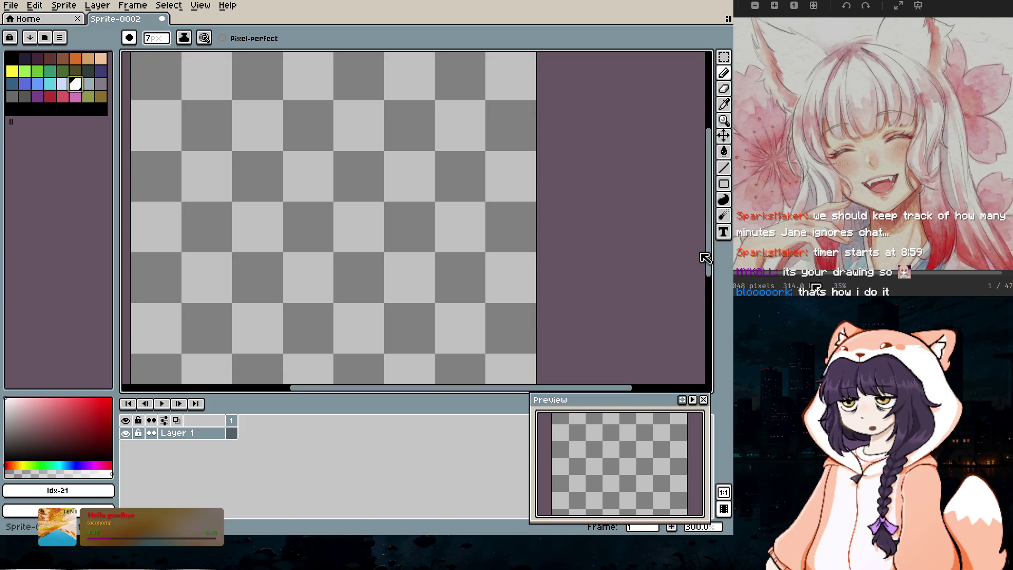
left_click_drag(408, 390, 429, 389)
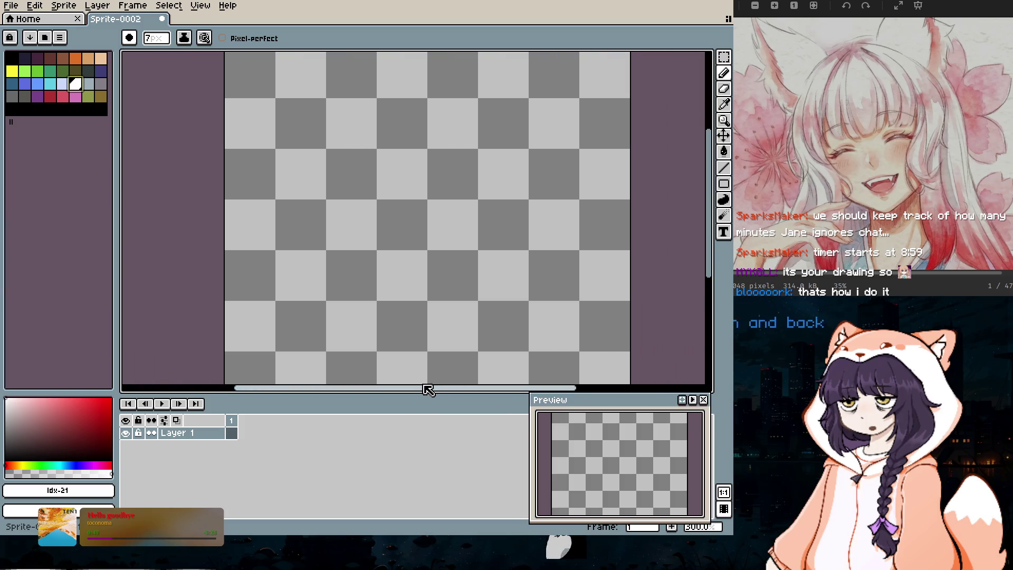
left_click_drag(708, 181, 708, 180)
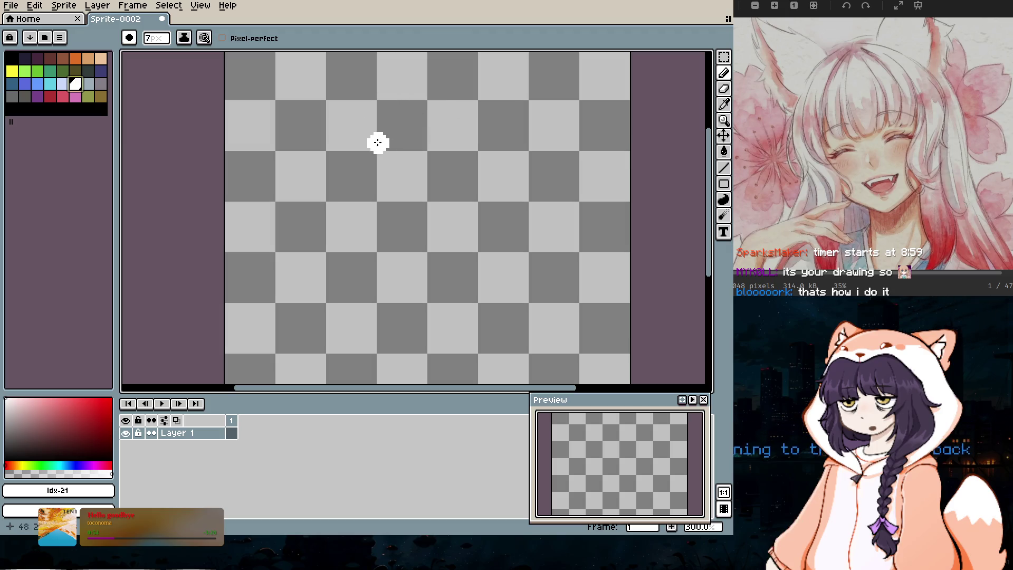
left_click_drag(412, 113, 325, 170)
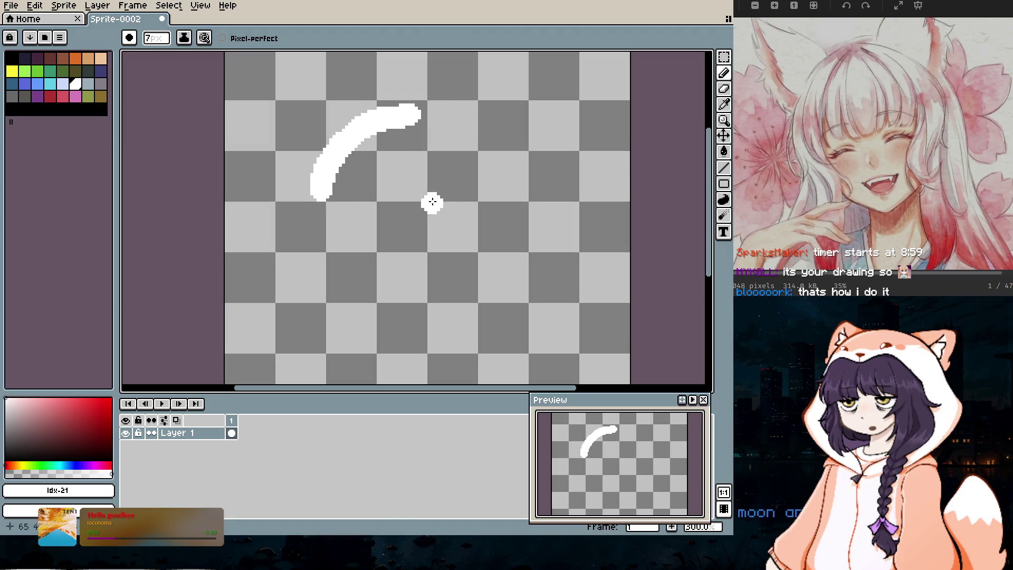
mouse_move(405, 113)
left_mouse_down()
mouse_move(515, 144)
mouse_move(557, 170)
left_mouse_up()
mouse_move(340, 180)
left_mouse_down()
mouse_move(346, 195)
mouse_move(311, 284)
mouse_move(272, 311)
left_mouse_up()
left_click_drag(551, 176, 523, 248)
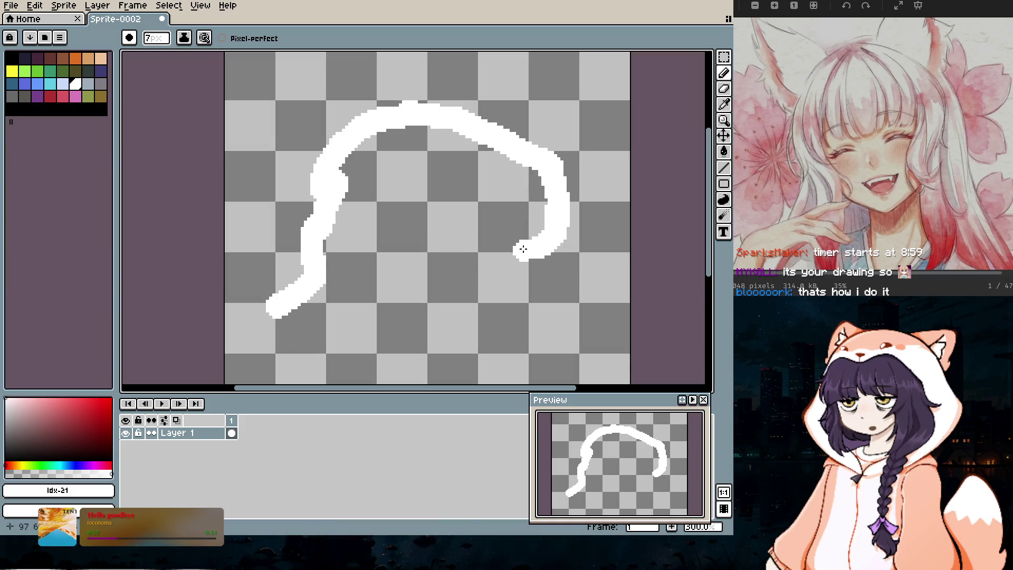
left_click(12, 58)
key("minus")
key("minus")
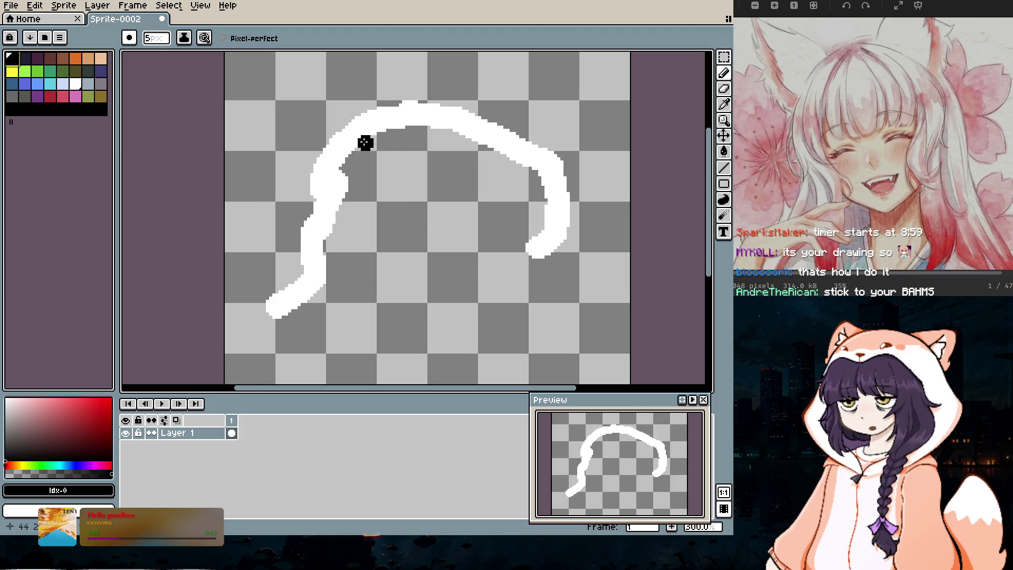
key("plus")
mouse_move(380, 129)
left_mouse_down()
mouse_move(370, 203)
mouse_move(407, 236)
mouse_move(427, 210)
mouse_move(425, 233)
mouse_move(495, 229)
left_mouse_up()
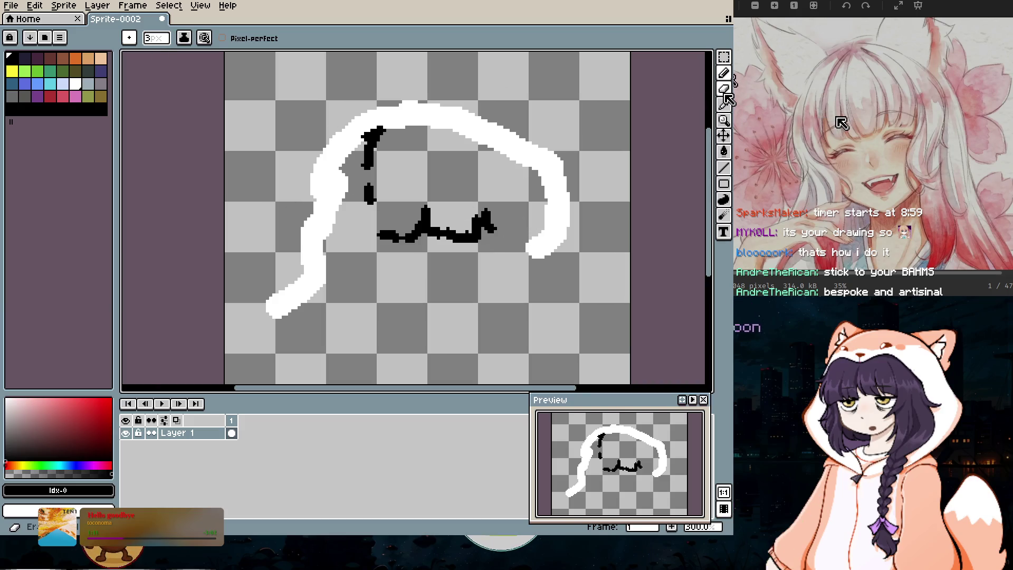
key("e")
mouse_move(419, 226)
left_mouse_down()
mouse_move(401, 178)
mouse_move(395, 253)
mouse_move(452, 158)
left_mouse_up()
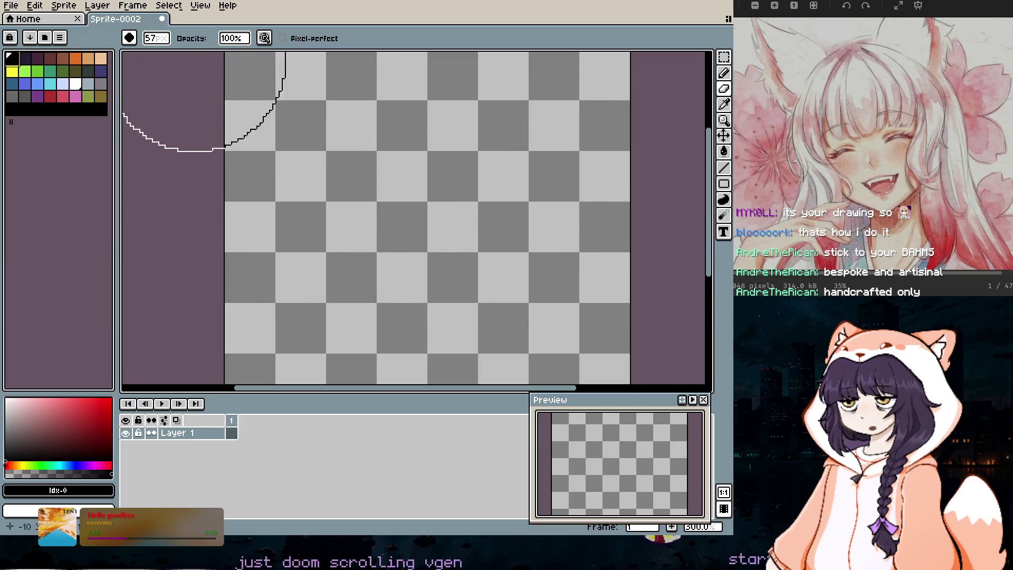
key("b")
key("minus")
key("minus")
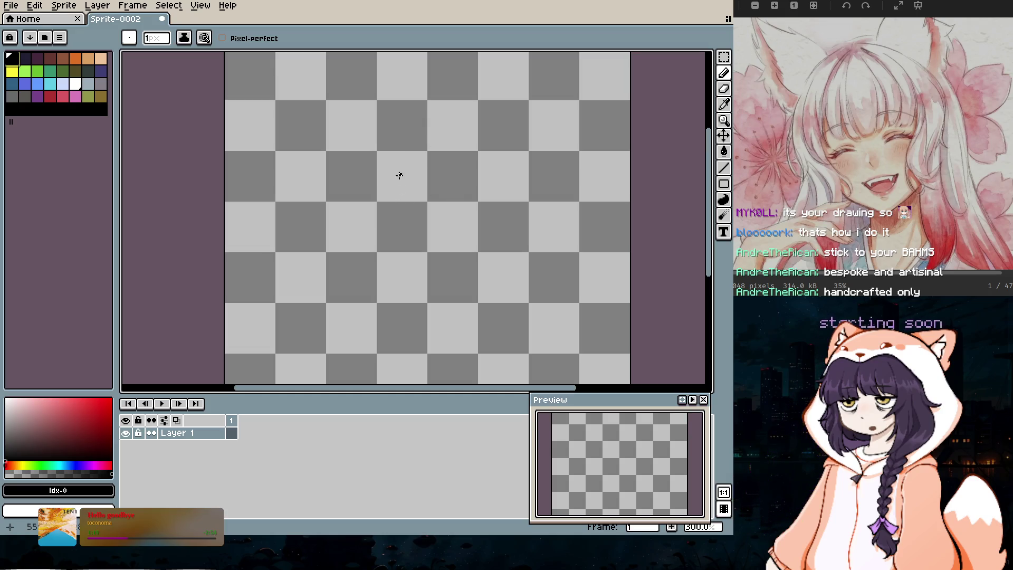
Step: Draw 1 px black lines for the bangs, the right hair-lock strands and the right head and hair outline
left_click_drag(391, 118, 381, 150)
mouse_move(388, 206)
left_mouse_down()
mouse_move(423, 200)
mouse_move(449, 210)
left_mouse_up()
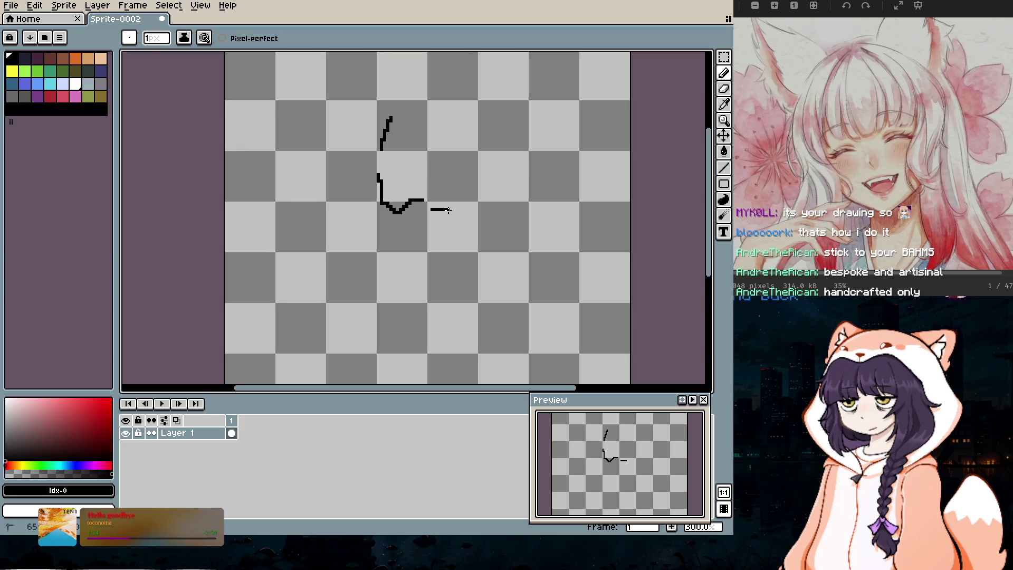
mouse_move(485, 153)
left_mouse_down()
mouse_move(478, 199)
mouse_move(523, 174)
left_mouse_up()
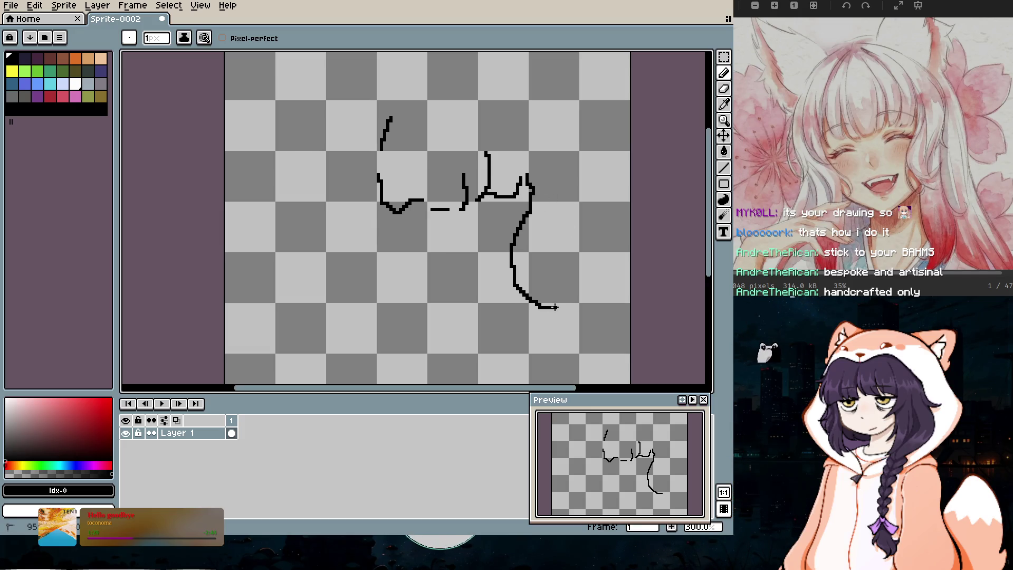
mouse_move(546, 286)
left_mouse_down()
mouse_move(580, 276)
mouse_move(580, 290)
mouse_move(559, 302)
left_mouse_up()
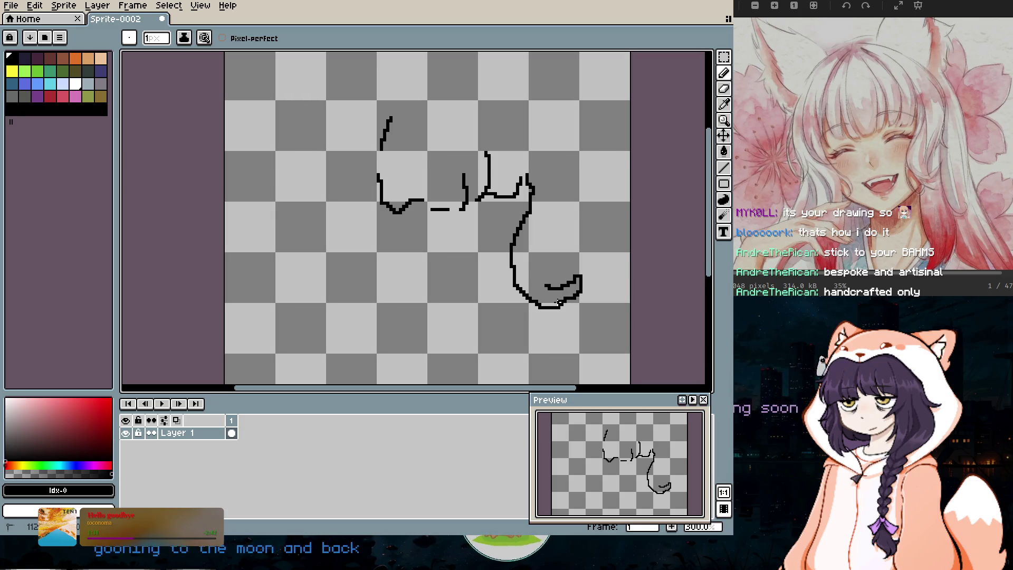
left_click_drag(558, 244, 567, 280)
left_click_drag(558, 193, 555, 222)
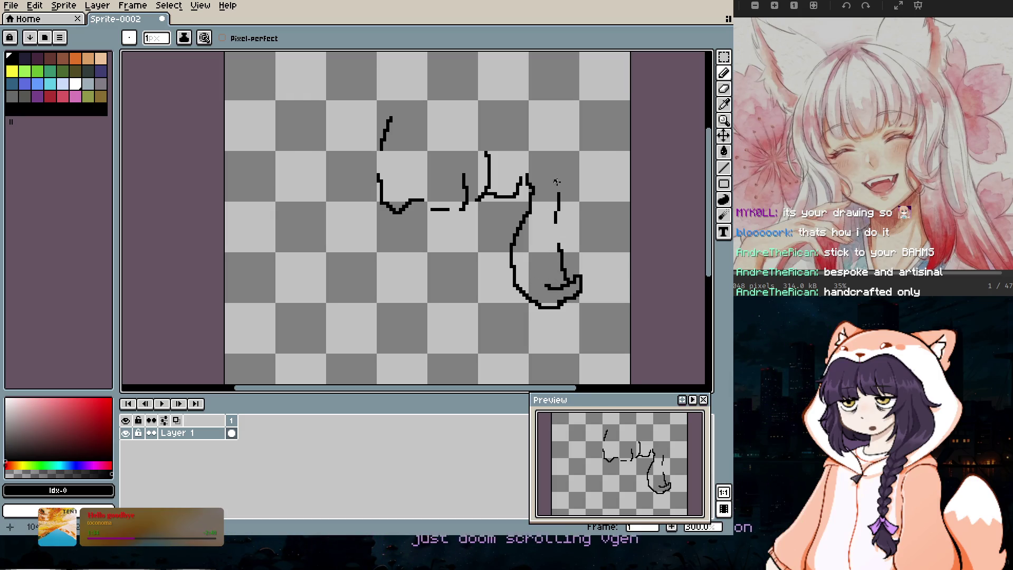
left_click_drag(551, 111, 484, 82)
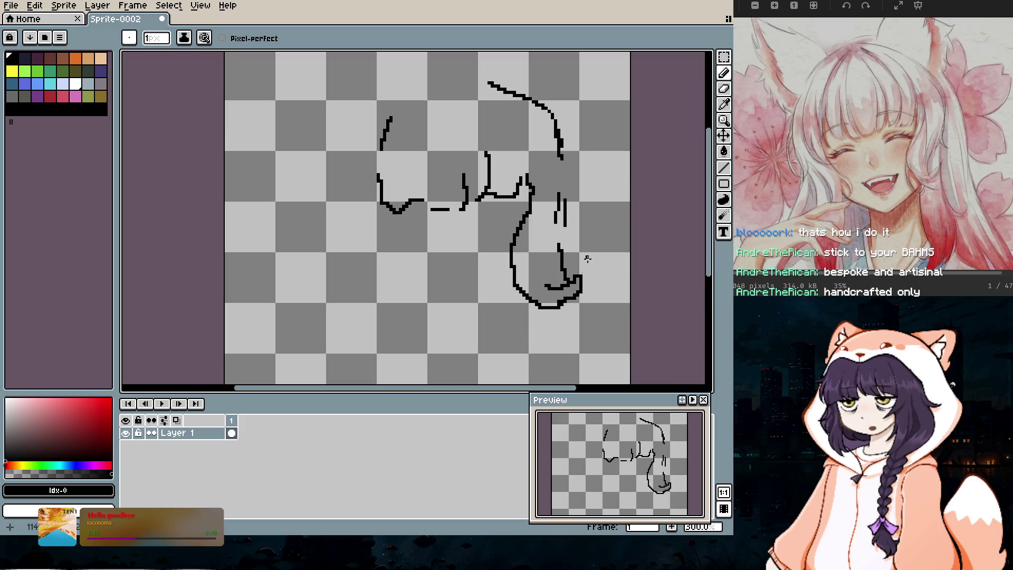
mouse_move(571, 150)
left_mouse_down()
mouse_move(559, 200)
mouse_move(604, 251)
mouse_move(610, 352)
left_mouse_up()
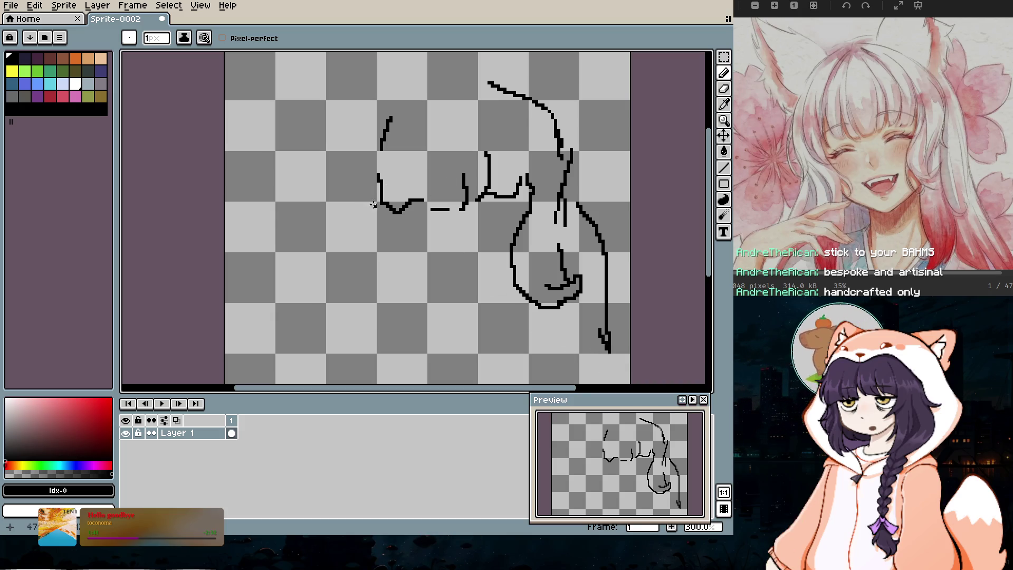
Step: Draw the left hand with fingers, the top of the head, the long left hair side and the jawline
mouse_move(381, 199)
left_mouse_down()
mouse_move(369, 191)
mouse_move(344, 214)
mouse_move(356, 240)
mouse_move(335, 267)
mouse_move(353, 323)
mouse_move(372, 324)
left_mouse_up()
left_click(372, 328)
left_click_drag(373, 332, 352, 342)
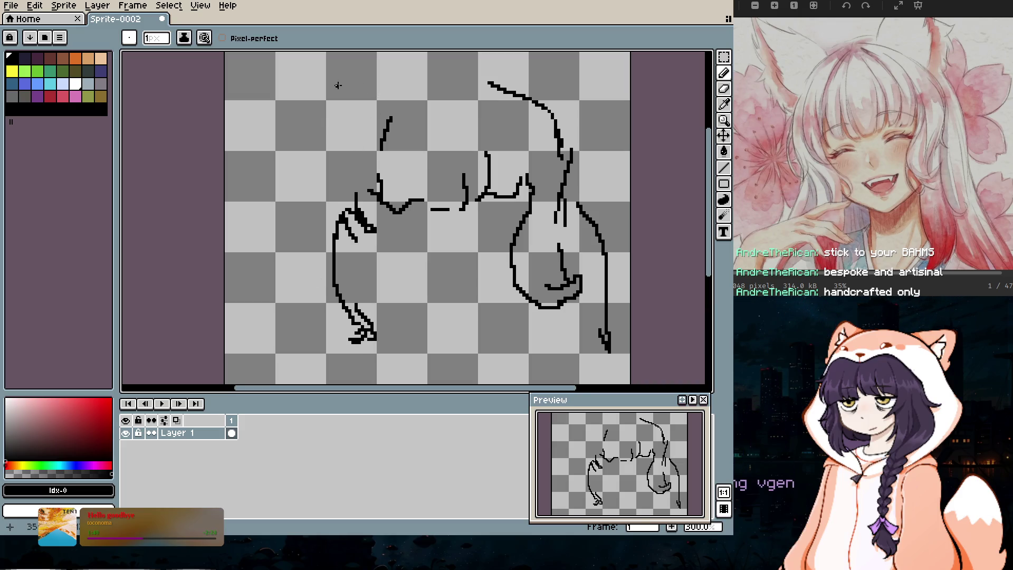
left_click_drag(425, 76, 387, 77)
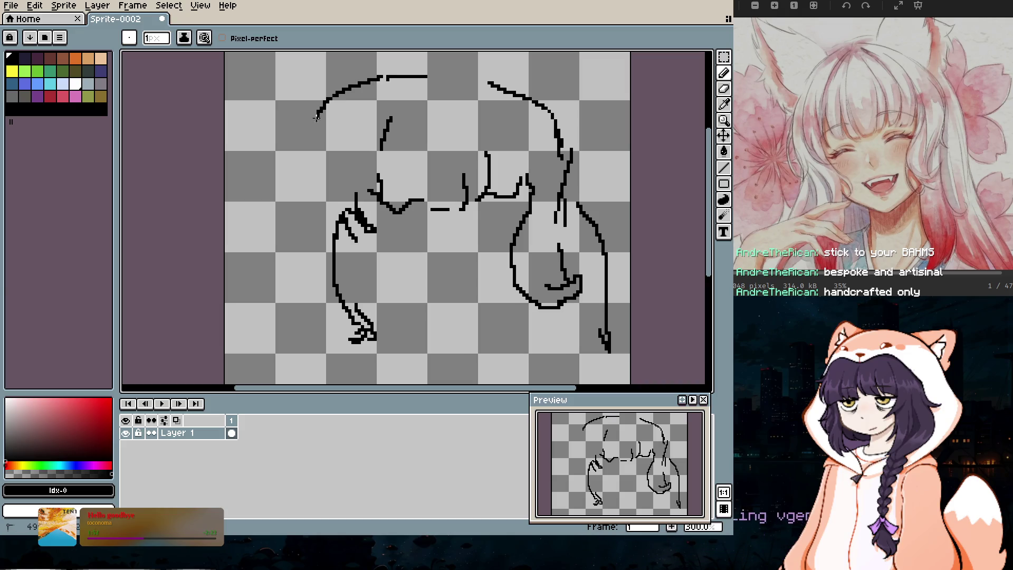
left_click_drag(301, 161, 290, 323)
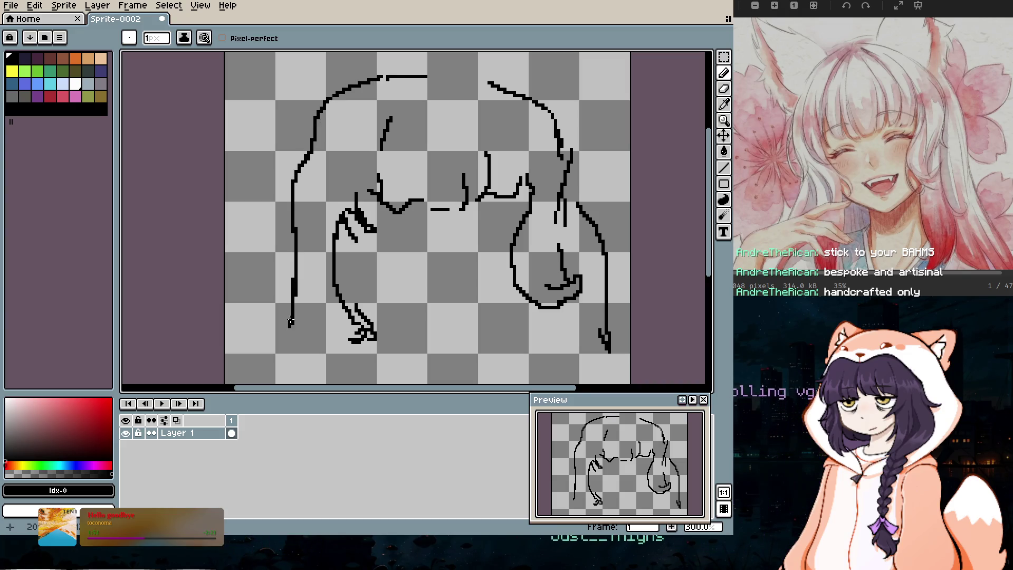
left_click_drag(274, 368, 267, 374)
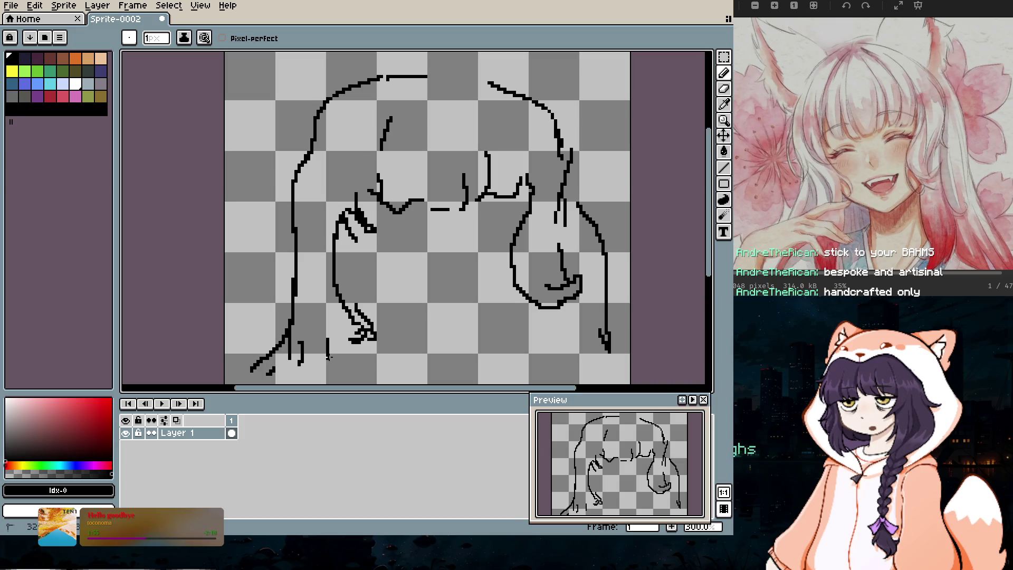
left_click_drag(357, 369, 346, 376)
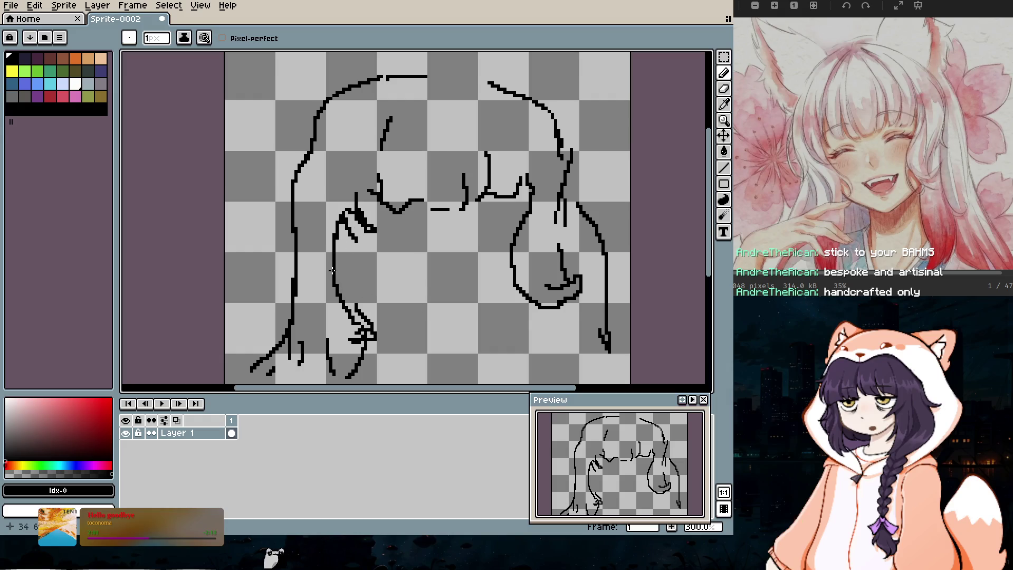
left_click_drag(335, 267, 353, 289)
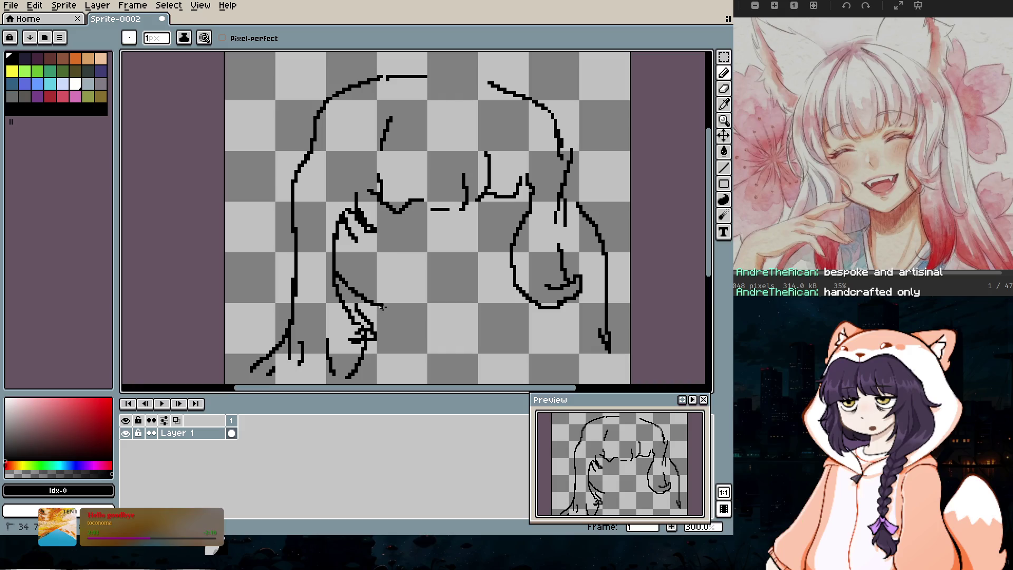
mouse_move(382, 308)
left_mouse_down()
mouse_move(451, 332)
mouse_move(488, 300)
left_mouse_up()
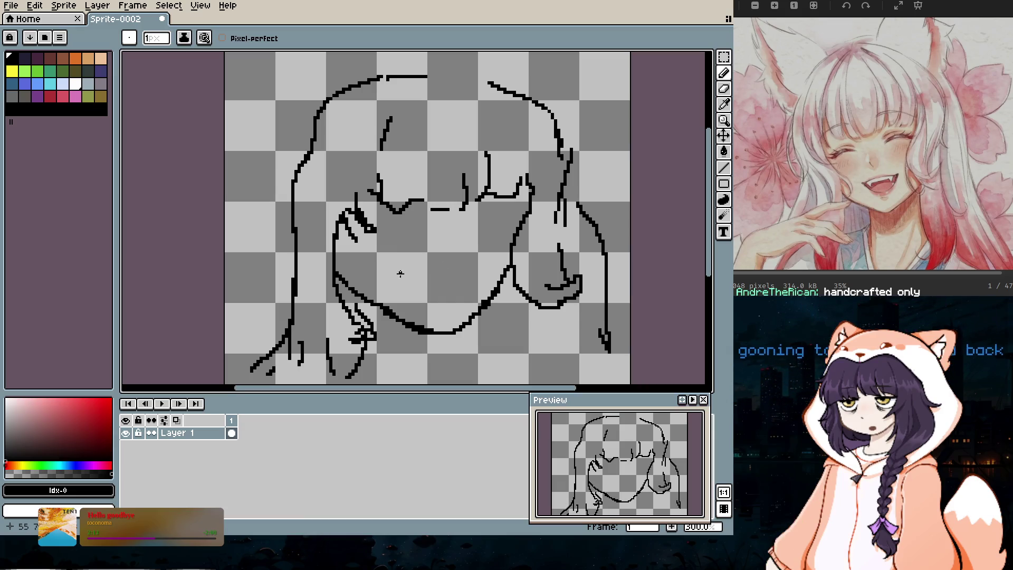
Step: Draw the curved lower lip of an open smiling mouth with a dot at its right corner
left_click_drag(406, 280, 420, 271)
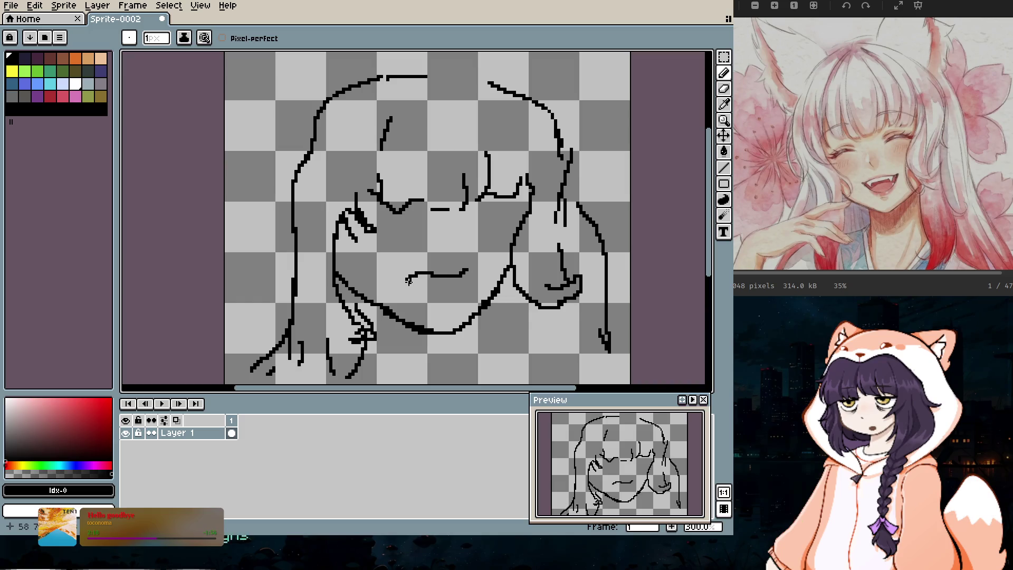
left_click_drag(406, 281, 444, 298)
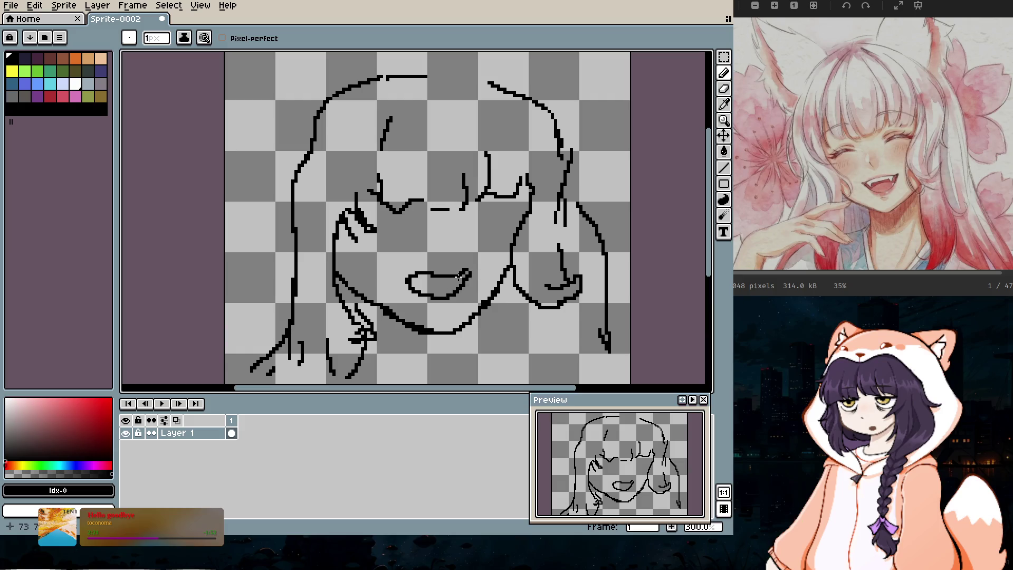
left_click(467, 274)
Step: Draw the left and right arched closed-eye lines
left_click_drag(419, 230, 379, 232)
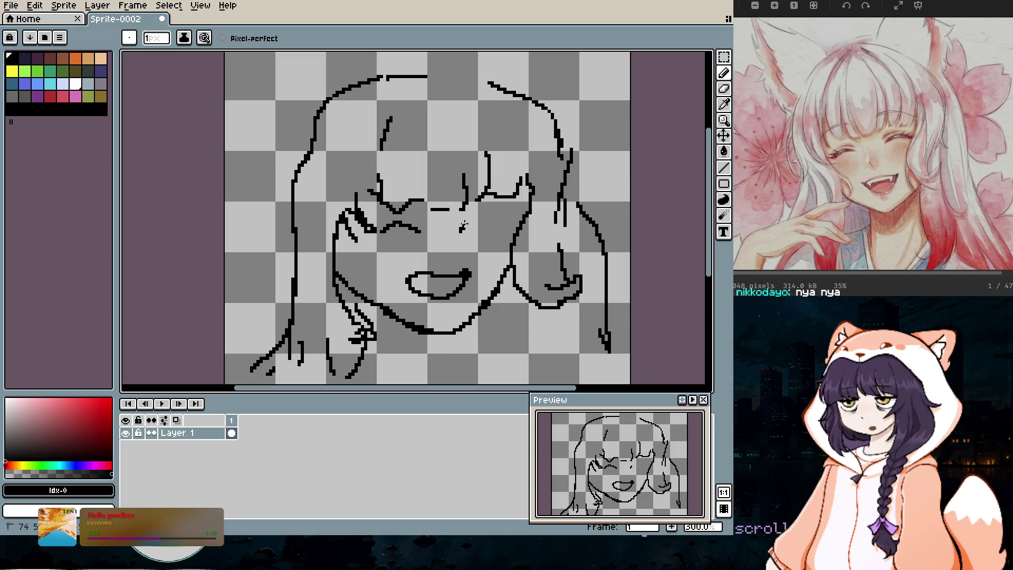
left_click_drag(460, 230, 486, 225)
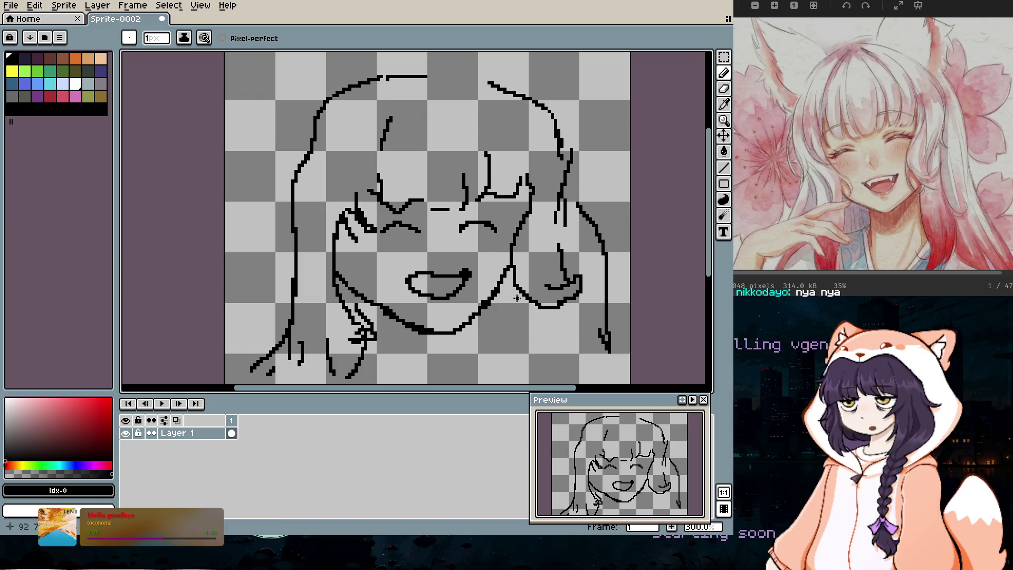
scroll(506, 133, "down", 2)
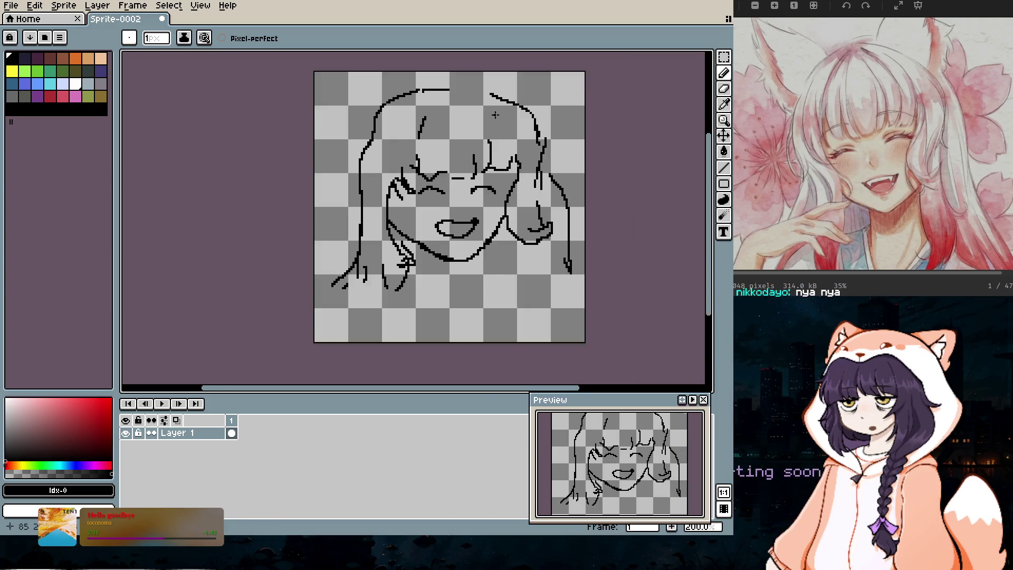
Step: Erase the old jaw line under the mouth with a smaller eraser, then redraw the left cheek edge in pencil
scroll(517, 153, "up", 2)
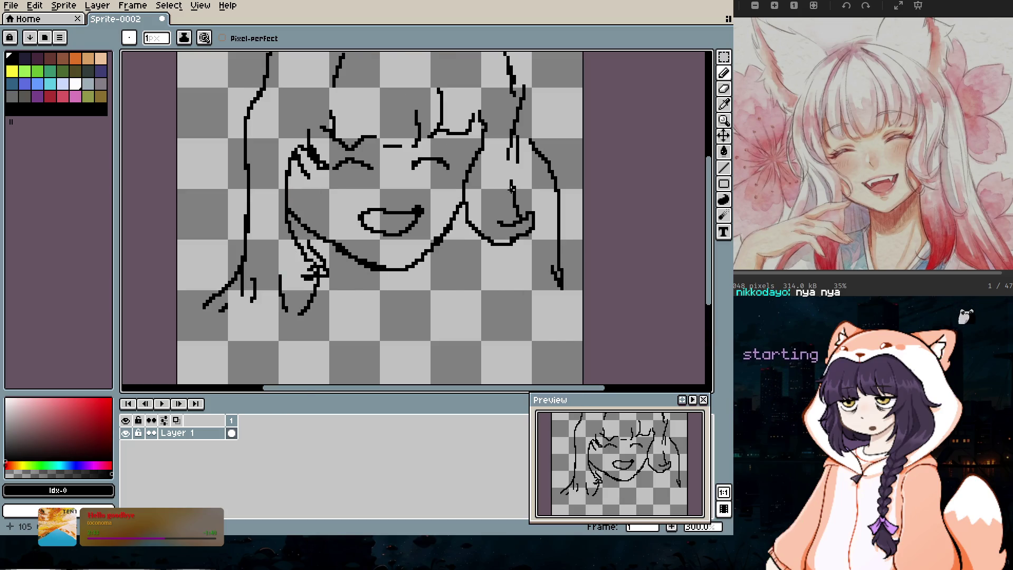
key("e")
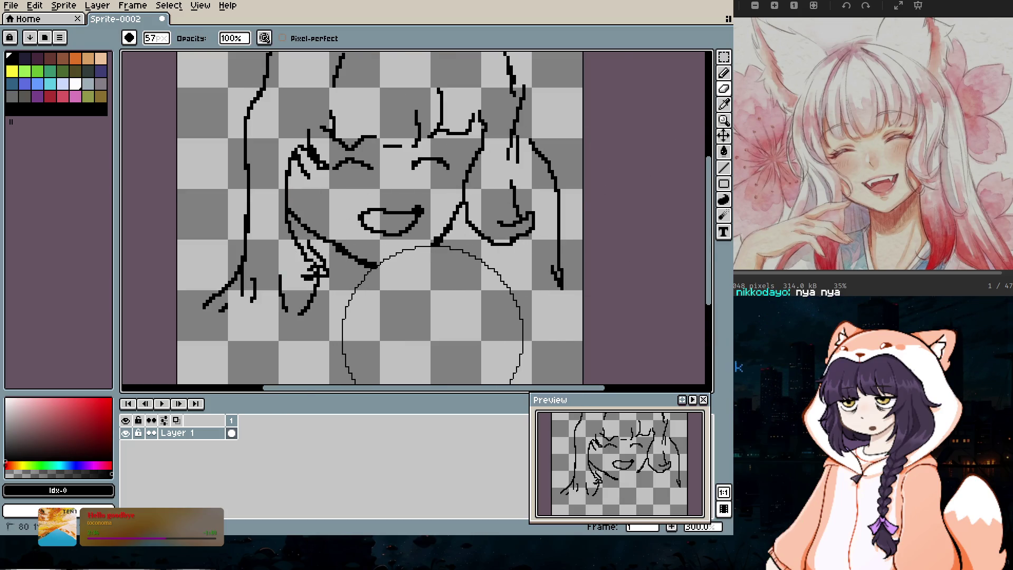
key("minus")
key("minus")
key("minus")
key("minus")
key("minus")
key("minus")
key("minus")
key("minus")
left_click_drag(368, 260, 321, 224)
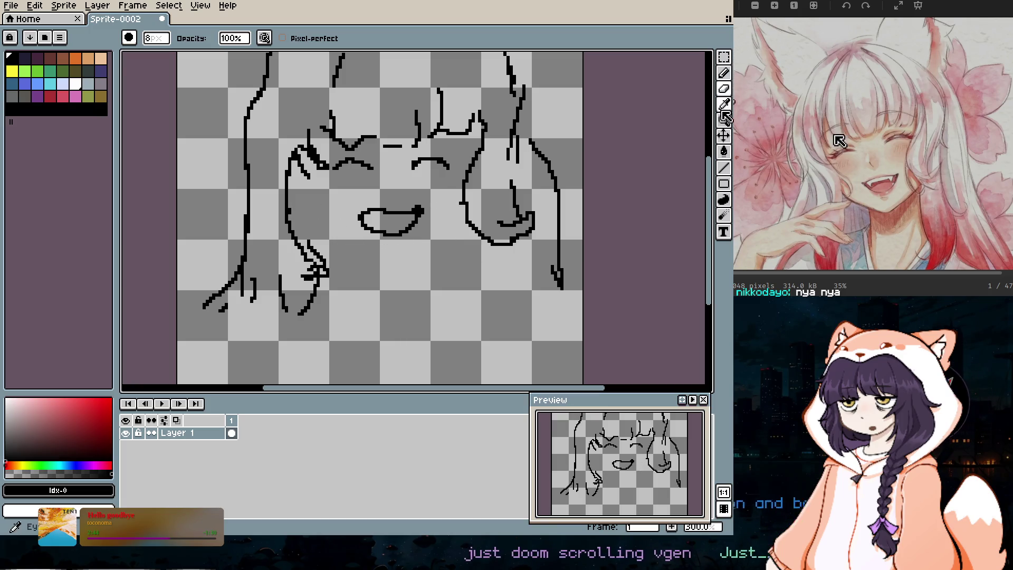
key("b")
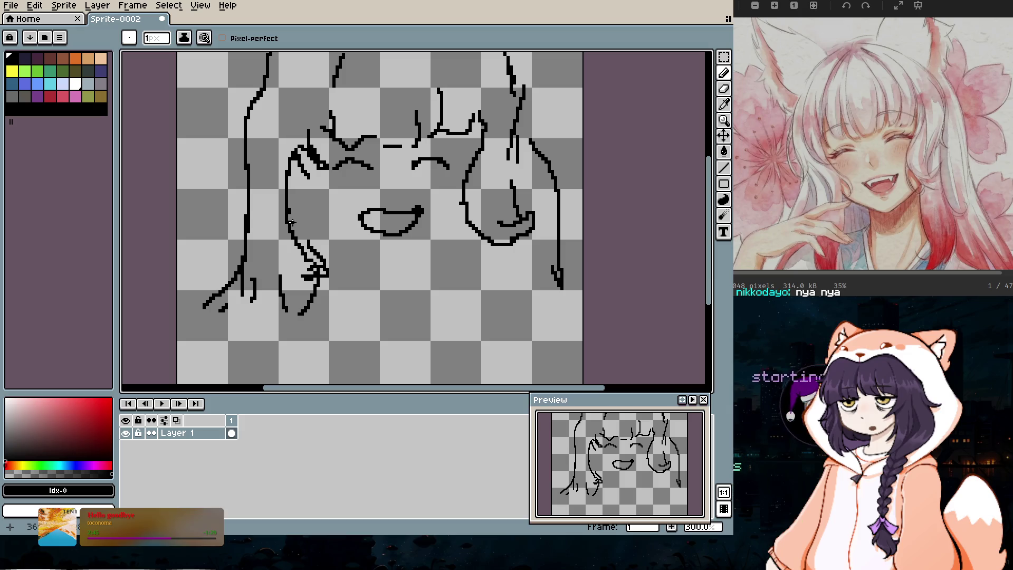
left_click_drag(291, 218, 379, 285)
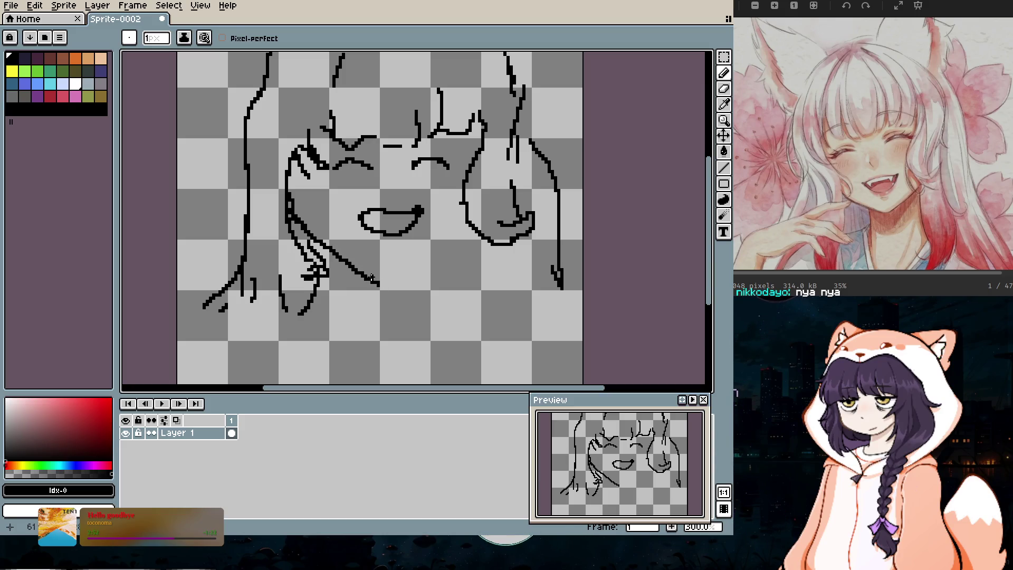
Step: Extend the hair line beside the left cheek and draw the new jawline under the mouth
left_click(724, 88)
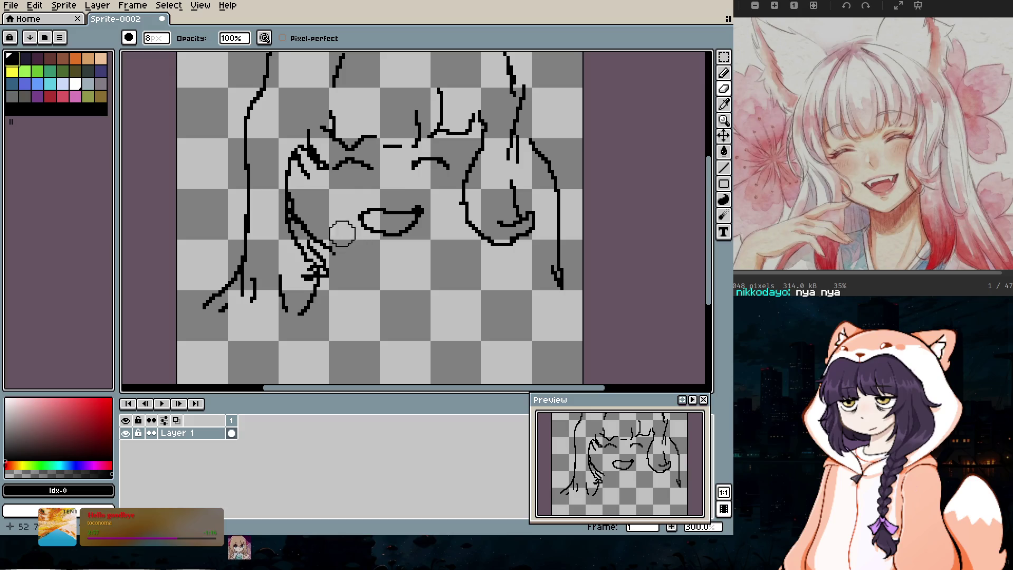
key("b")
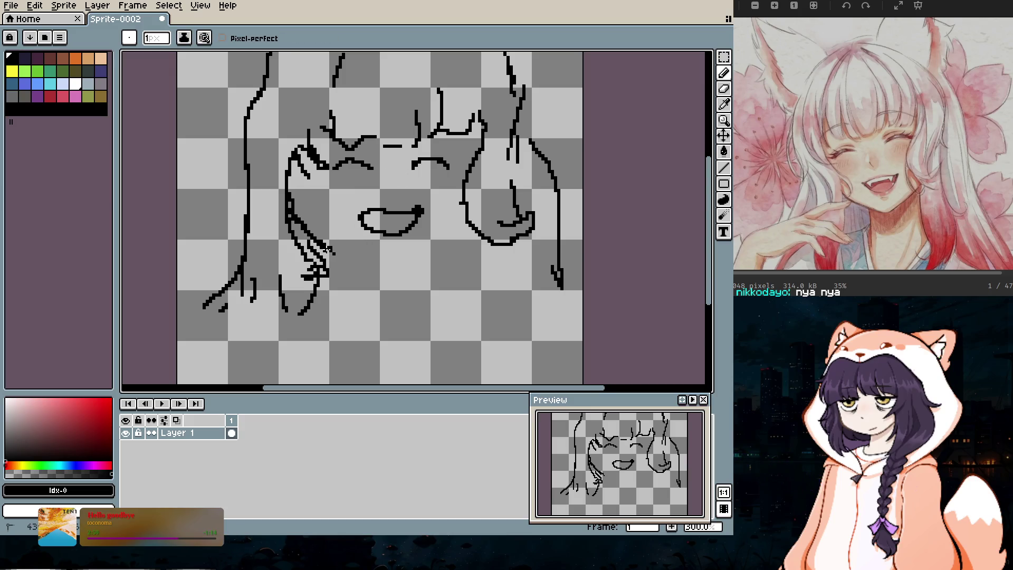
left_click_drag(393, 276, 396, 272)
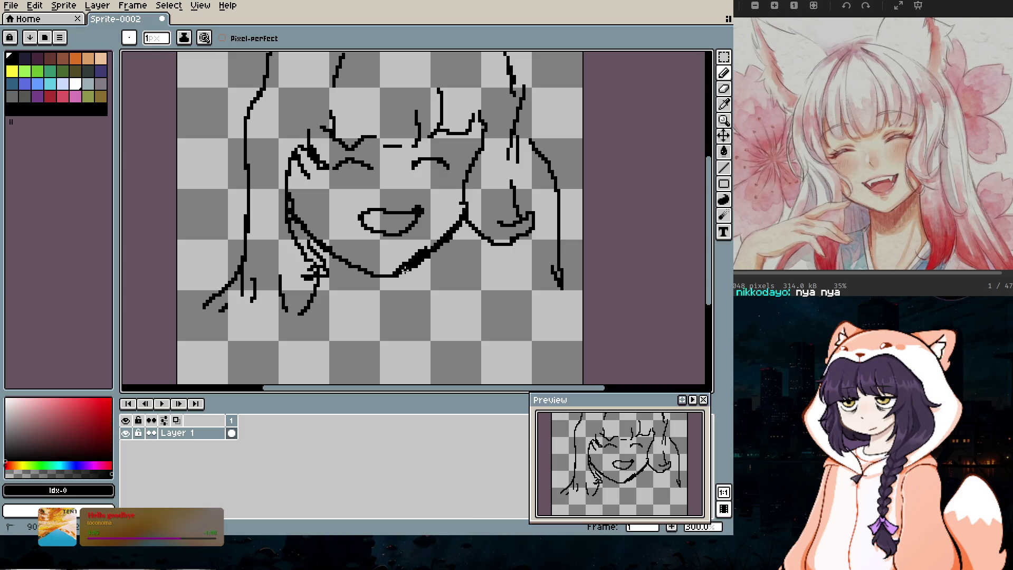
mouse_move(412, 252)
left_mouse_down()
mouse_move(436, 246)
mouse_move(444, 230)
left_mouse_up()
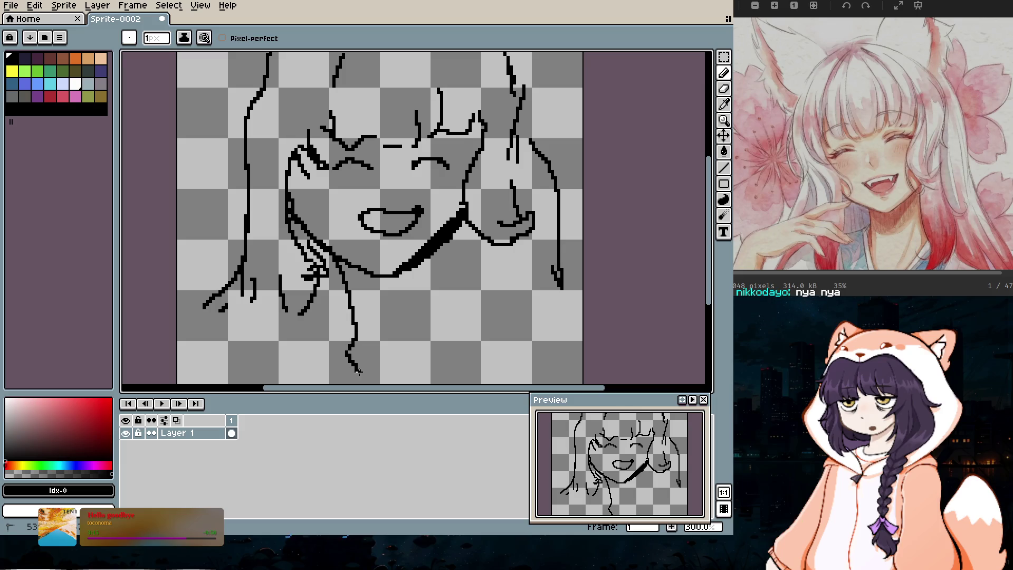
Step: Draw the neck line down from the chin, the collar, and a vertical hair strand at lower right
scroll(358, 371, "down", 1)
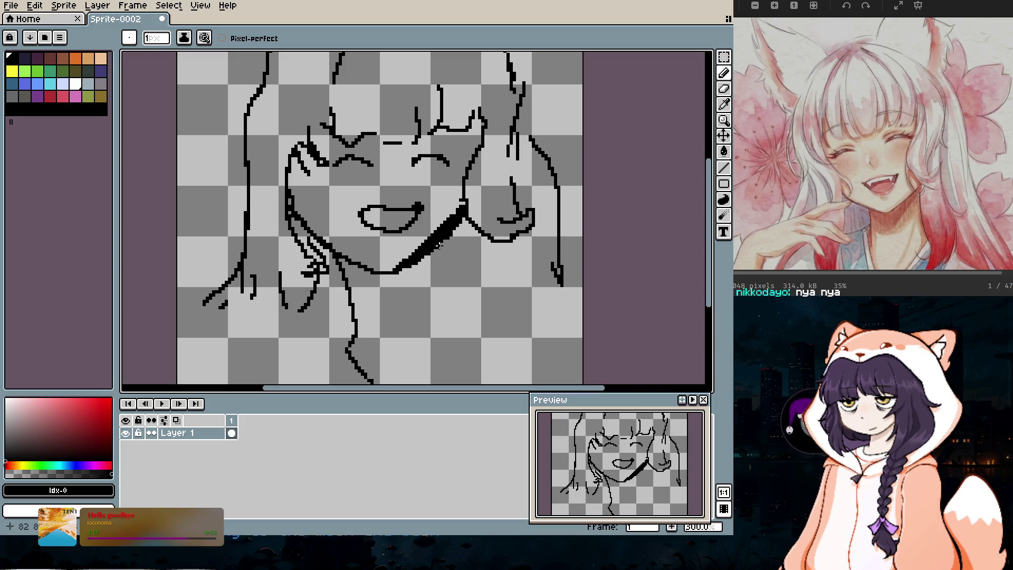
mouse_move(444, 252)
left_mouse_down()
mouse_move(453, 330)
mouse_move(444, 349)
mouse_move(388, 380)
left_mouse_up()
scroll(445, 350, "down", 1)
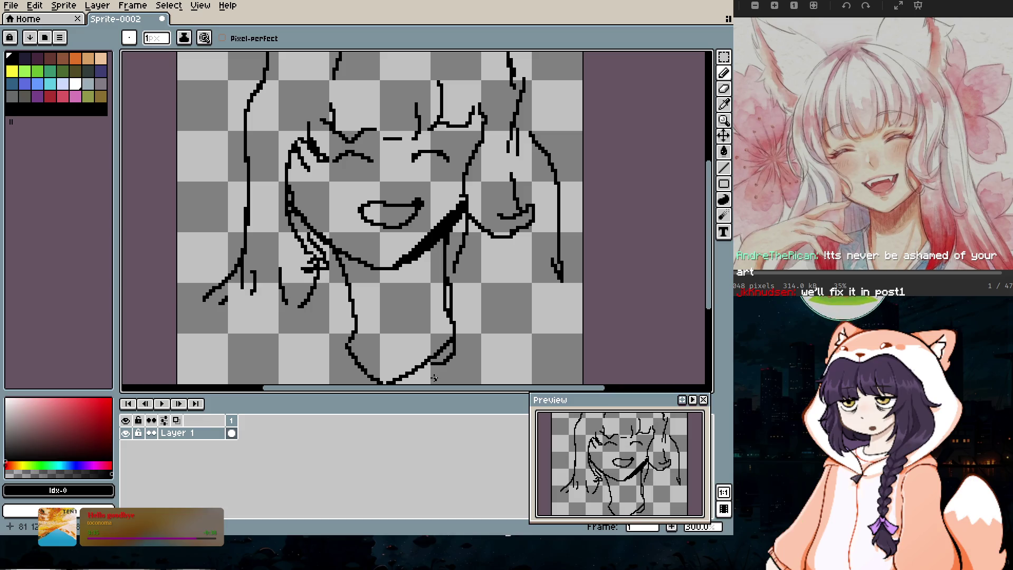
left_click_drag(437, 373, 429, 364)
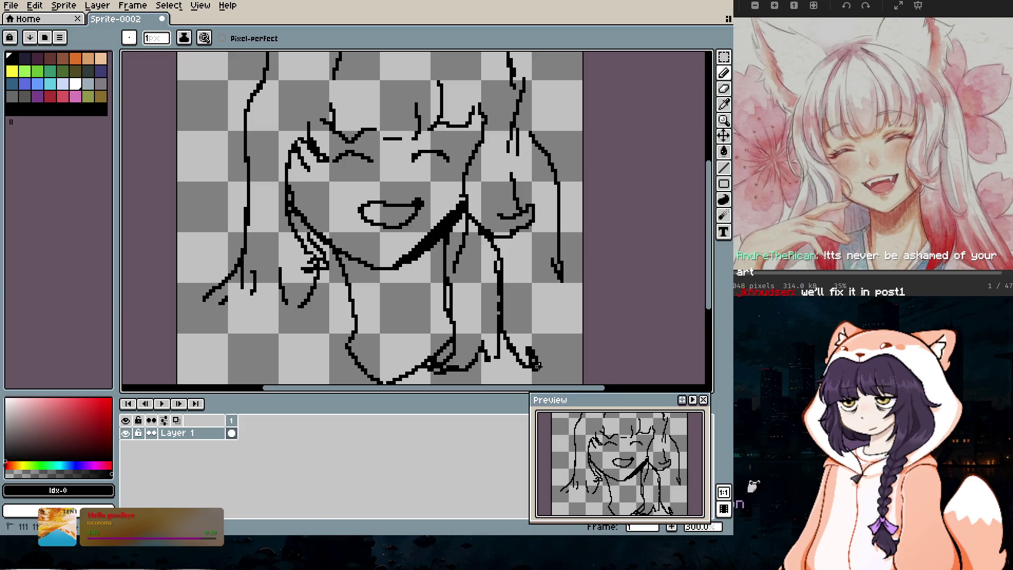
left_click_drag(563, 375, 560, 311)
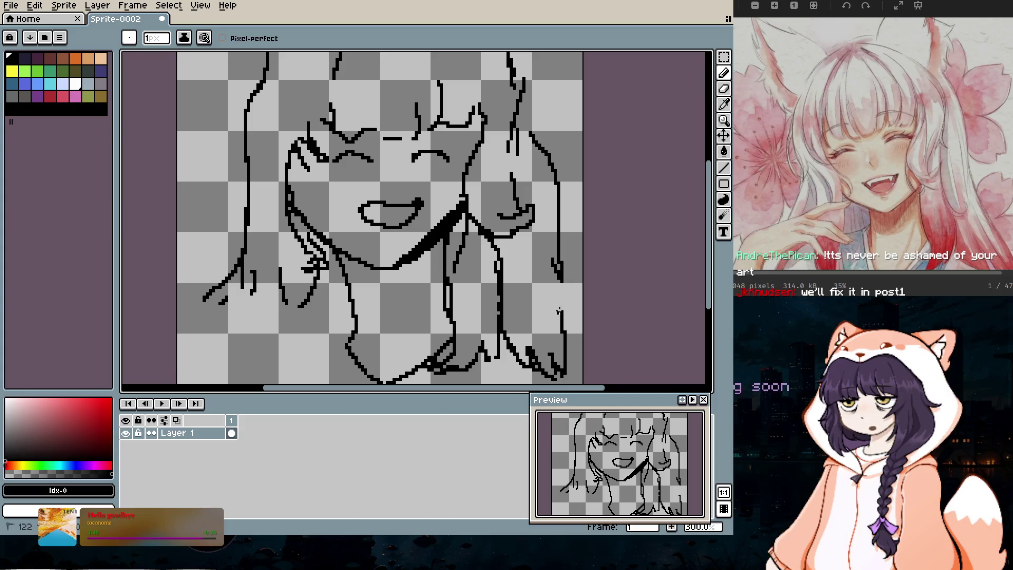
scroll(535, 232, "down", 3)
scroll(535, 205, "up", 3)
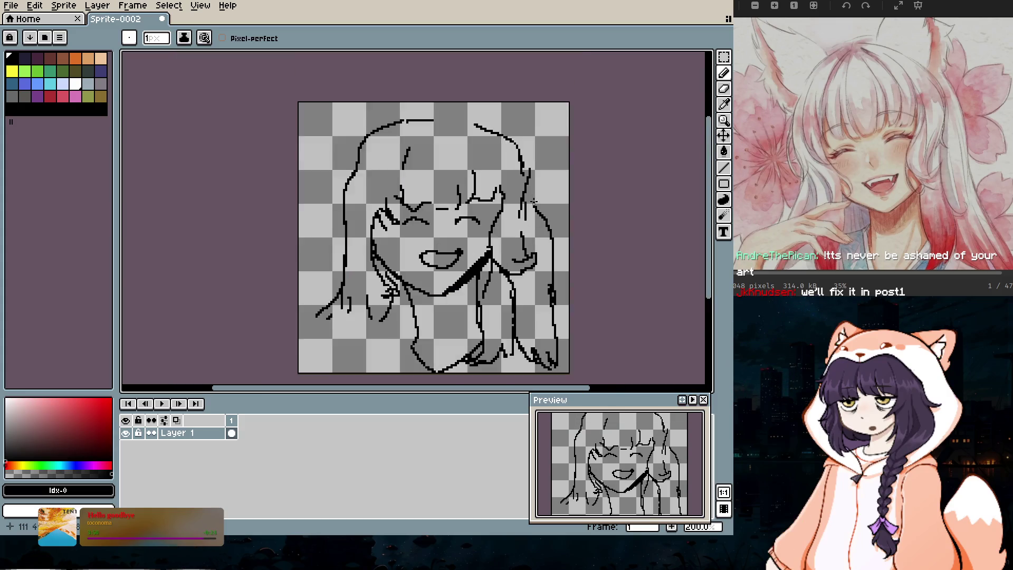
Step: Add a stroke at the hair's right edge, extend the hair top leftward, and draw the shoulder line from below the chin
left_click_drag(525, 148, 519, 161)
left_click_drag(445, 79, 406, 74)
scroll(395, 121, "down", 2)
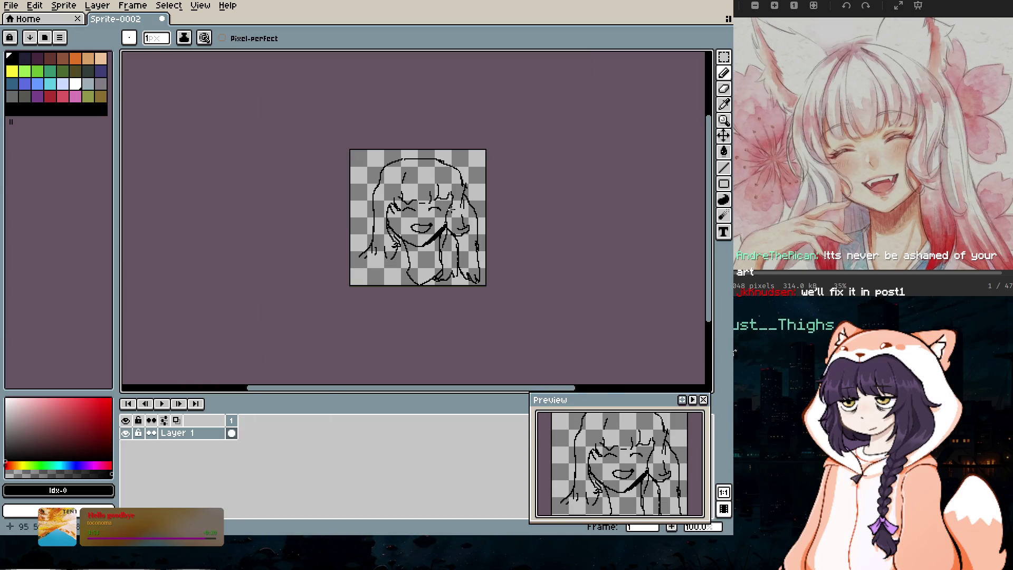
scroll(418, 275, "up", 1)
scroll(418, 275, "up", 1)
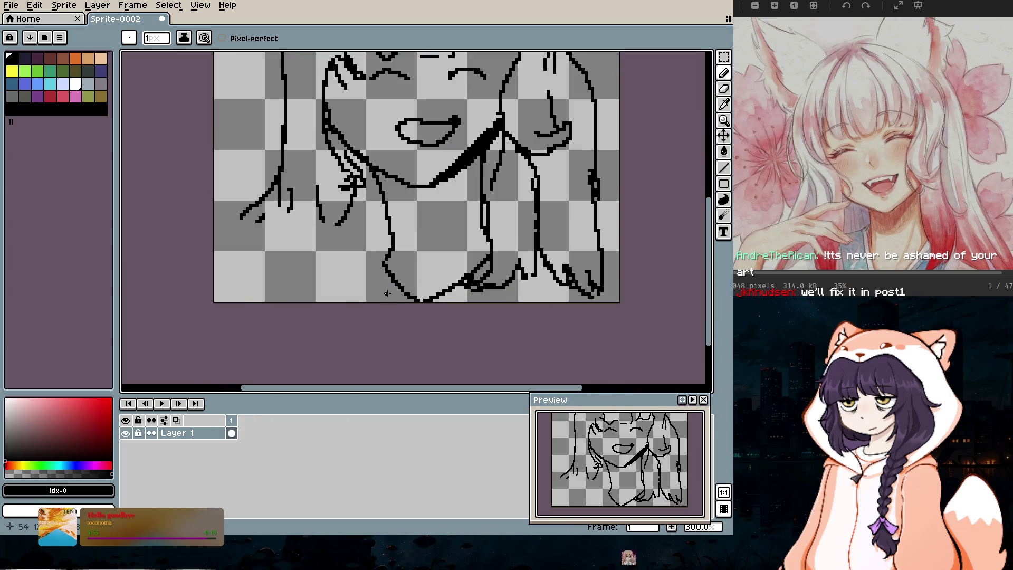
mouse_move(339, 264)
left_mouse_down()
mouse_move(313, 262)
mouse_move(267, 300)
left_mouse_up()
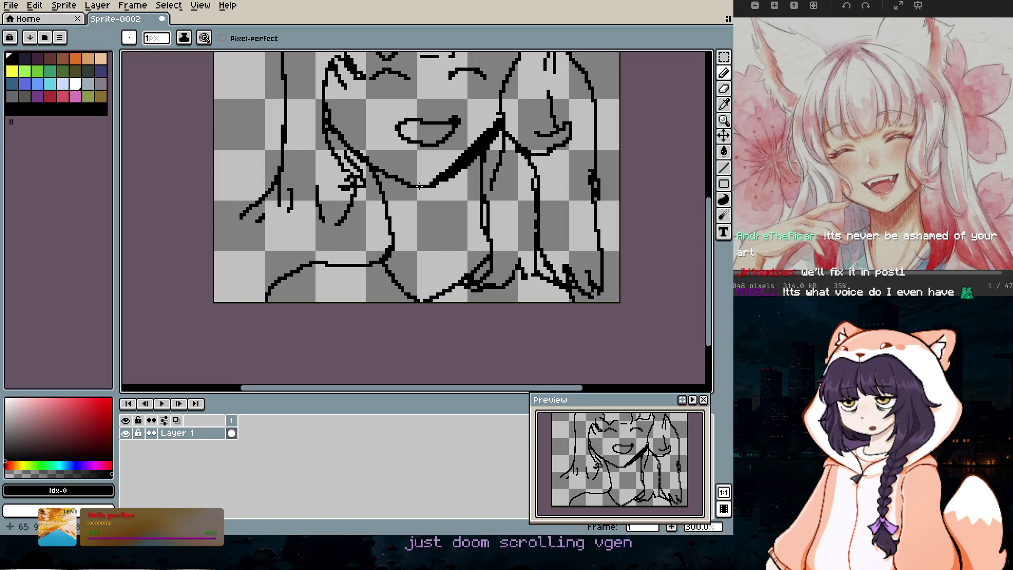
scroll(419, 185, "up", 1)
scroll(475, 225, "down", 2)
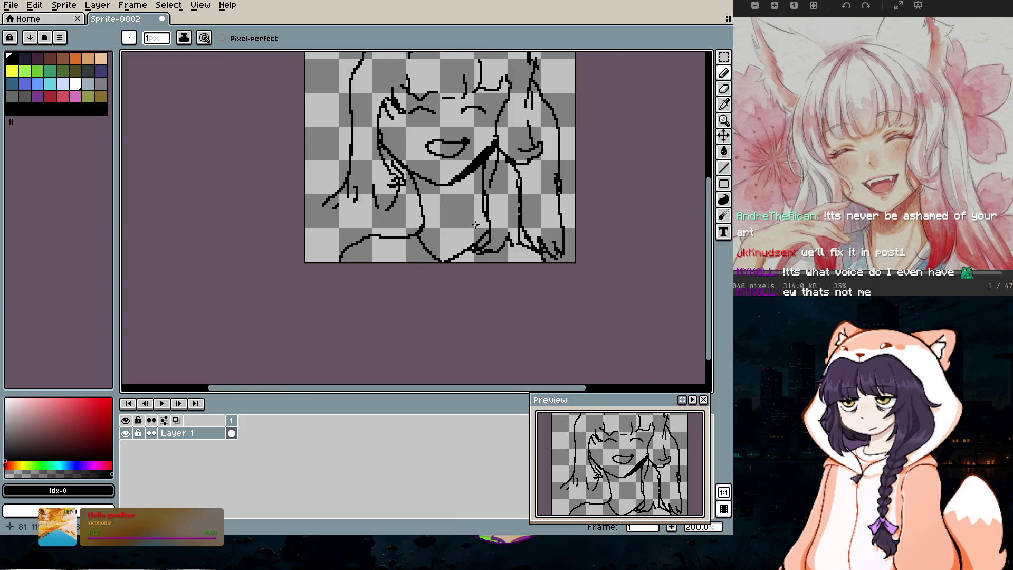
scroll(475, 225, "down", 1)
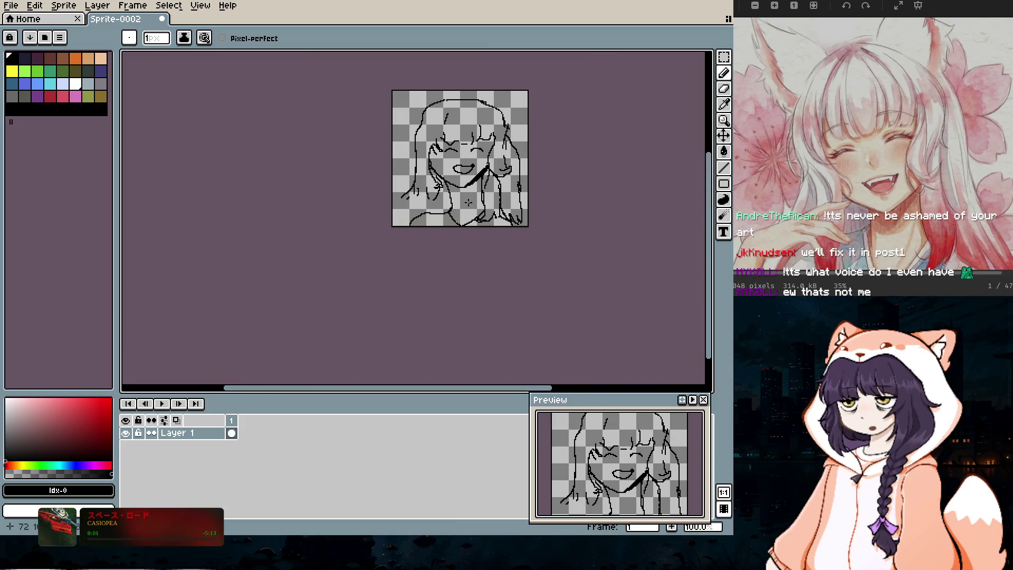
scroll(468, 210, "up", 1)
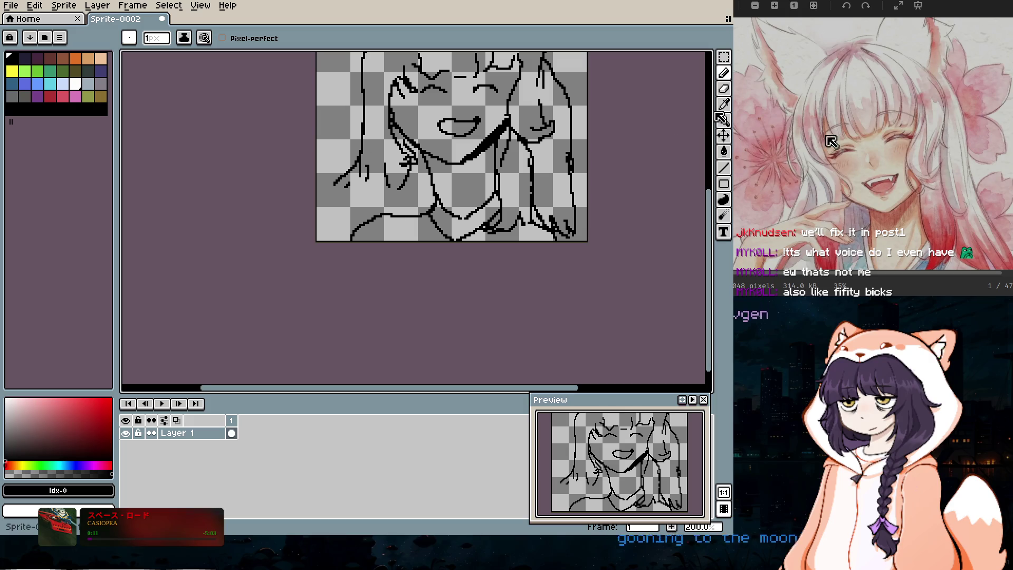
Step: Erase the stray strokes at the lower right of the line art
key("e")
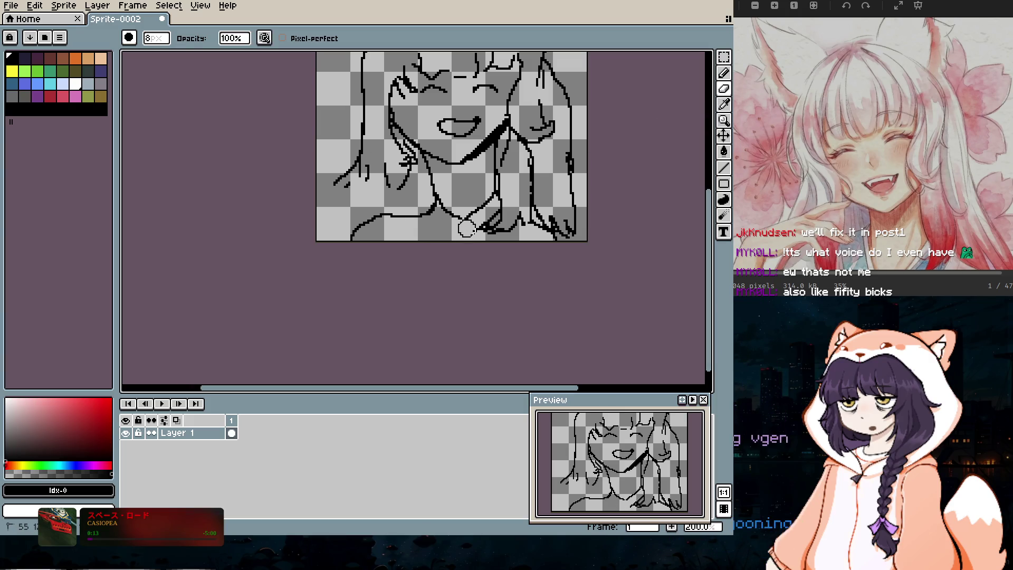
left_click_drag(490, 213, 475, 226)
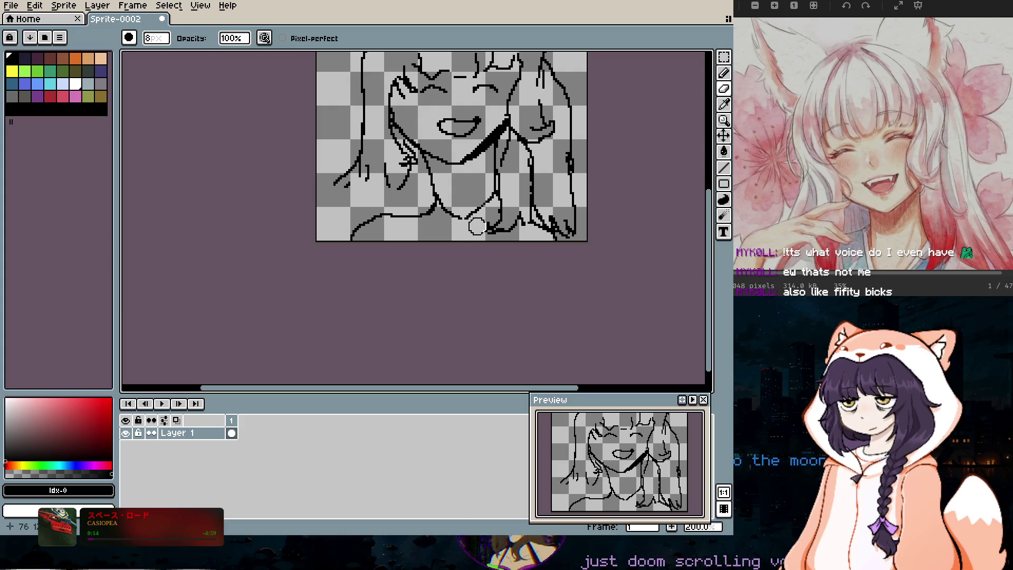
left_click(724, 72)
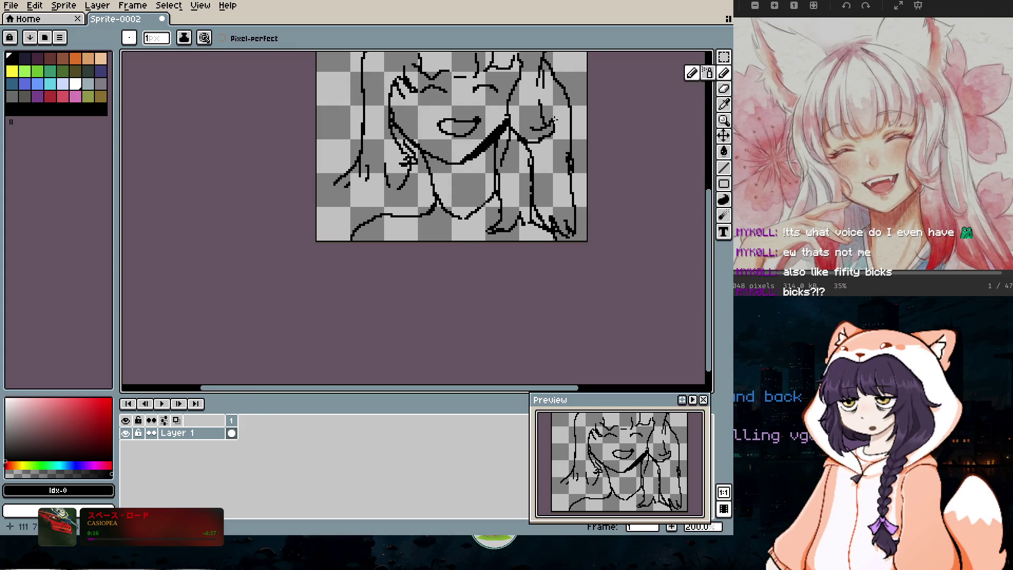
Step: Switch to white with a 9 px pencil, undoing an accidental move of the drawing
left_click(75, 84)
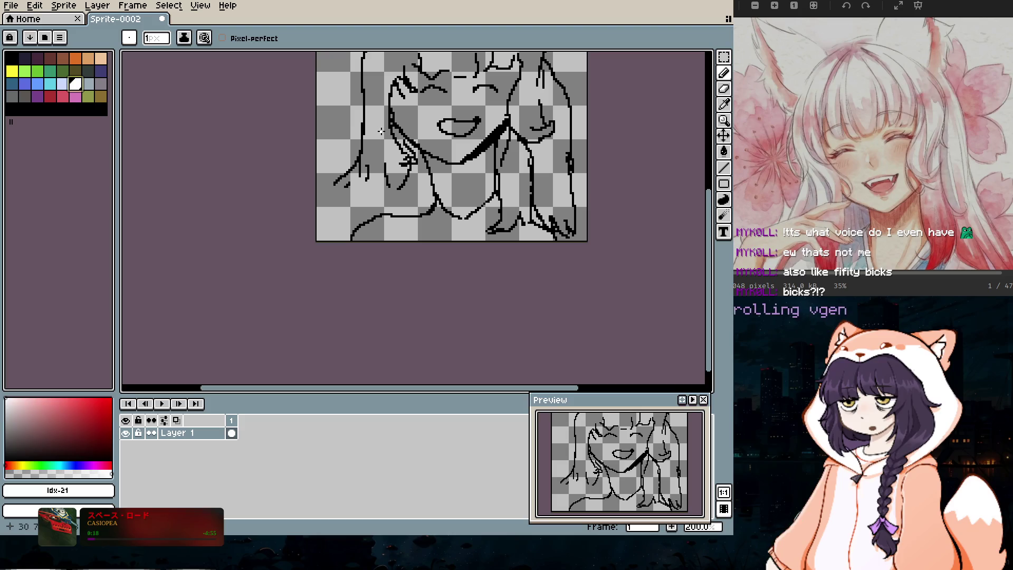
key("plus")
key("plus")
key("plus")
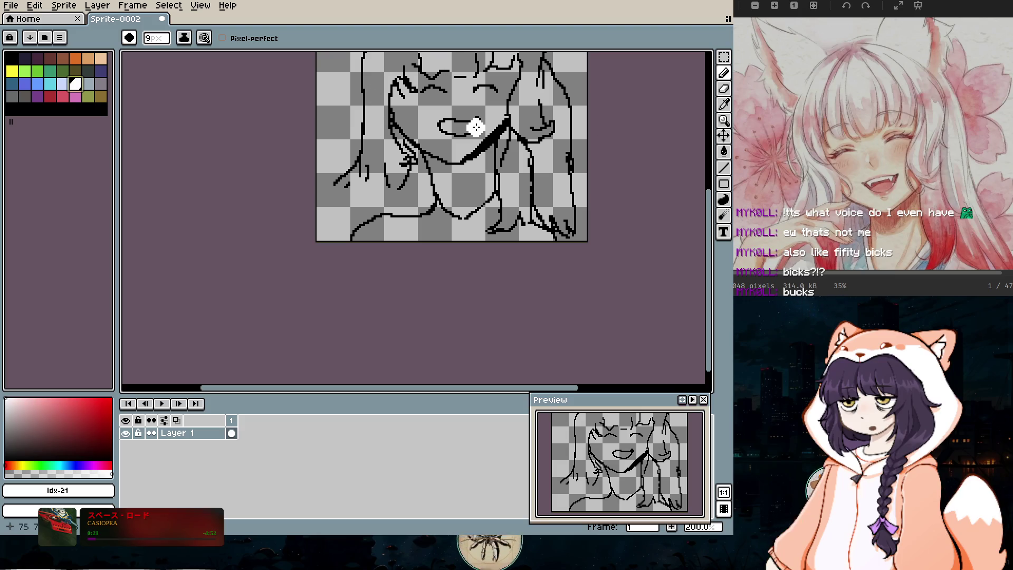
key("m")
mouse_move(641, 194)
left_mouse_down()
mouse_move(614, 218)
mouse_move(604, 177)
left_mouse_up()
key("ctrl+z")
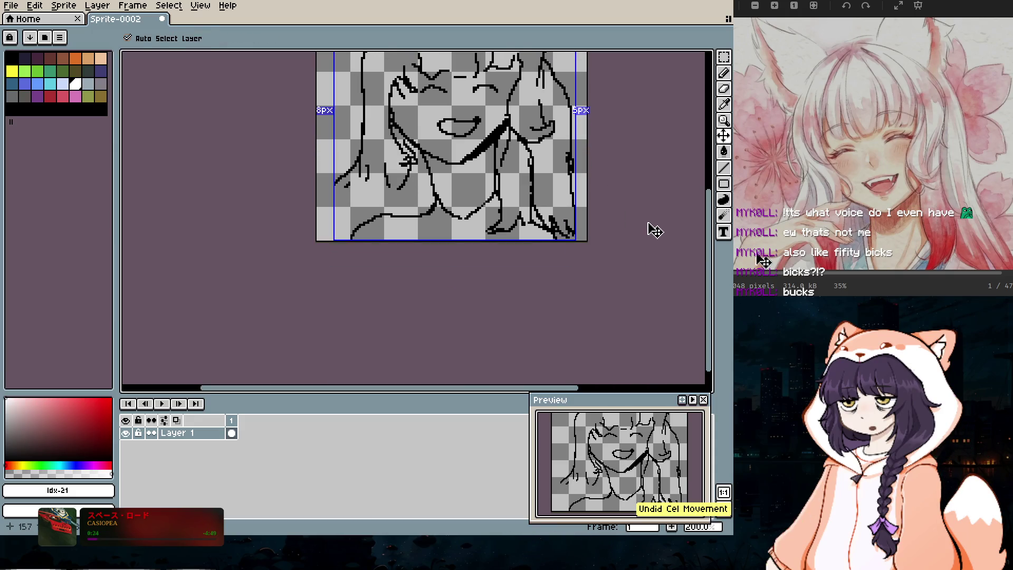
key("ctrl+z")
key("b")
left_click_drag(710, 236, 710, 177)
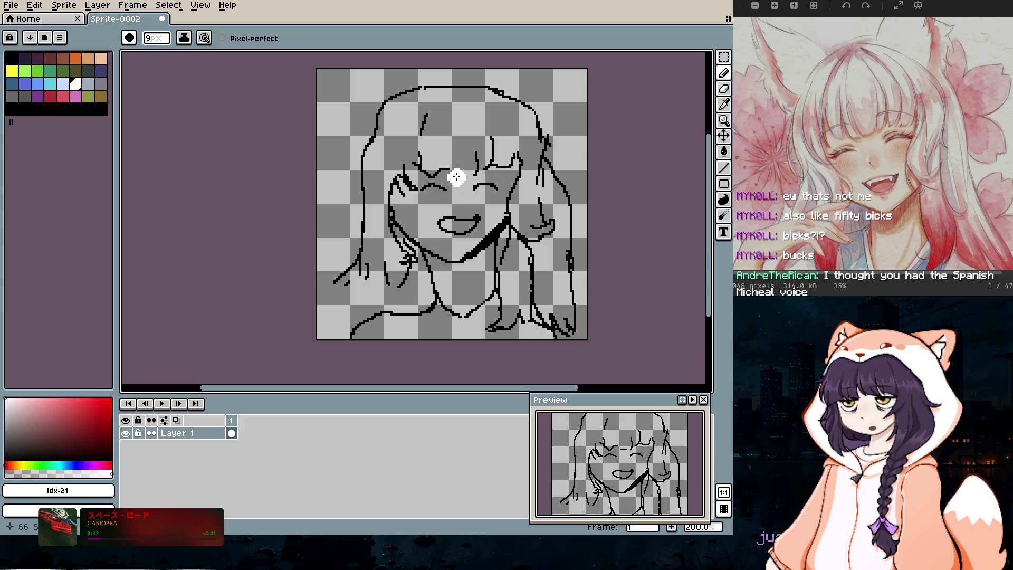
Step: Paint white down the left side of the hair and across its top
mouse_move(415, 103)
left_mouse_down()
mouse_move(377, 146)
mouse_move(367, 187)
left_mouse_up()
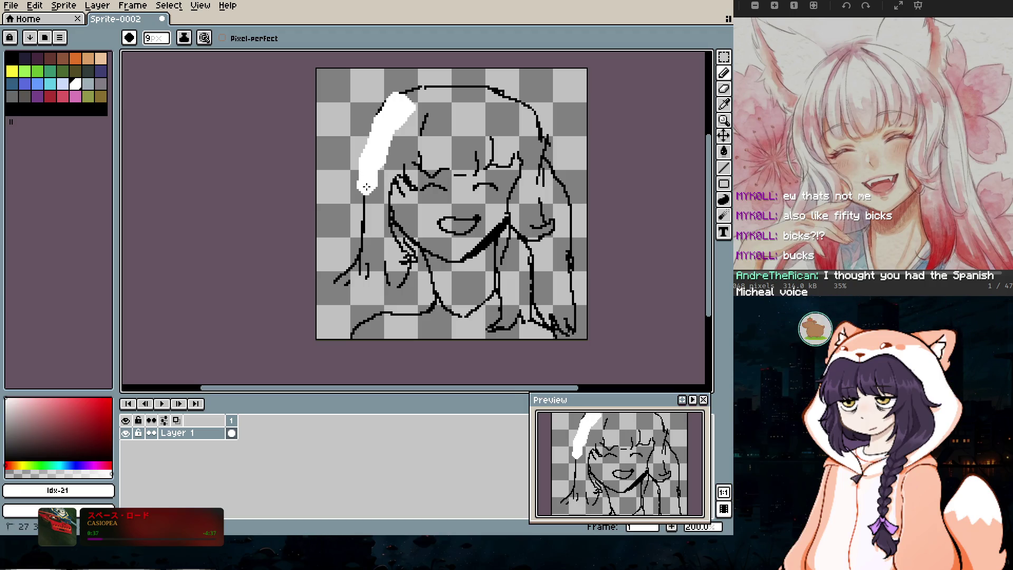
mouse_move(378, 228)
left_mouse_down()
mouse_move(376, 254)
mouse_move(393, 263)
left_mouse_up()
left_click_drag(404, 174, 394, 141)
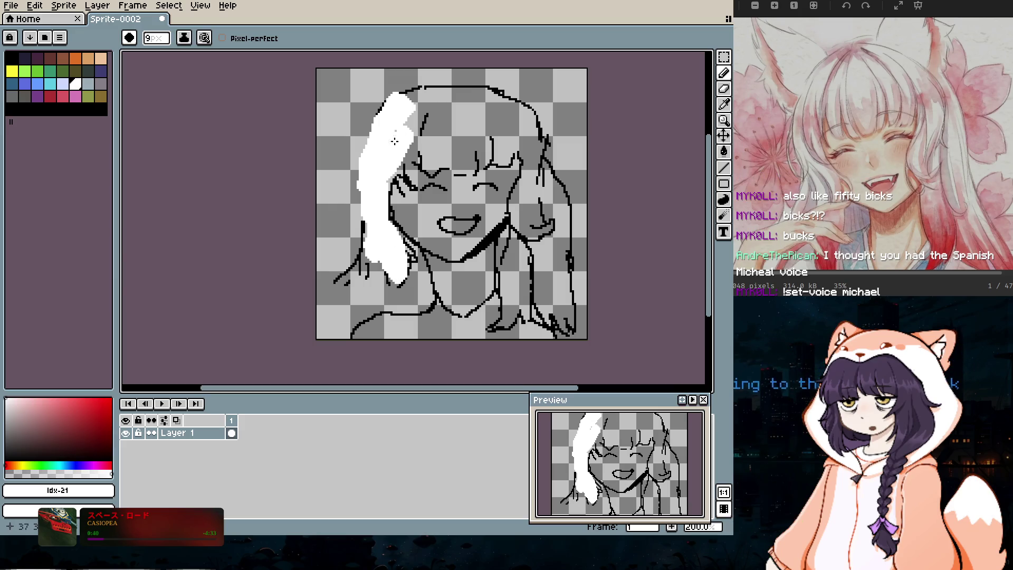
mouse_move(417, 96)
left_mouse_down()
mouse_move(475, 90)
mouse_move(519, 129)
mouse_move(506, 113)
mouse_move(542, 122)
left_mouse_up()
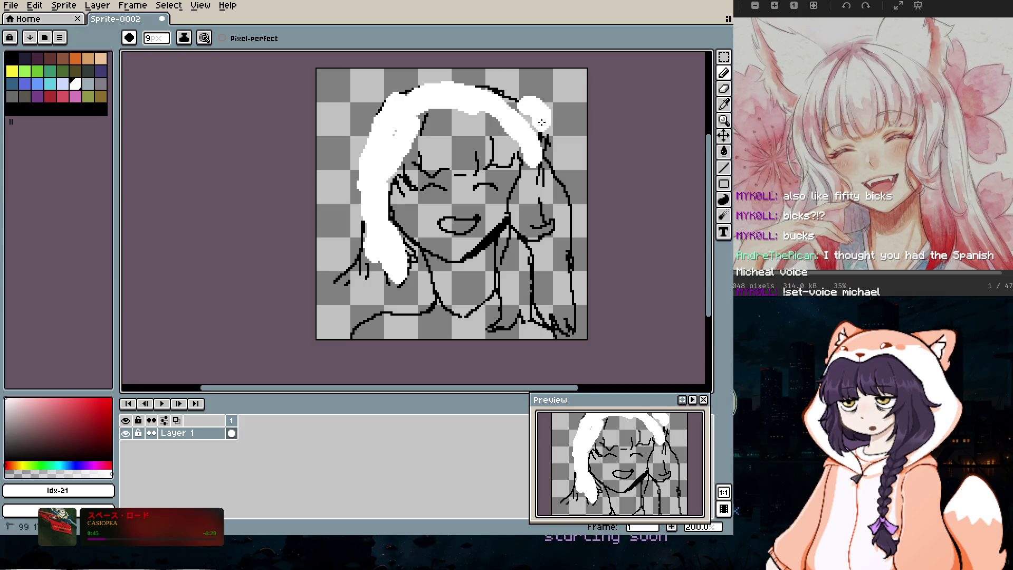
Step: Undo the stray top-right stroke, fill the right hair side white, and pick a custom dark red
key("ctrl+z")
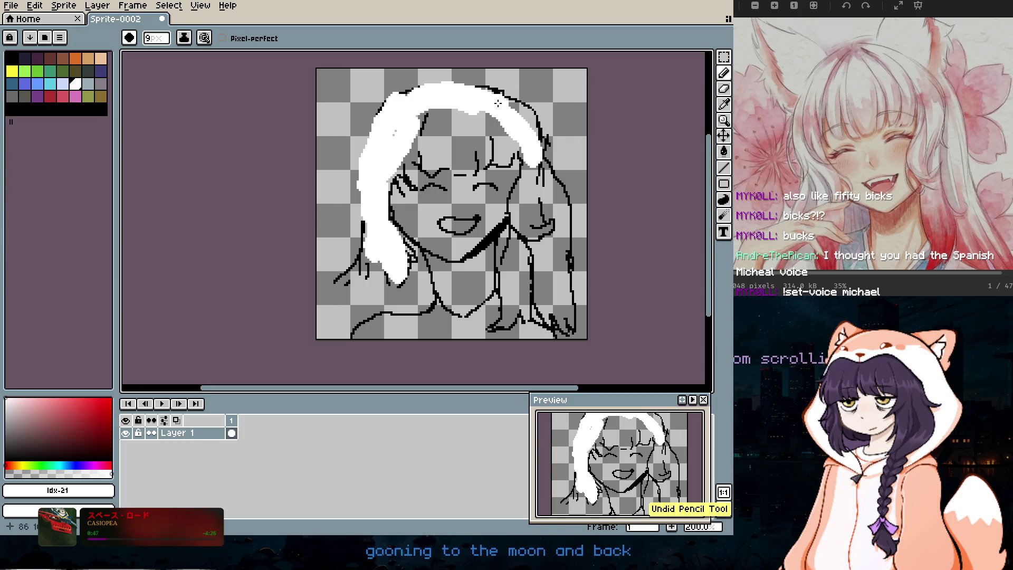
left_click_drag(526, 151, 520, 232)
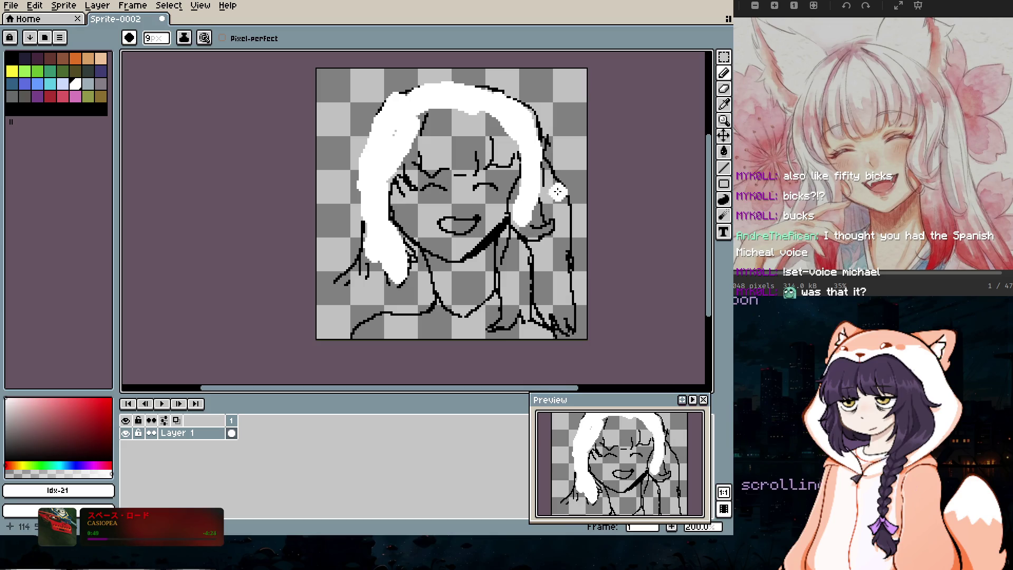
left_click_drag(549, 174, 552, 204)
mouse_move(556, 251)
left_mouse_down()
mouse_move(544, 284)
mouse_move(558, 284)
left_mouse_up()
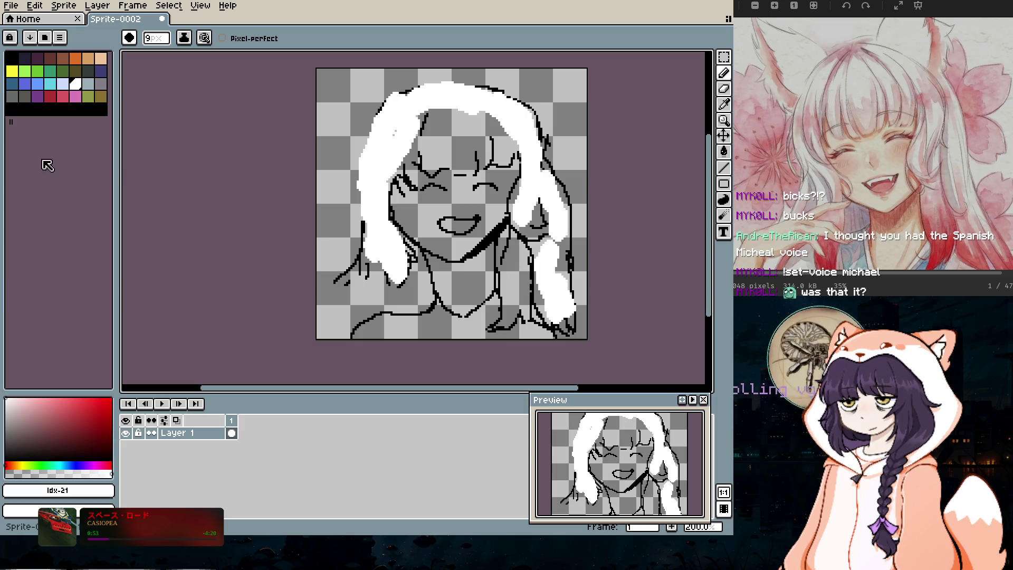
left_click(50, 96)
left_click(92, 414)
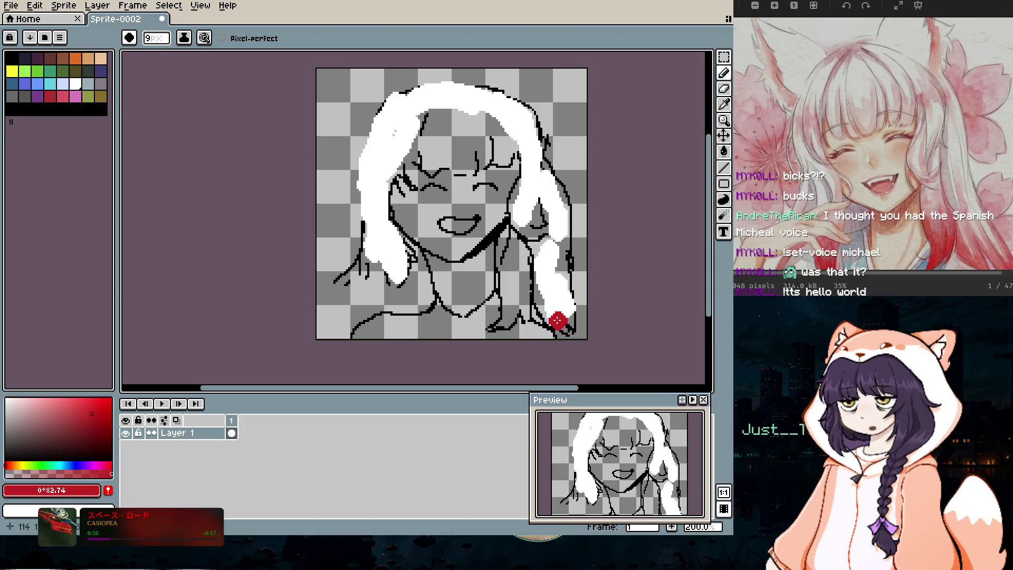
Step: Paint deep red tips on the right hair lock and, with a 6 px brush, the left strand
left_click(553, 310)
mouse_move(553, 307)
left_mouse_down()
mouse_move(554, 293)
mouse_move(514, 300)
left_mouse_up()
left_click_drag(575, 305, 553, 277)
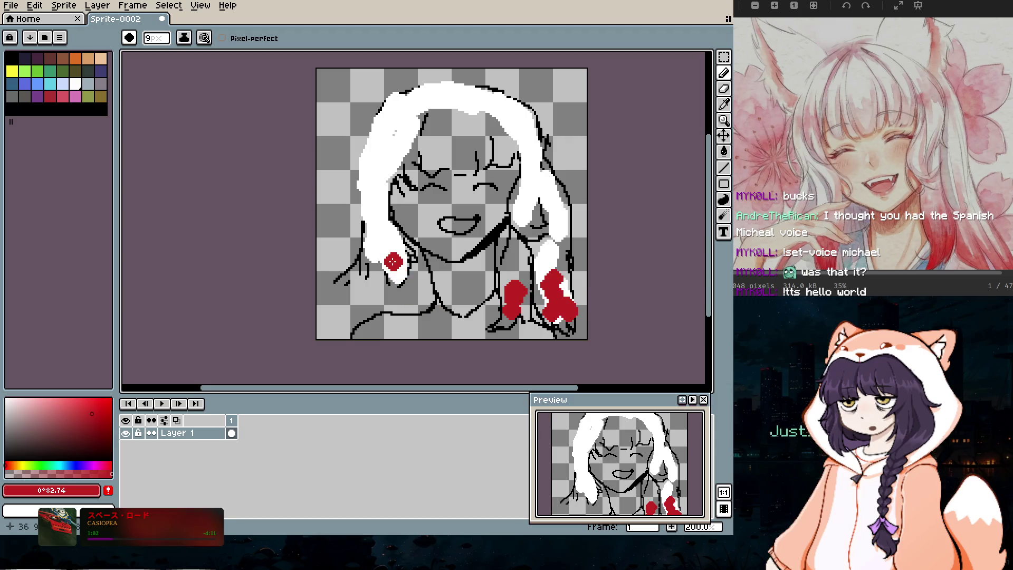
key("minus")
key("minus")
key("minus")
mouse_move(385, 283)
left_mouse_down()
mouse_move(397, 319)
mouse_move(355, 316)
left_mouse_up()
left_click(386, 272)
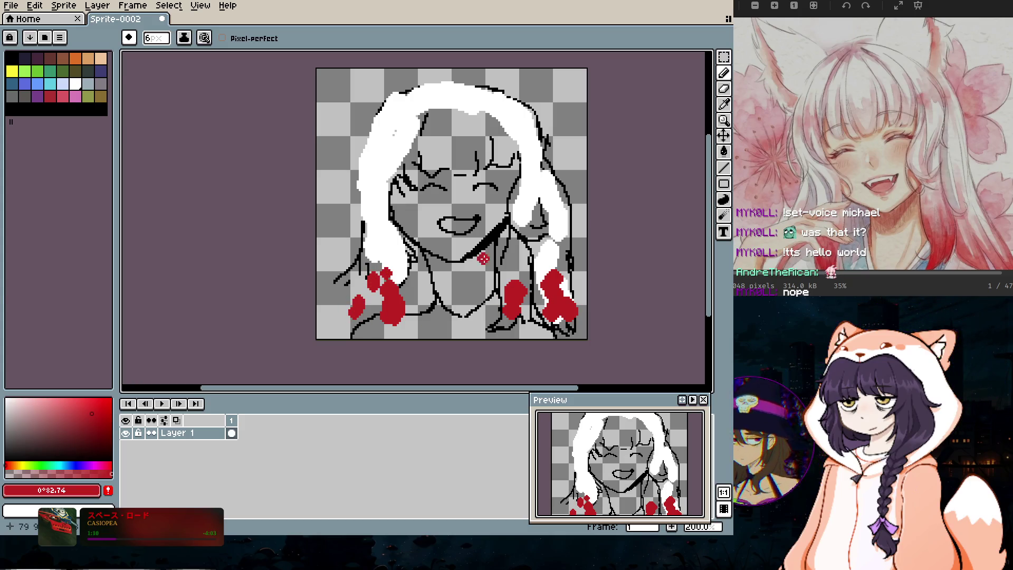
Step: Switch back to white with an 8 px brush and fill the grey gap in the bangs
left_click(76, 84)
key("minus")
key("minus")
key("plus")
key("plus")
key("plus")
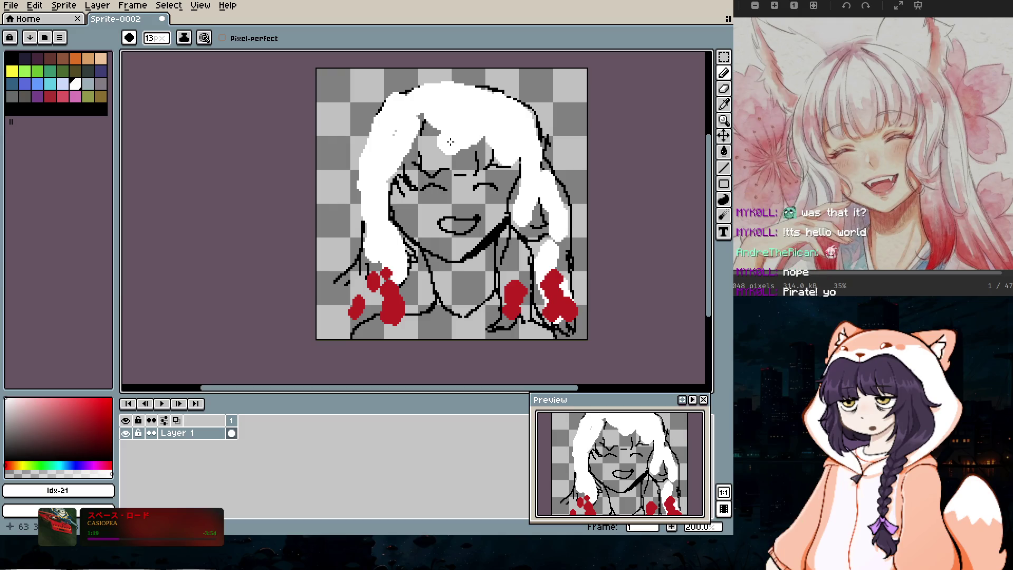
left_click_drag(434, 141, 444, 169)
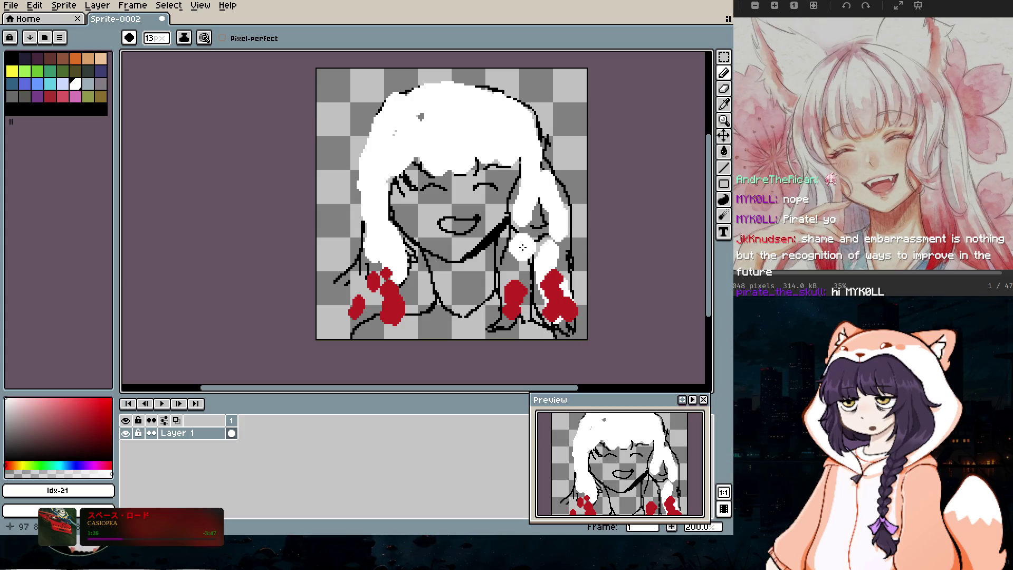
left_click(725, 74)
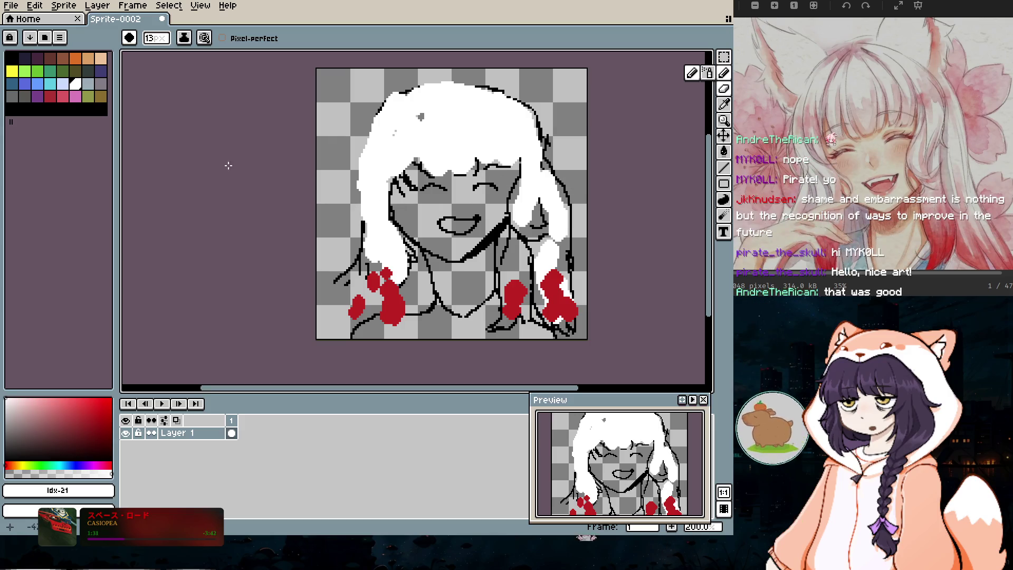
Step: Sample black from the canvas with the eyedropper and set the pencil to 1 px
left_click(724, 104)
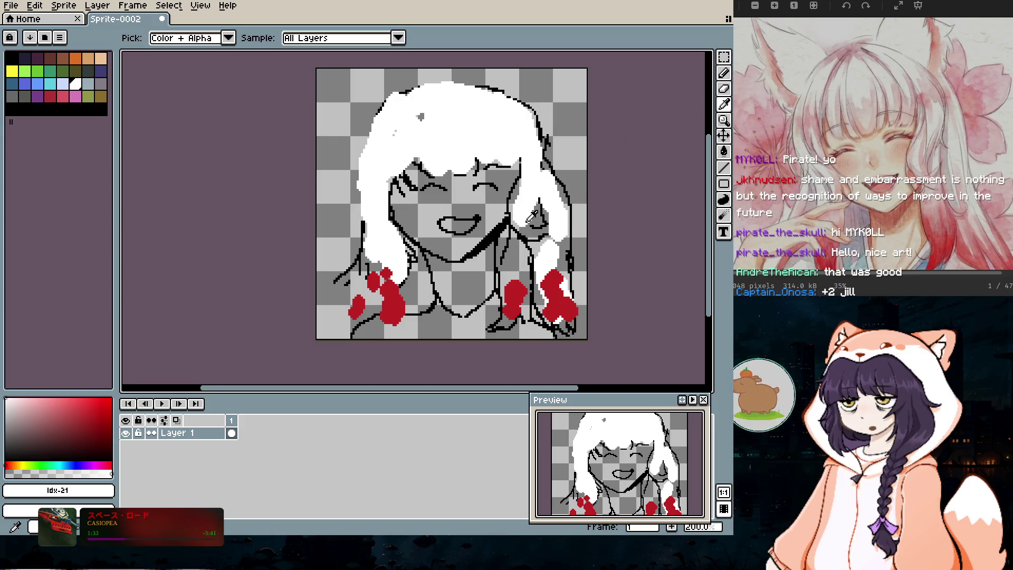
left_click(497, 240)
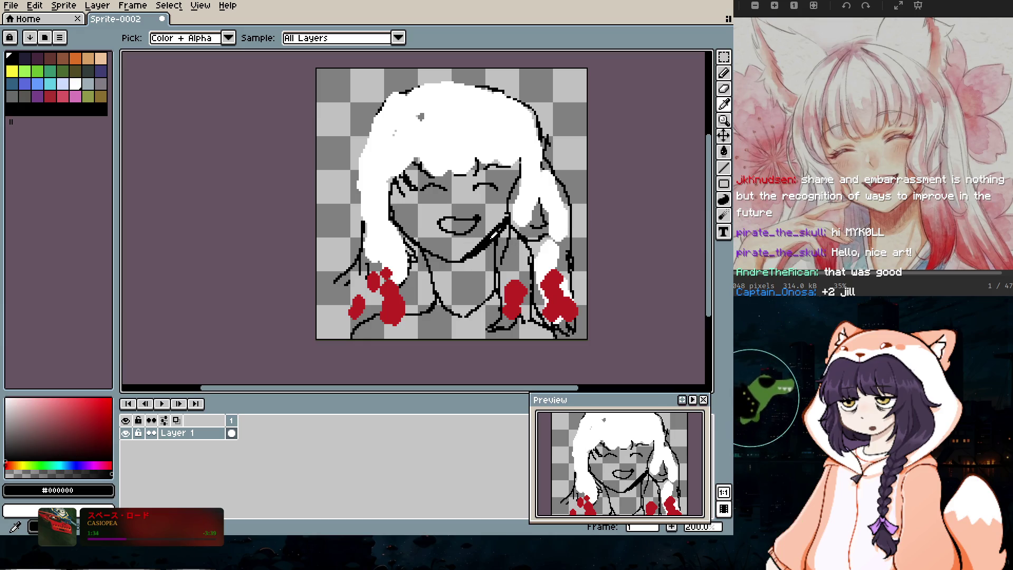
key("b")
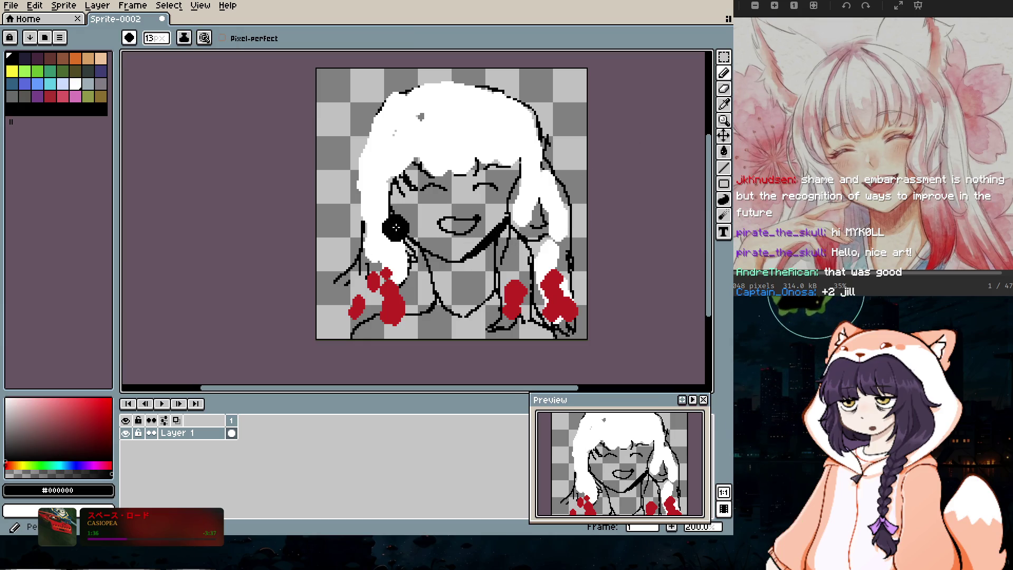
key("minus")
key("minus")
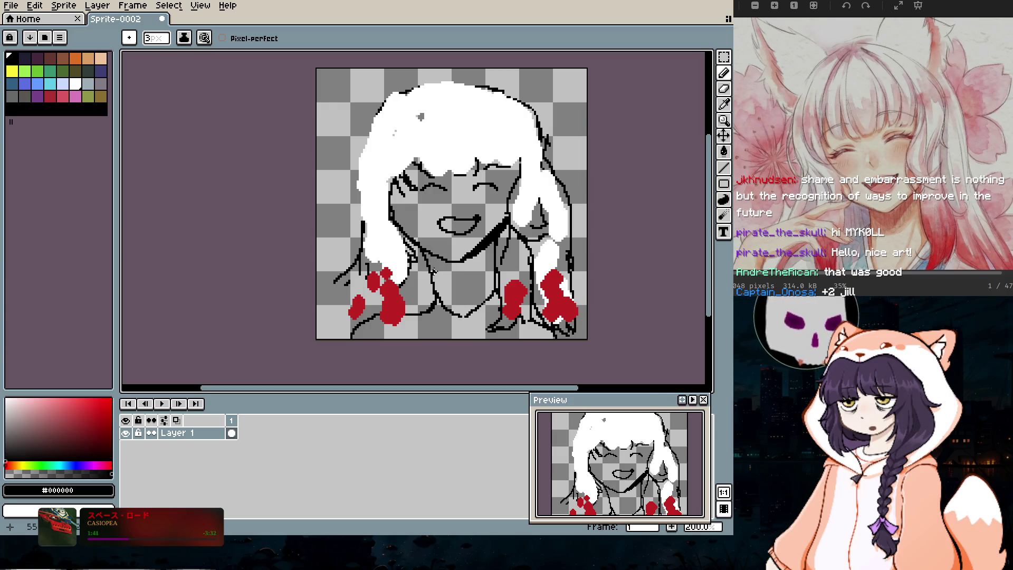
key("e")
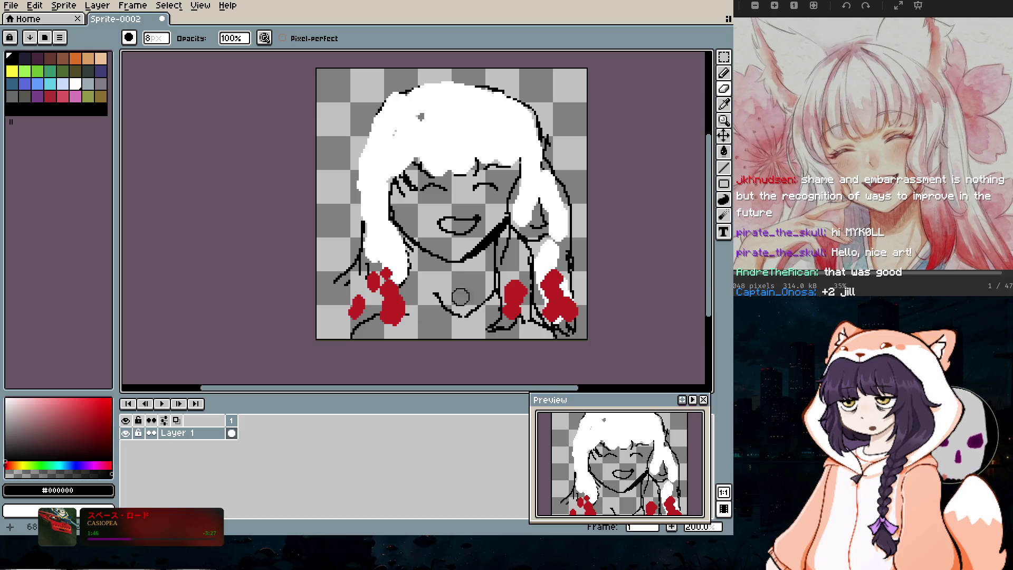
key("b")
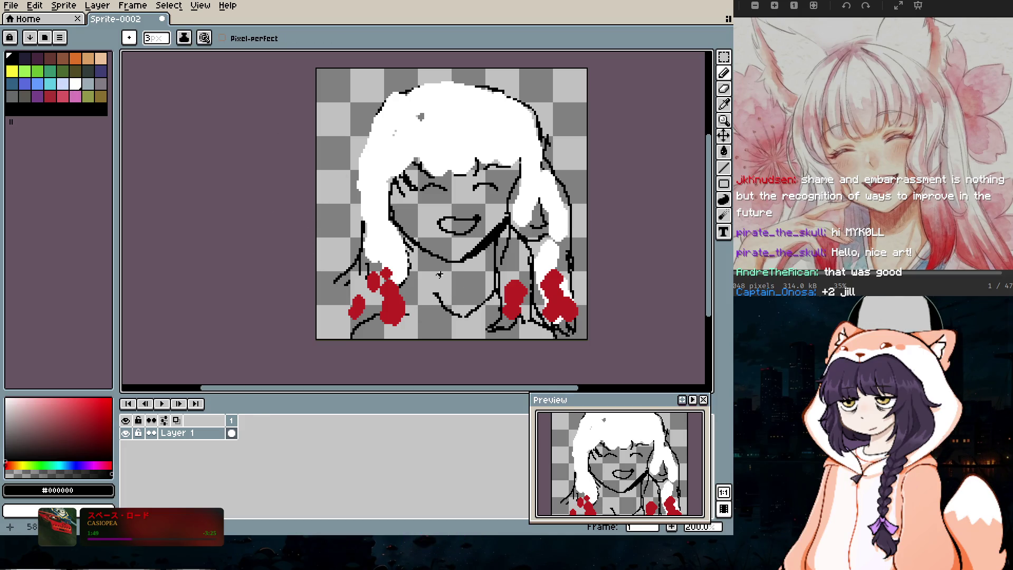
key("minus")
key("minus")
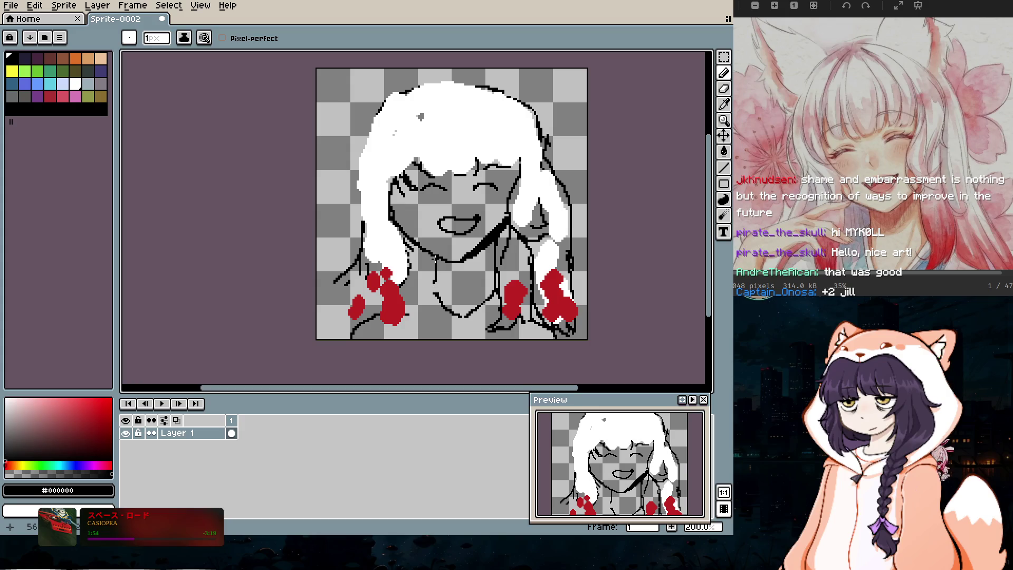
Step: Draw a short neck line below the chin and two strand lines through the white bangs
left_click_drag(439, 264, 440, 309)
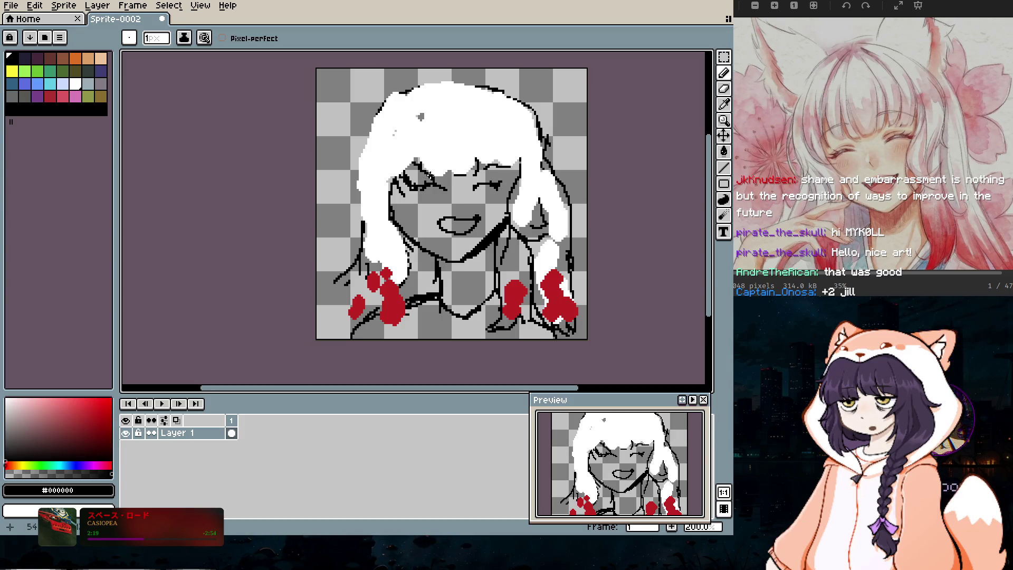
left_click_drag(450, 144, 450, 164)
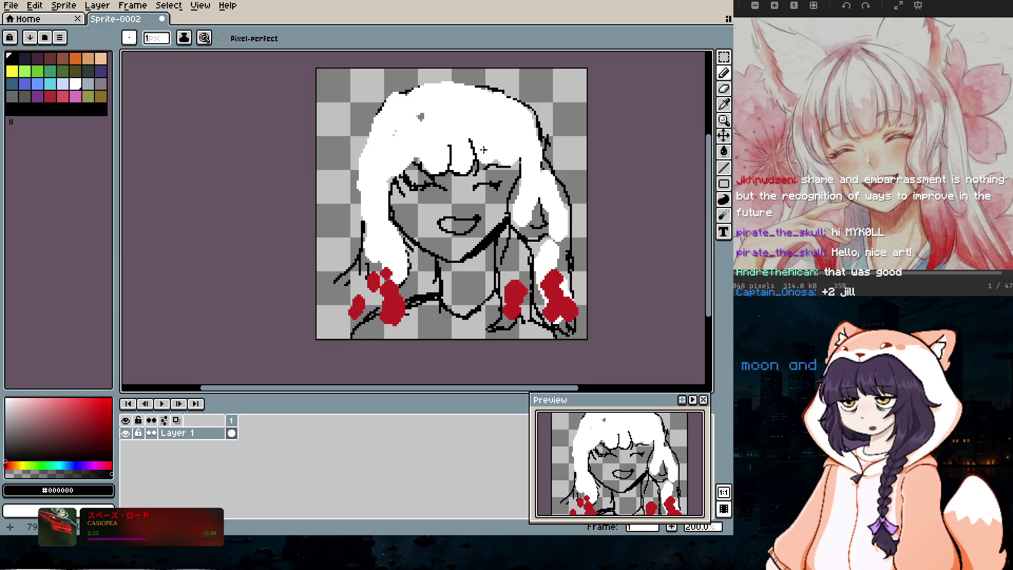
left_click_drag(477, 139, 477, 158)
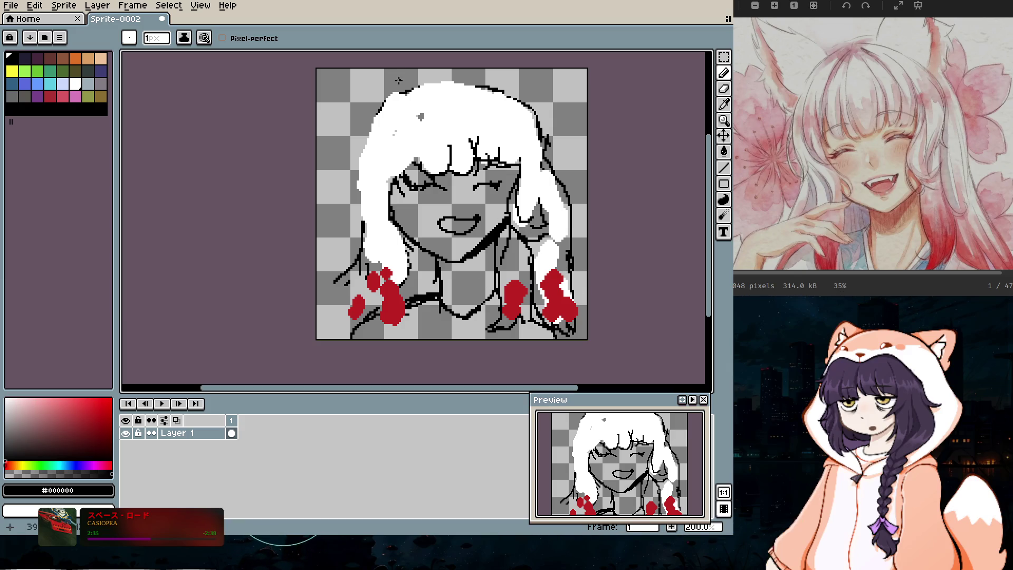
Step: Draw black outline strokes for the left and right fox ears rising above the hair
scroll(697, 210, "up", 2)
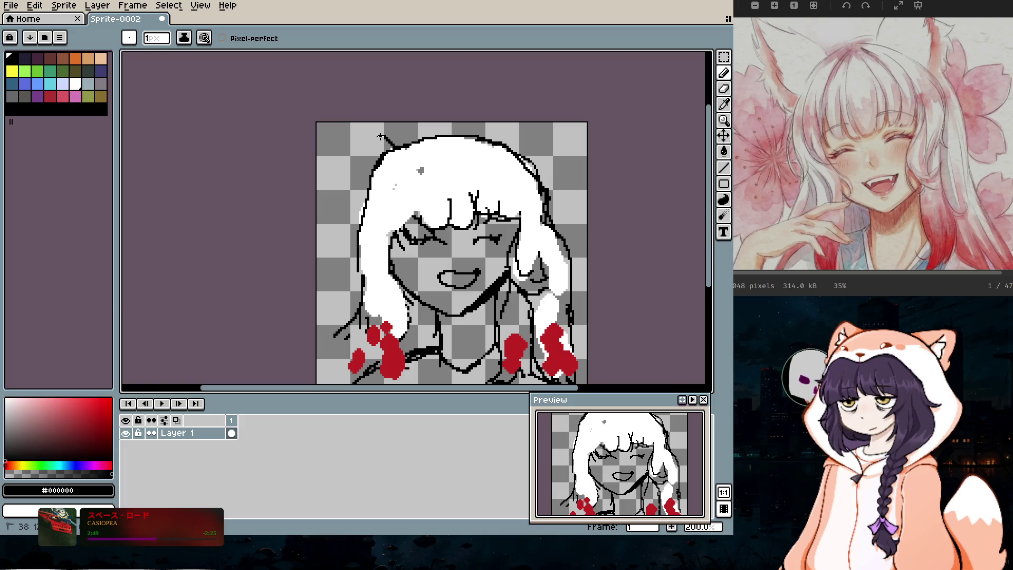
mouse_move(358, 131)
left_mouse_down()
mouse_move(340, 125)
mouse_move(360, 178)
left_mouse_up()
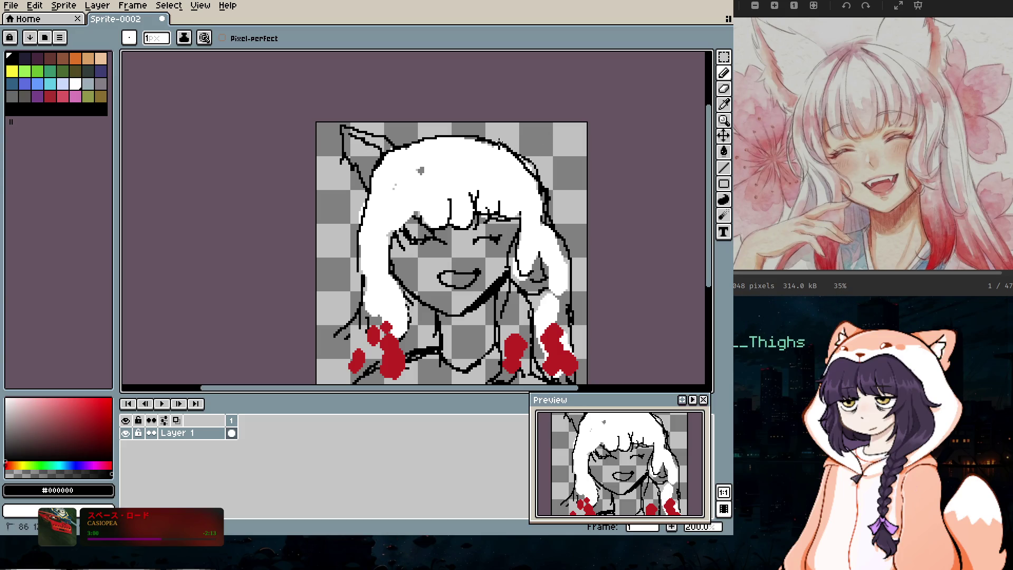
left_click_drag(501, 134, 515, 120)
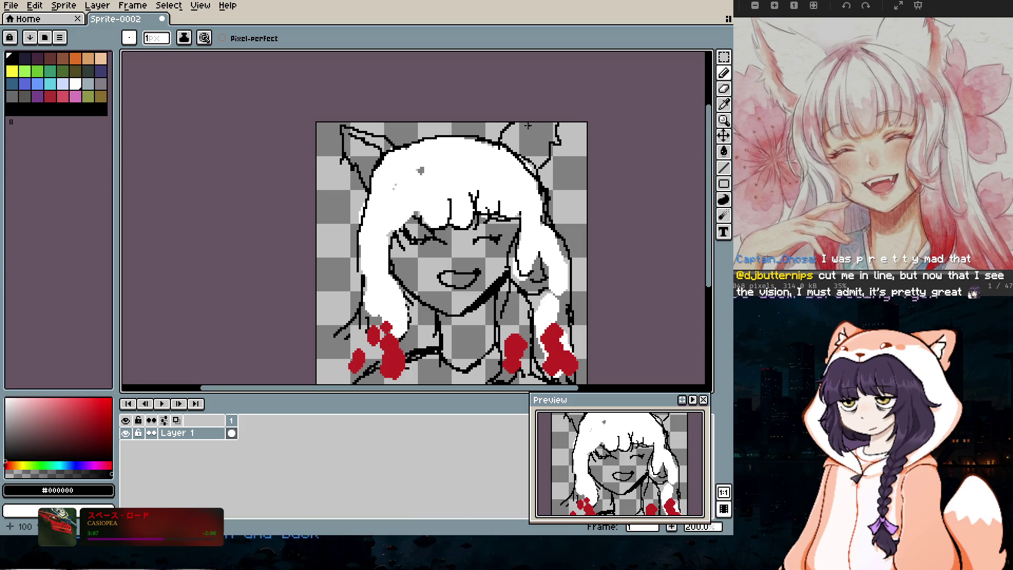
left_click_drag(537, 153, 539, 125)
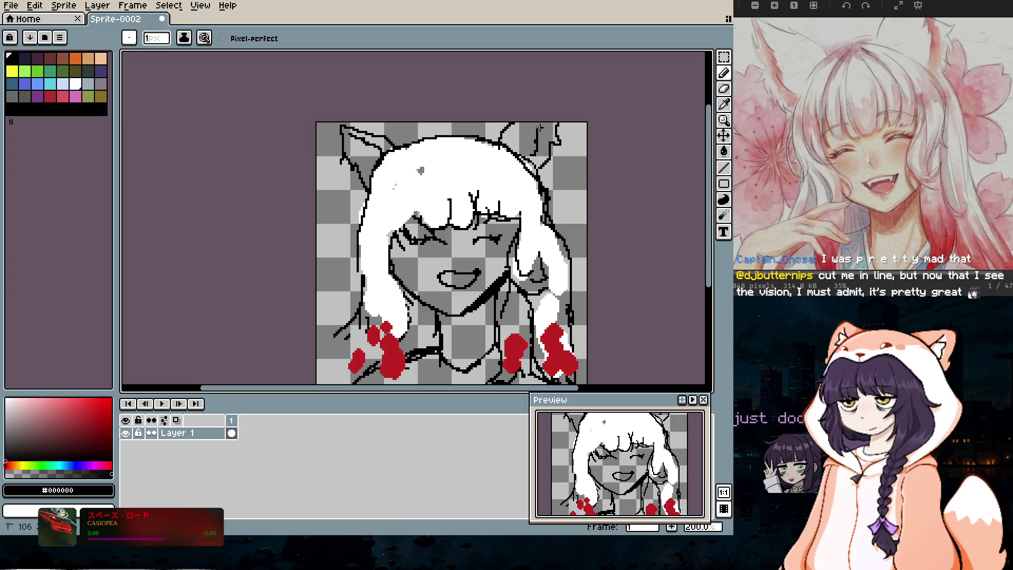
left_click(80, 84)
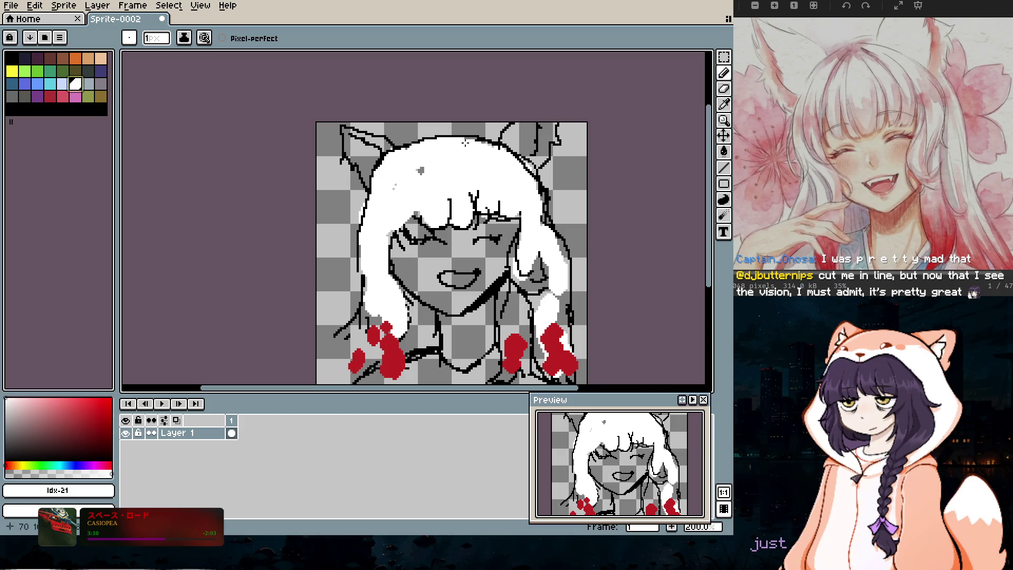
Step: Paint the right fox ear white, then cover the dark lines beside it with a smaller brush
left_click_drag(516, 139, 527, 128)
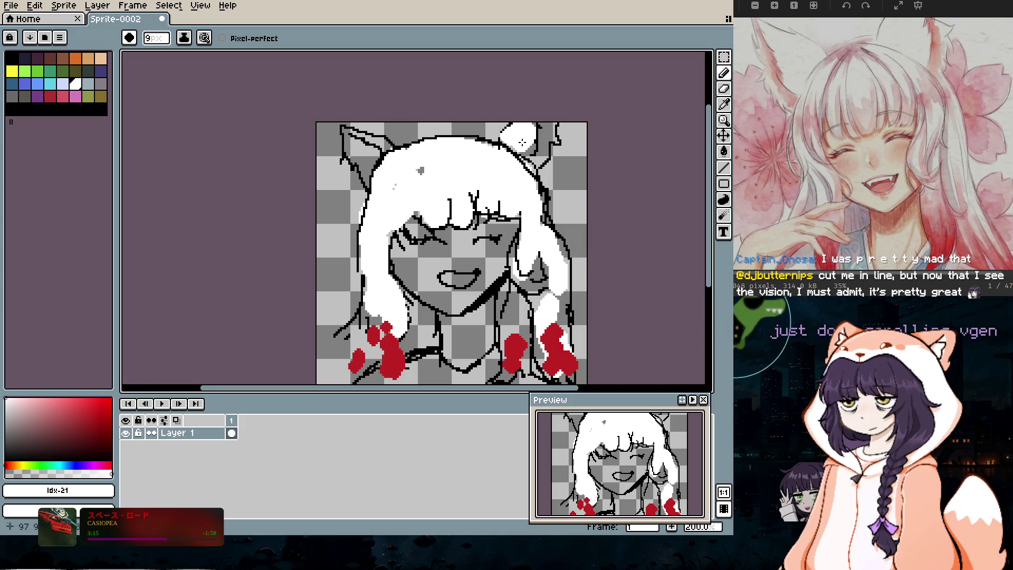
scroll(523, 138, "up", 5)
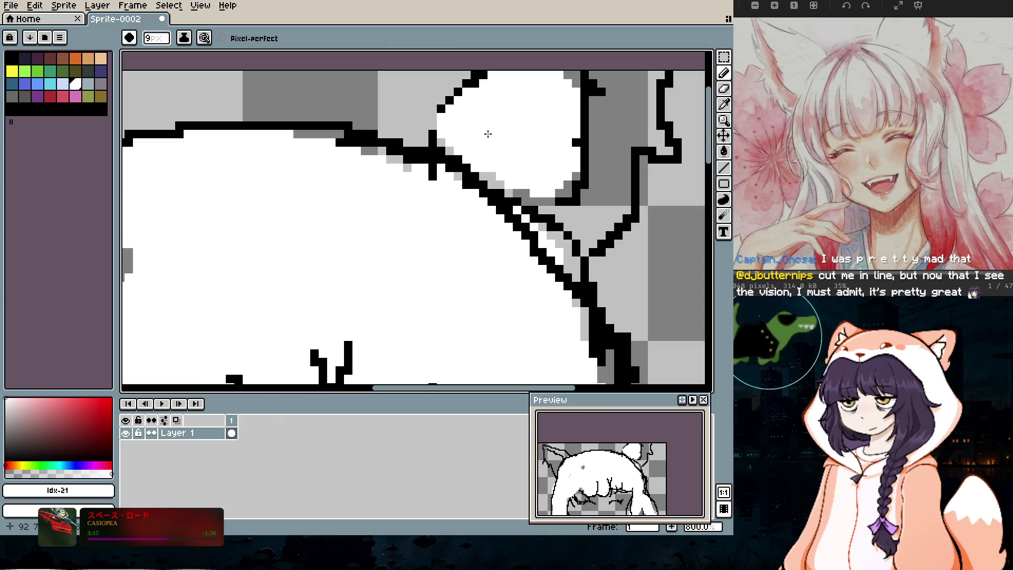
left_click(545, 154)
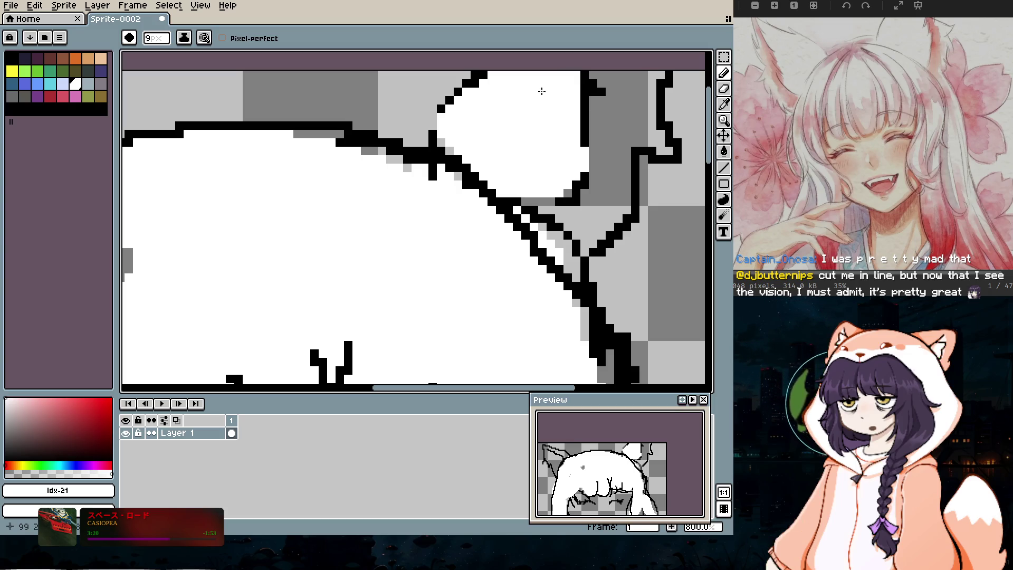
scroll(544, 90, "down", 3)
key("minus")
key("minus")
key("minus")
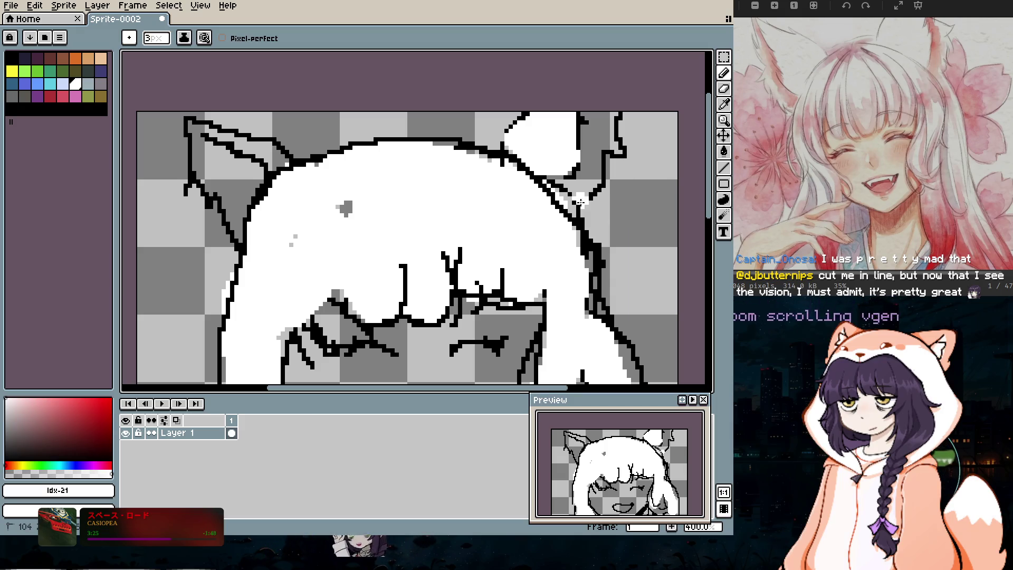
mouse_move(586, 192)
left_mouse_down()
mouse_move(617, 151)
mouse_move(607, 112)
left_mouse_up()
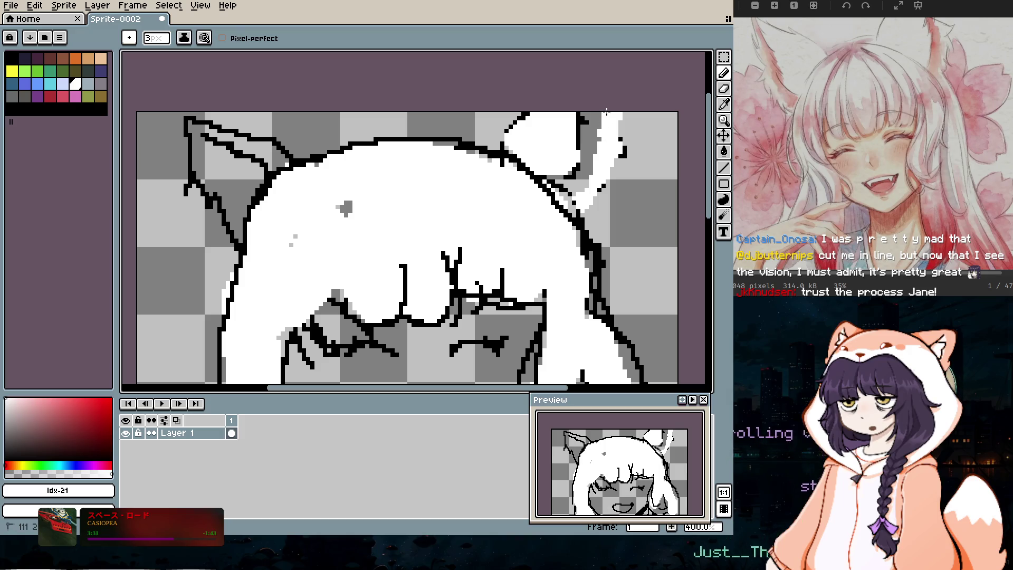
Step: Switch back to black with a 1px brush
left_click(510, 138, "alt")
key("minus")
key("minus")
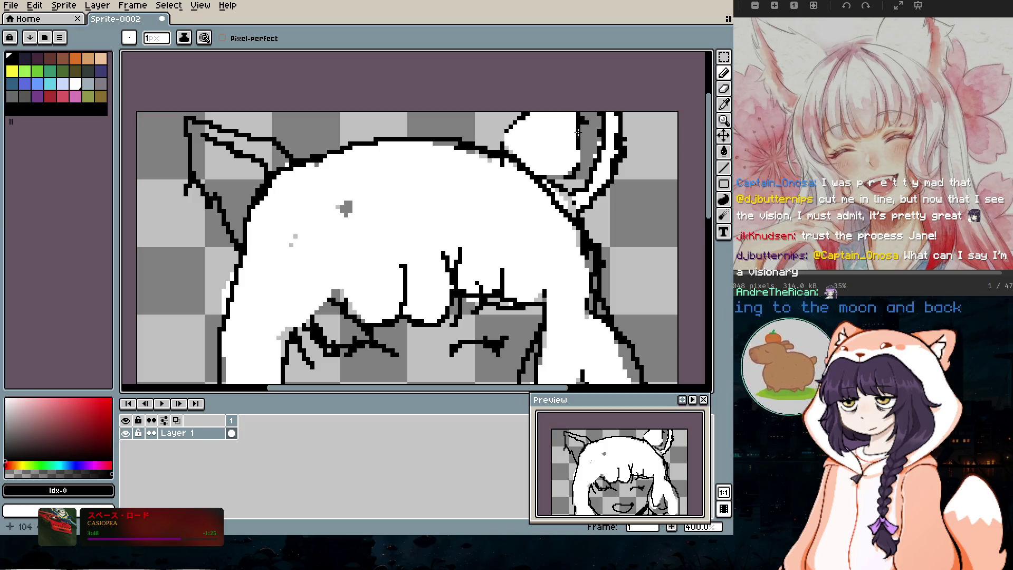
scroll(475, 185, "left", 5)
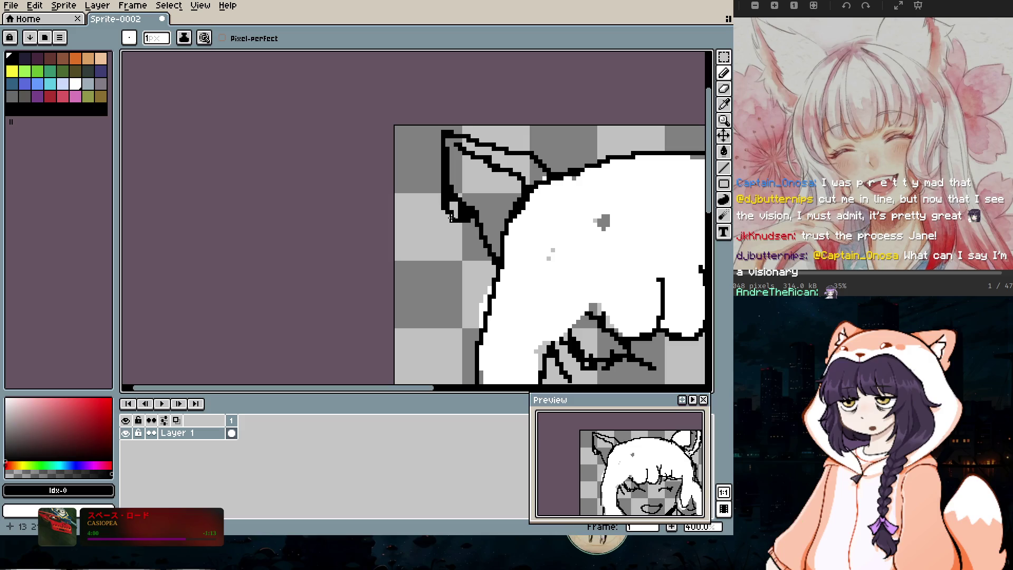
Step: Paint white over the left ear's tip outline and old inner line, and fill its inside white
left_click_drag(477, 224, 465, 233)
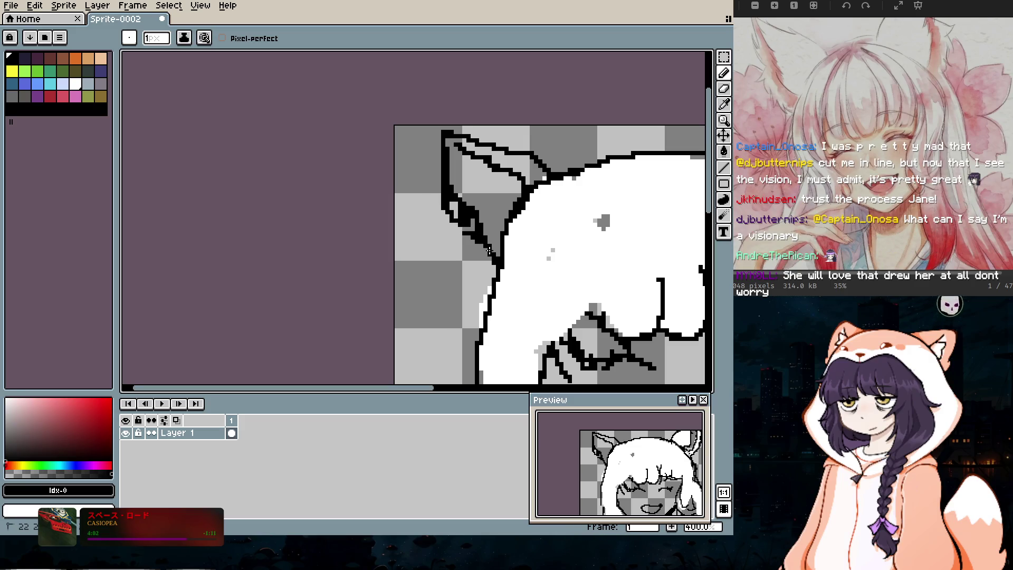
key("x")
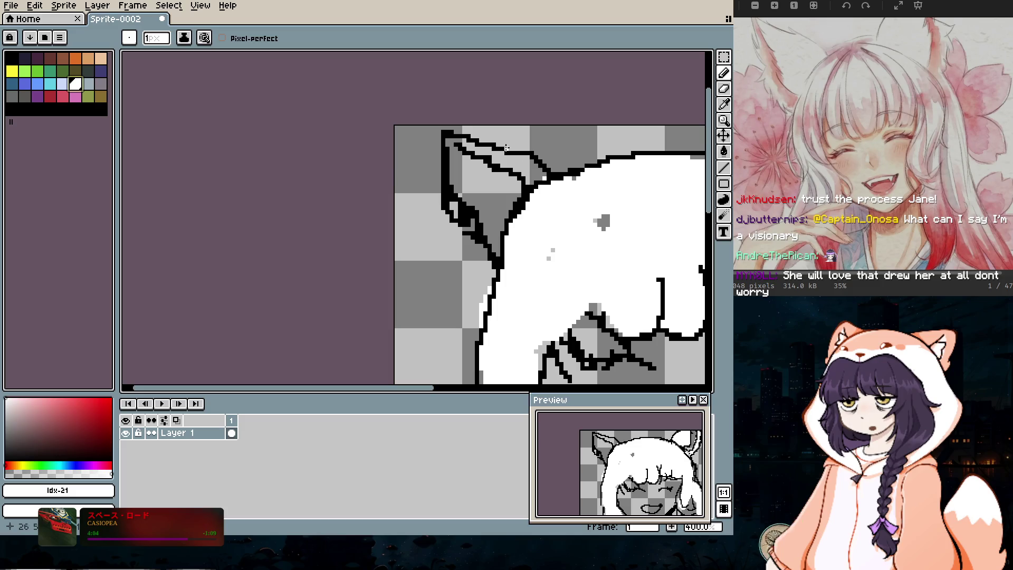
left_click_drag(440, 139, 498, 150)
left_click_drag(544, 178, 527, 182)
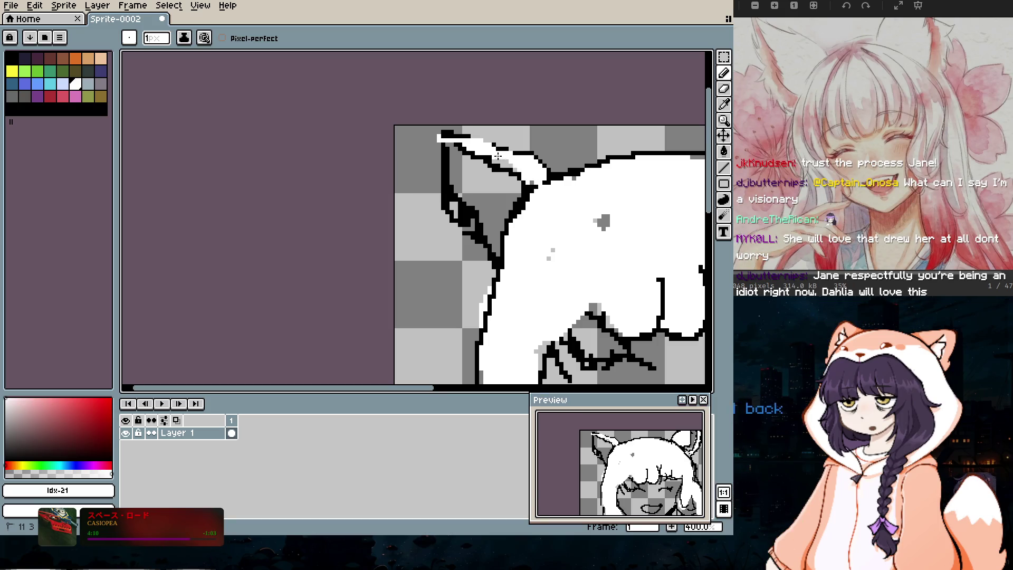
left_click_drag(449, 153, 511, 178)
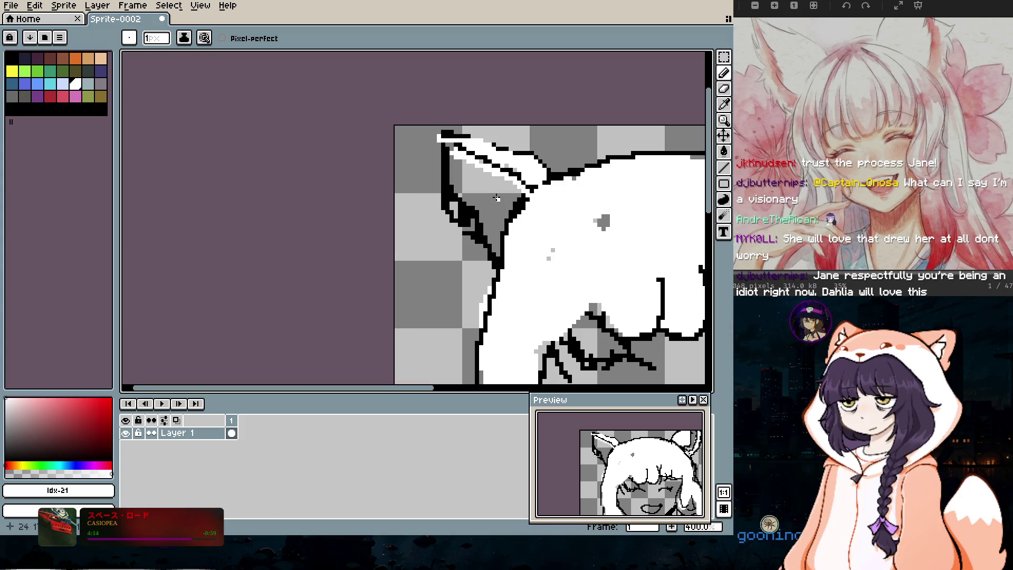
key("plus")
key("plus")
key("plus")
left_click_drag(458, 149, 531, 184)
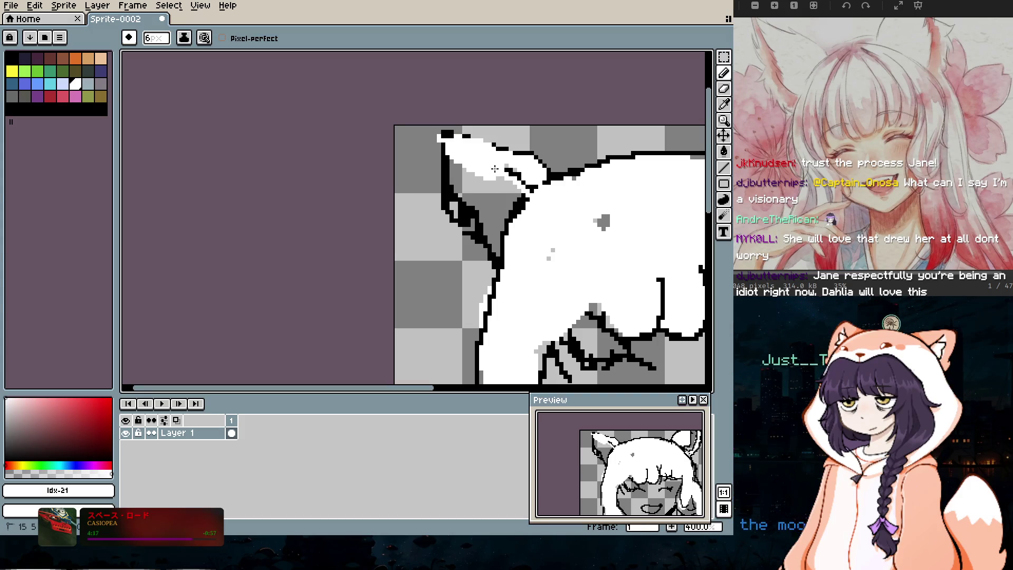
key("minus")
key("minus")
key("minus")
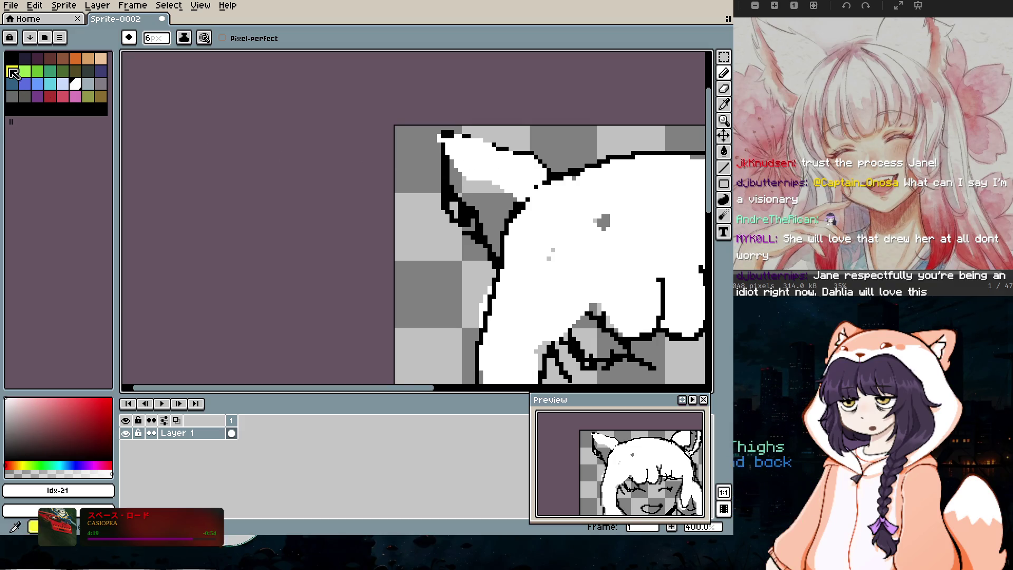
Step: Redraw the left ear's inner-ear line and outer outline in black, whiting out a misplaced stroke
left_click(11, 58)
left_click(458, 160)
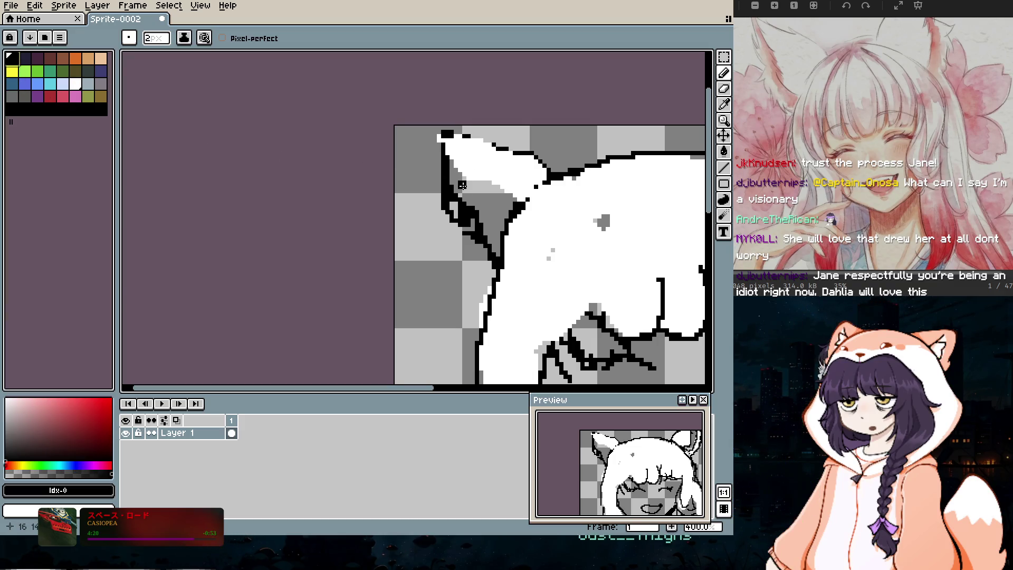
left_click_drag(463, 184, 515, 184)
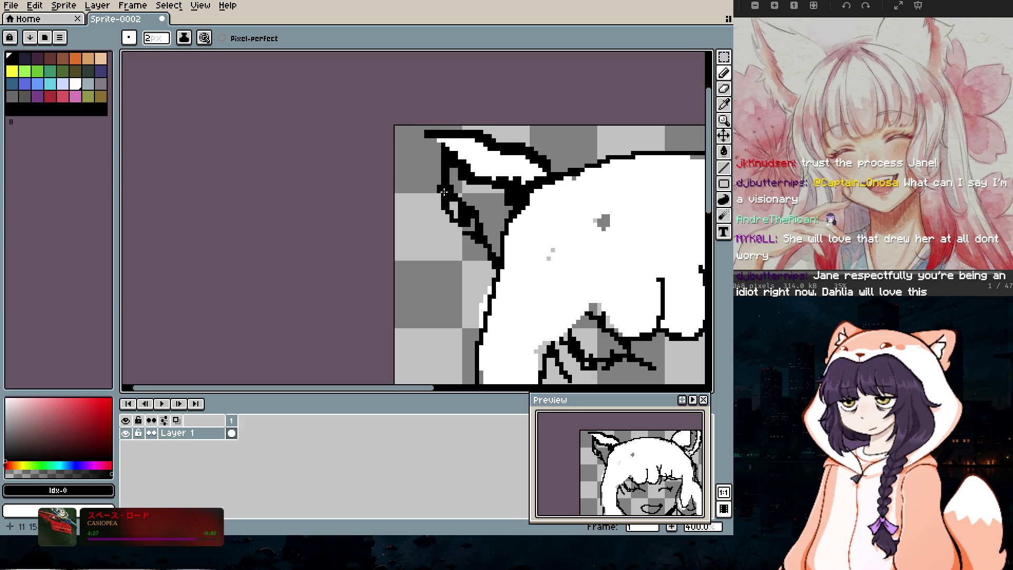
left_click_drag(432, 136, 437, 152)
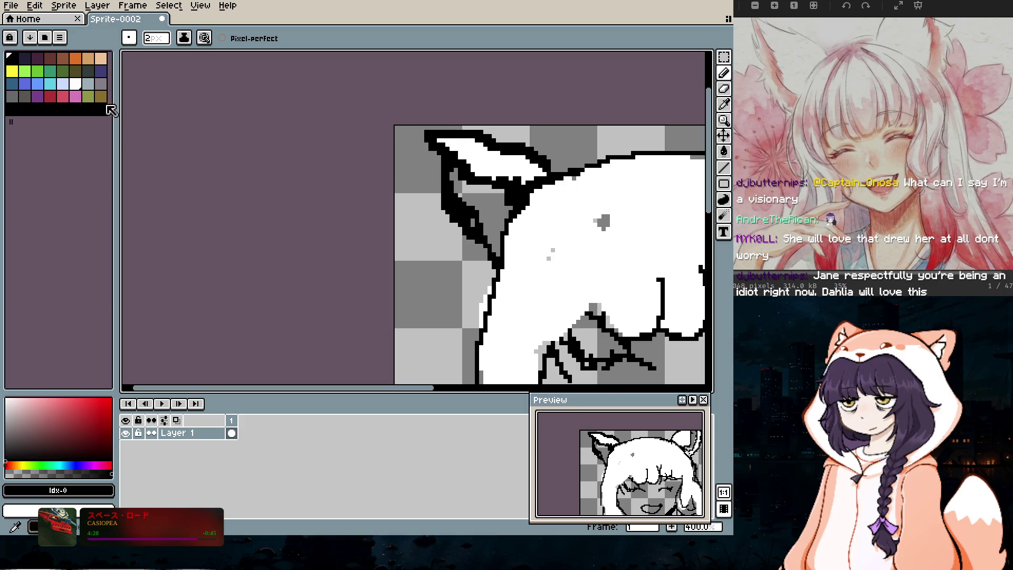
left_click(75, 84)
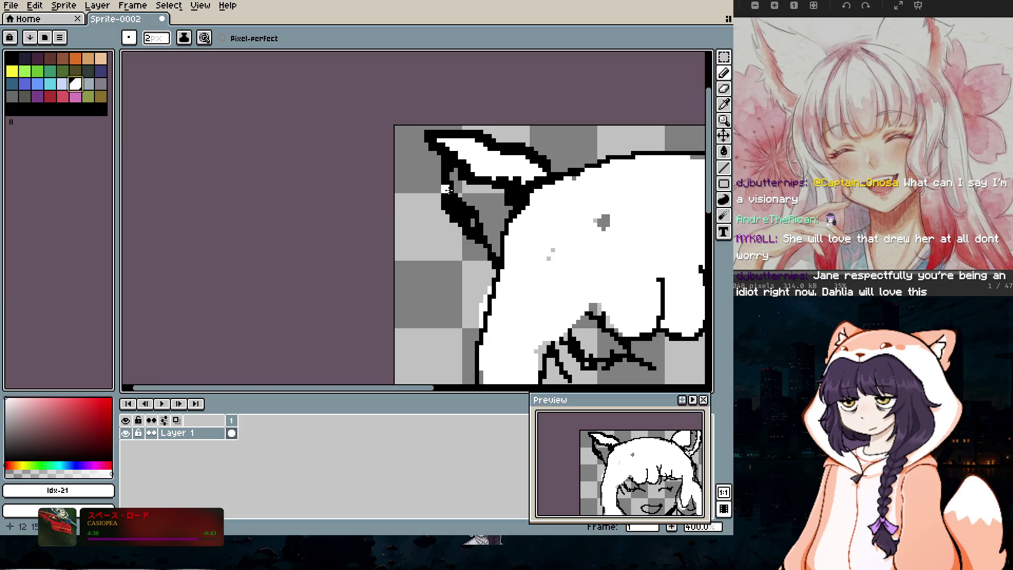
left_click_drag(438, 164, 445, 183)
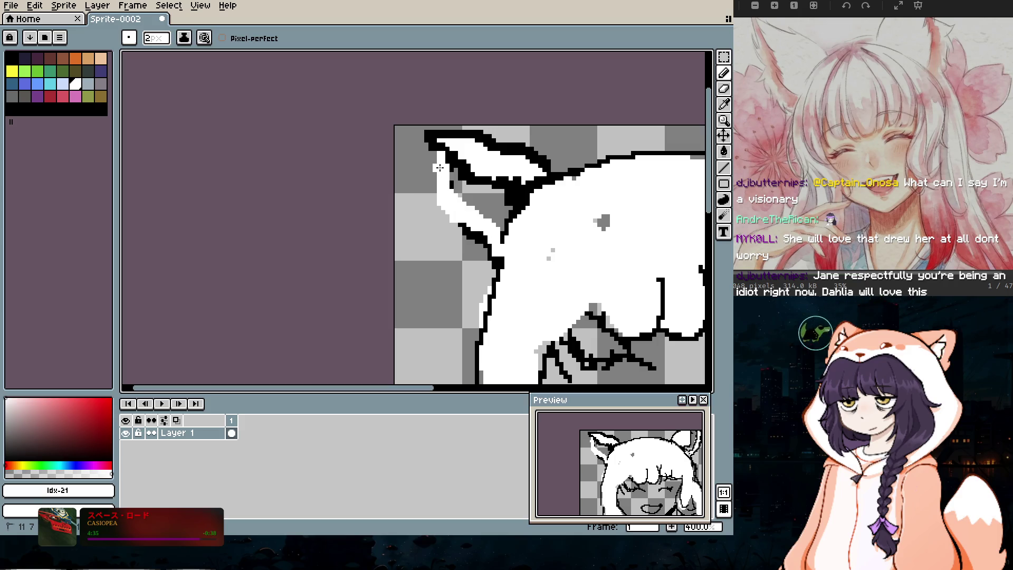
left_click(11, 59)
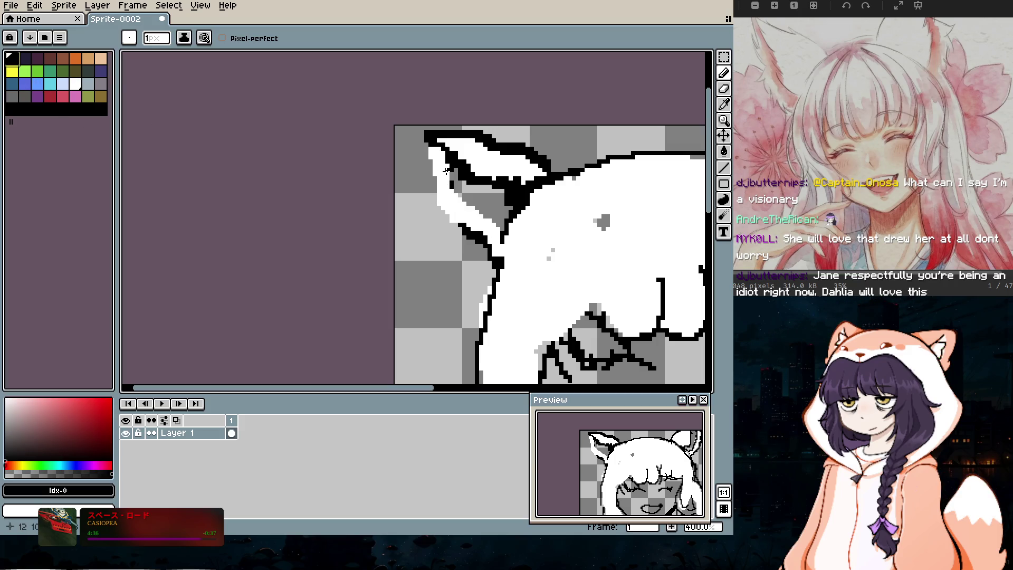
mouse_move(423, 141)
left_mouse_down()
mouse_move(453, 222)
mouse_move(490, 253)
left_mouse_up()
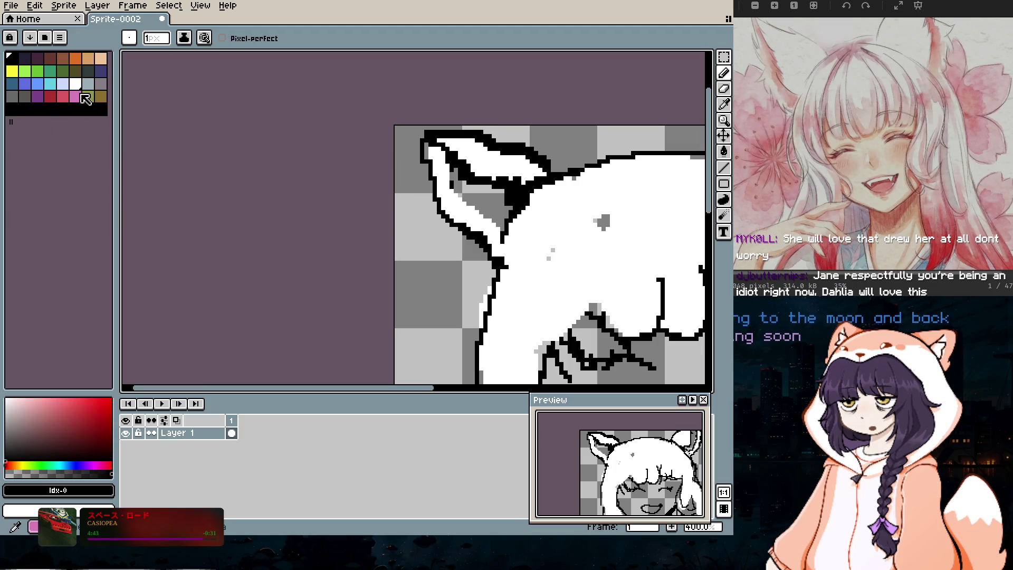
Step: Fill the inside of the fox ears with pink using a 5px brush, then pick white
left_click(63, 97)
key("plus")
key("plus")
key("plus")
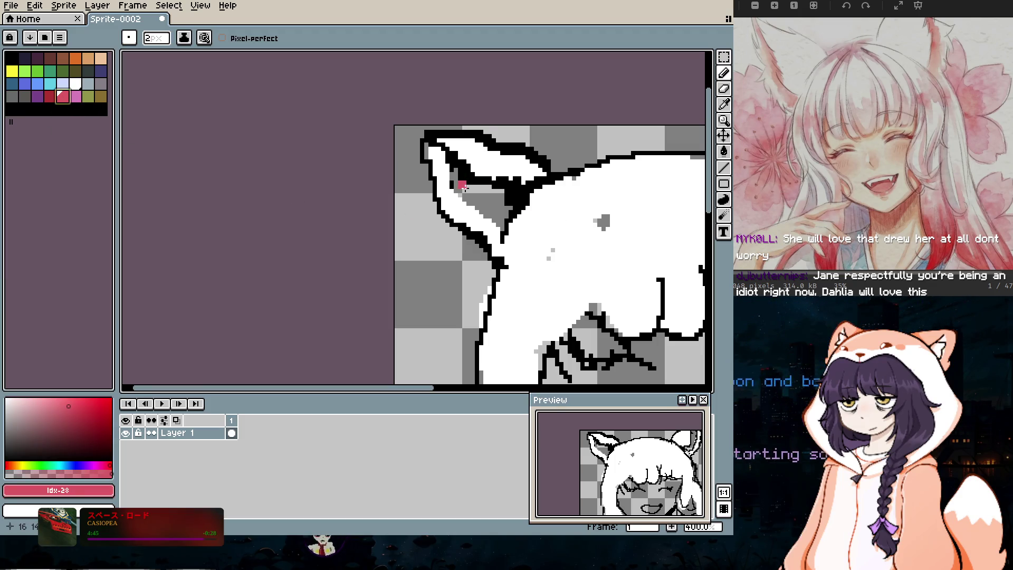
left_click_drag(455, 175, 490, 193)
scroll(456, 186, "down", 3)
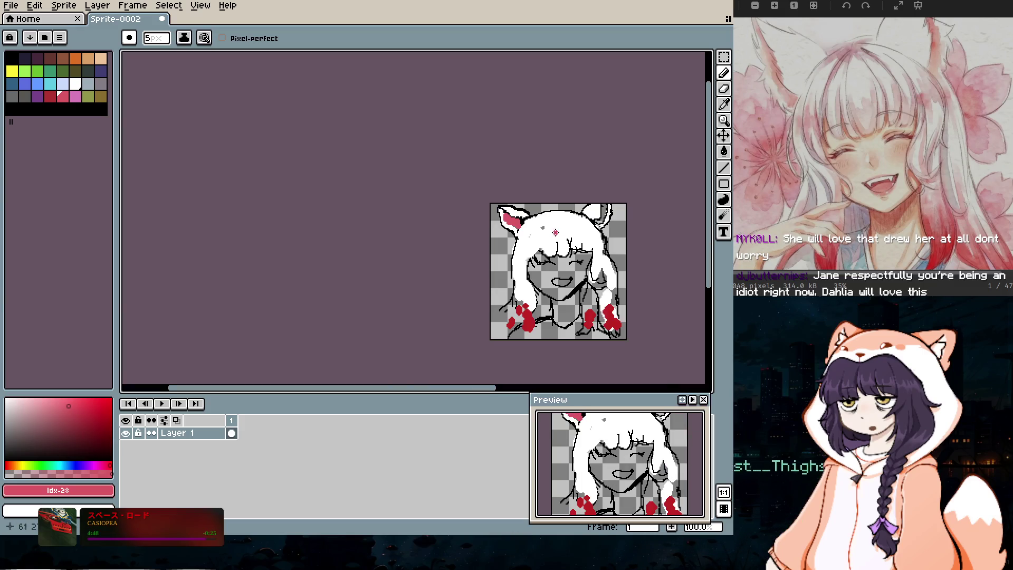
scroll(611, 221, "up", 2)
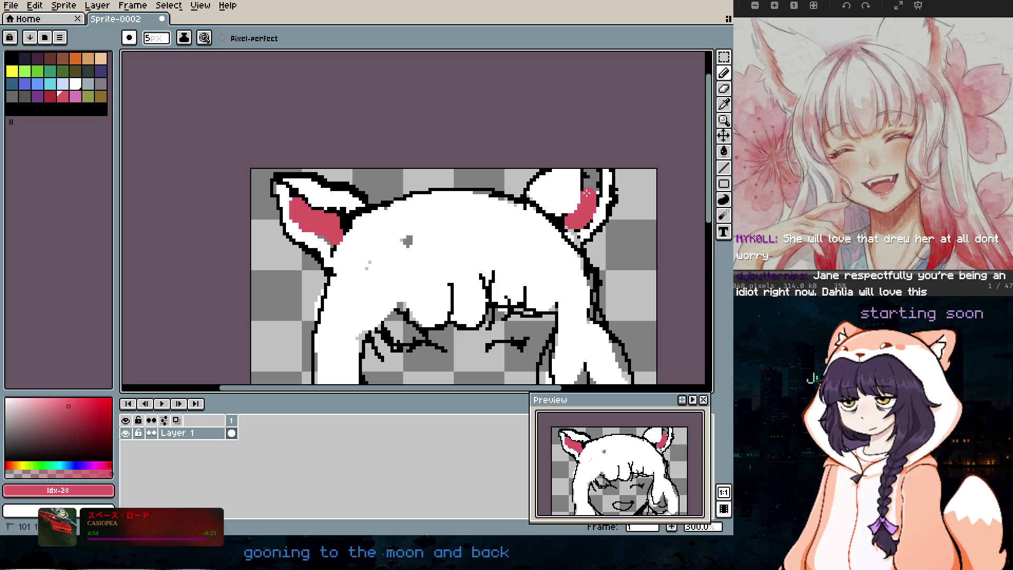
scroll(590, 205, "down", 4)
scroll(502, 242, "up", 3)
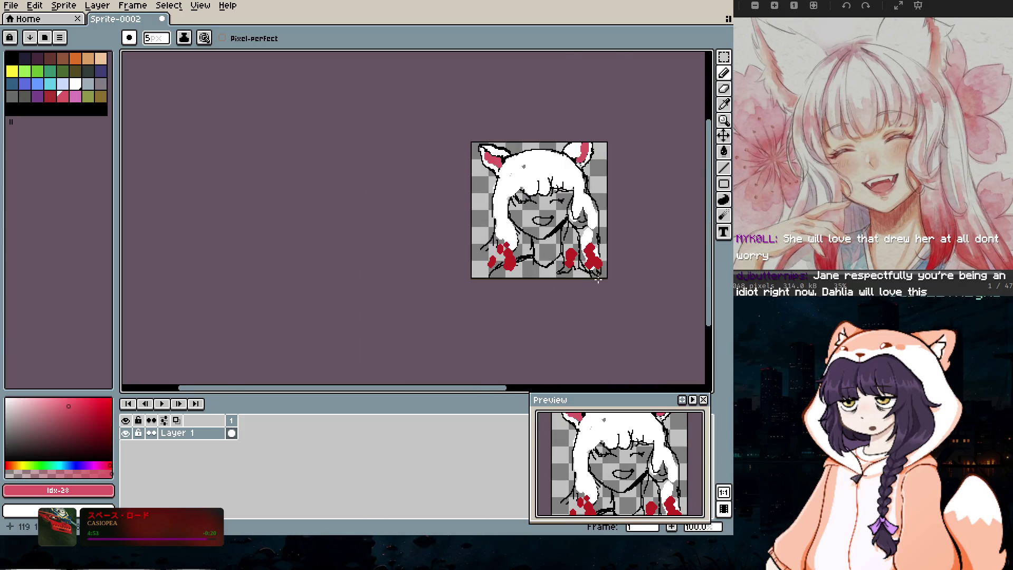
left_click(75, 83)
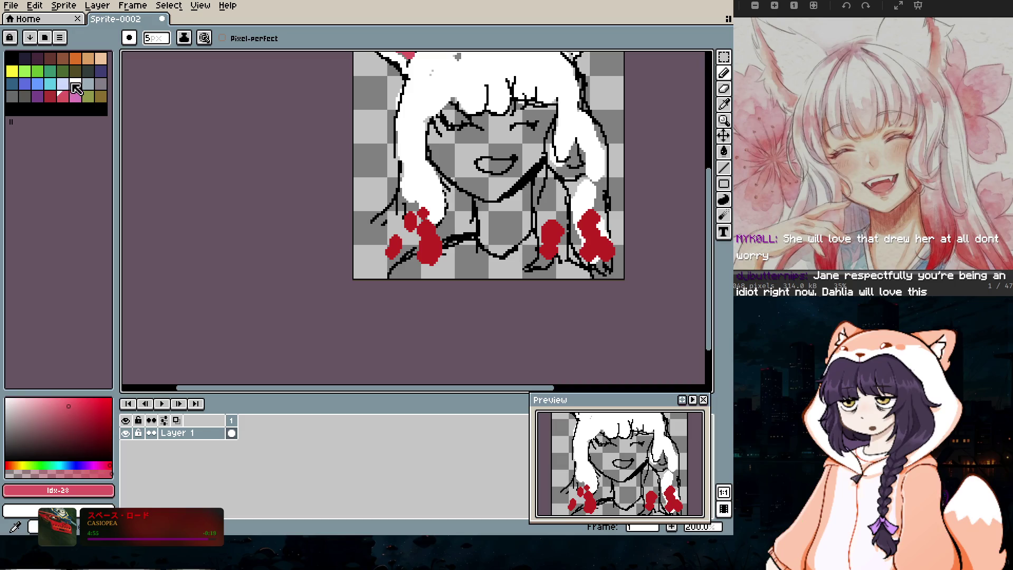
Step: Whiten the right hair strand's edge and the grey pixels below the hair line
scroll(634, 200, "up", 1)
scroll(530, 362, "down", 2)
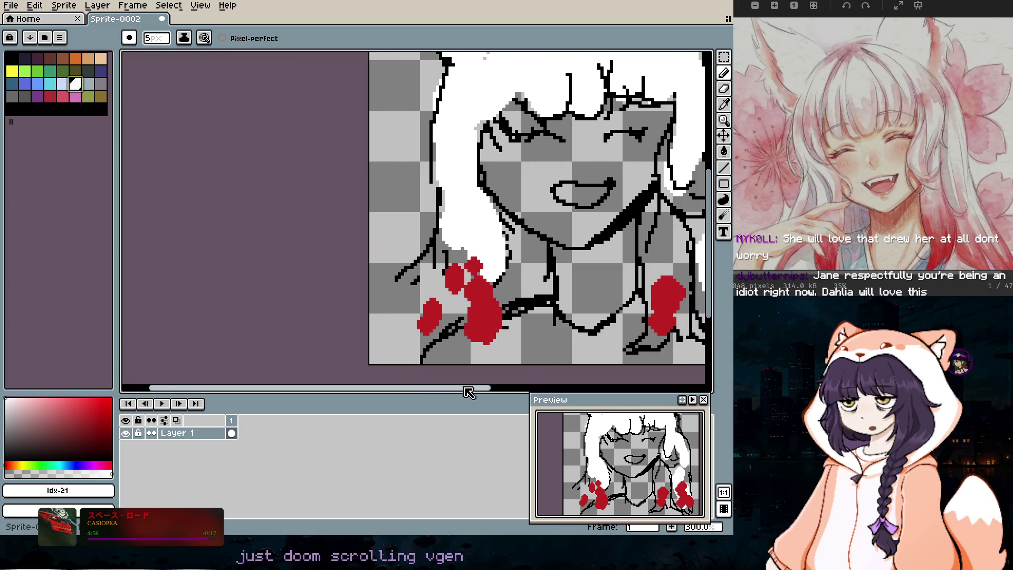
scroll(373, 146, "up", 7)
scroll(373, 146, "down", 3)
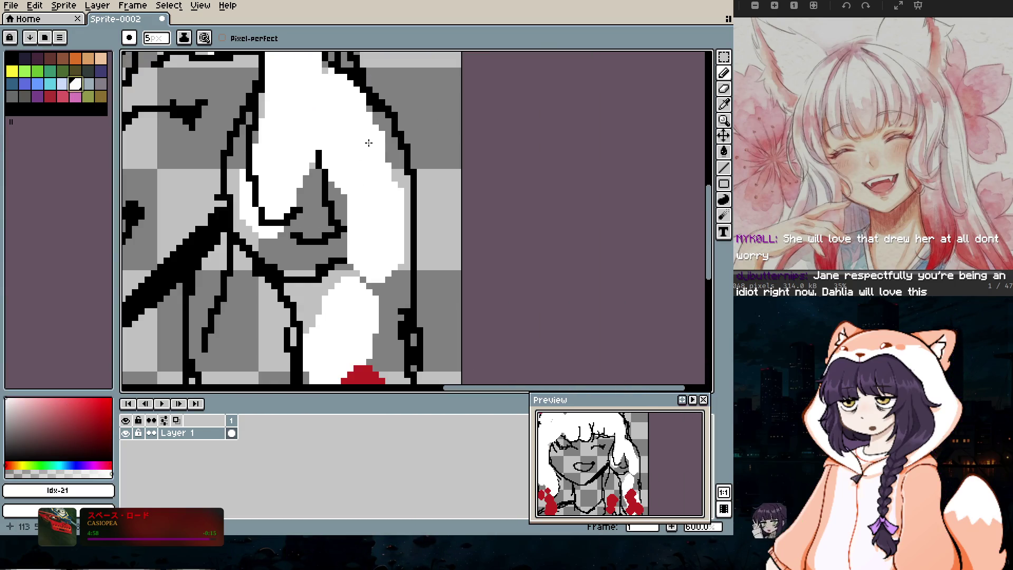
mouse_move(394, 227)
left_mouse_down()
mouse_move(390, 306)
mouse_move(395, 180)
left_mouse_up()
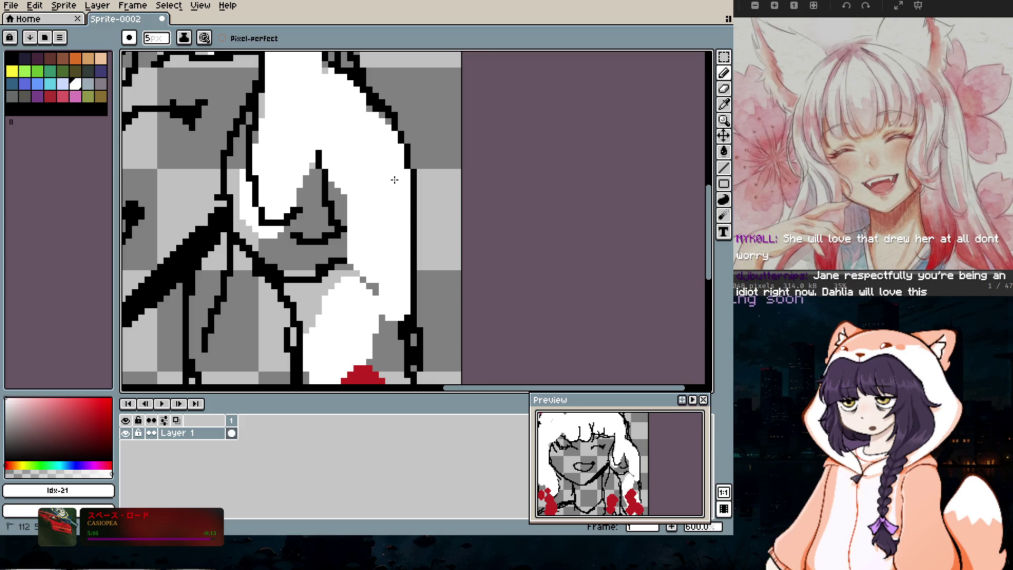
left_click_drag(339, 291, 301, 308)
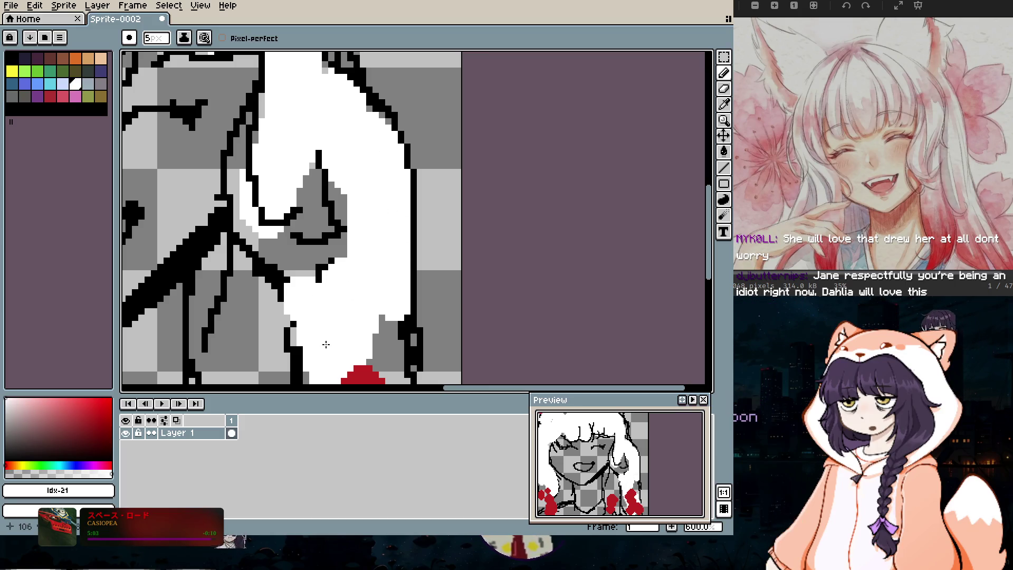
left_click_drag(708, 256, 708, 309)
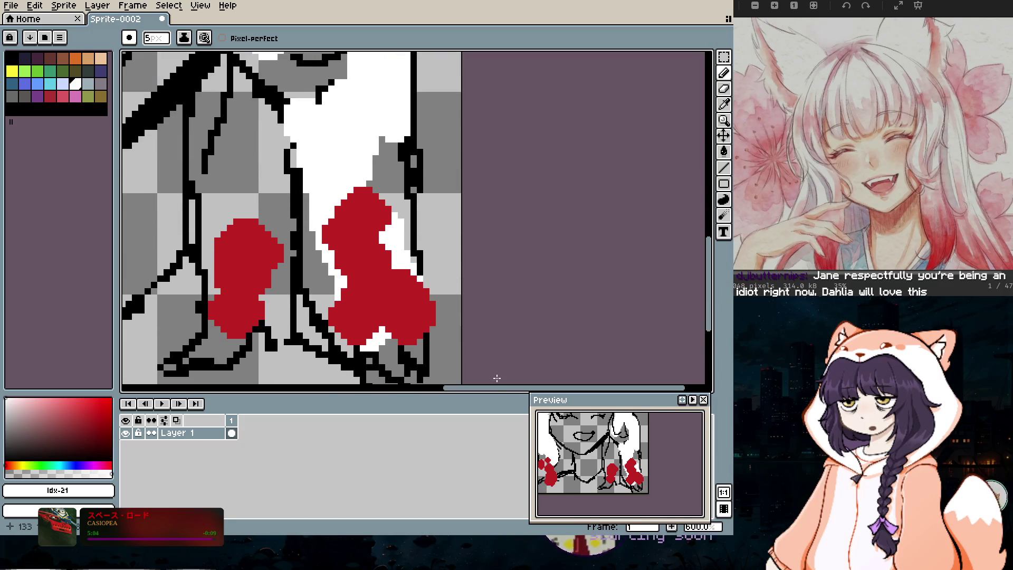
left_click_drag(434, 392, 402, 389)
left_click_drag(337, 393, 417, 391)
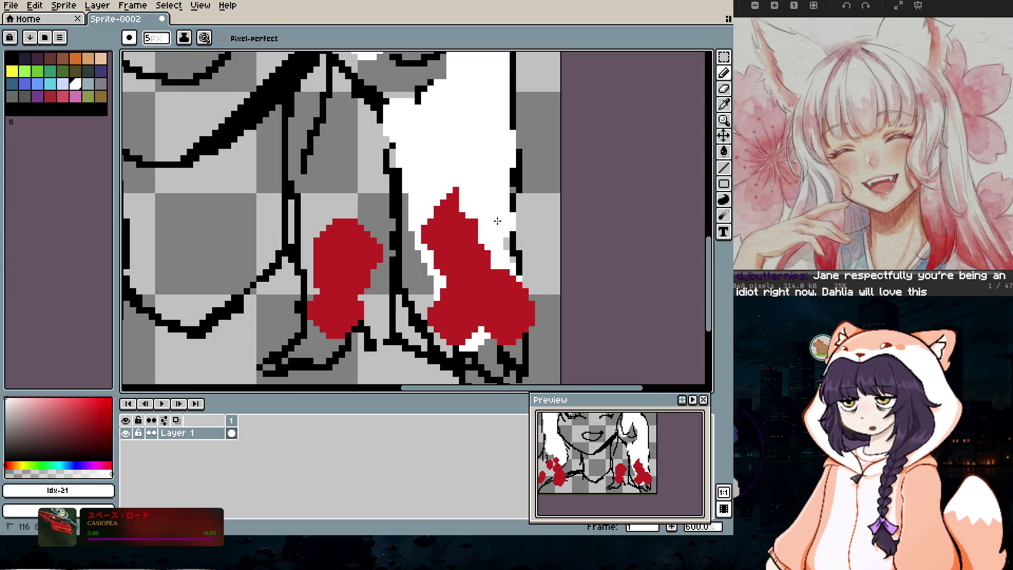
Step: Cover the red blotches and remaining grey gaps along the strand with white
left_click_drag(498, 221, 509, 306)
mouse_move(451, 193)
left_mouse_down()
mouse_move(422, 234)
mouse_move(417, 274)
mouse_move(430, 314)
left_mouse_up()
left_click(404, 103)
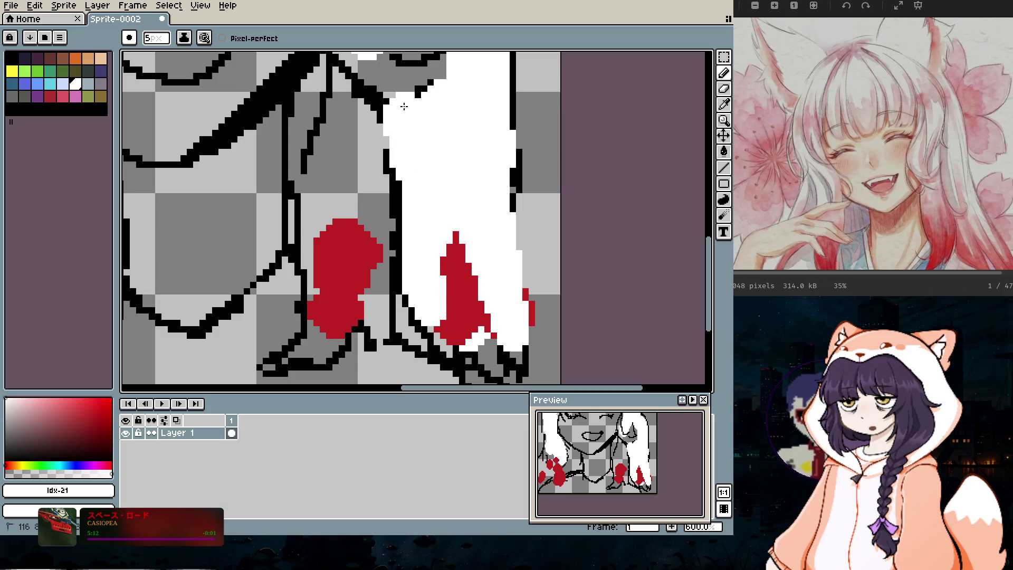
left_click_drag(404, 106, 427, 85)
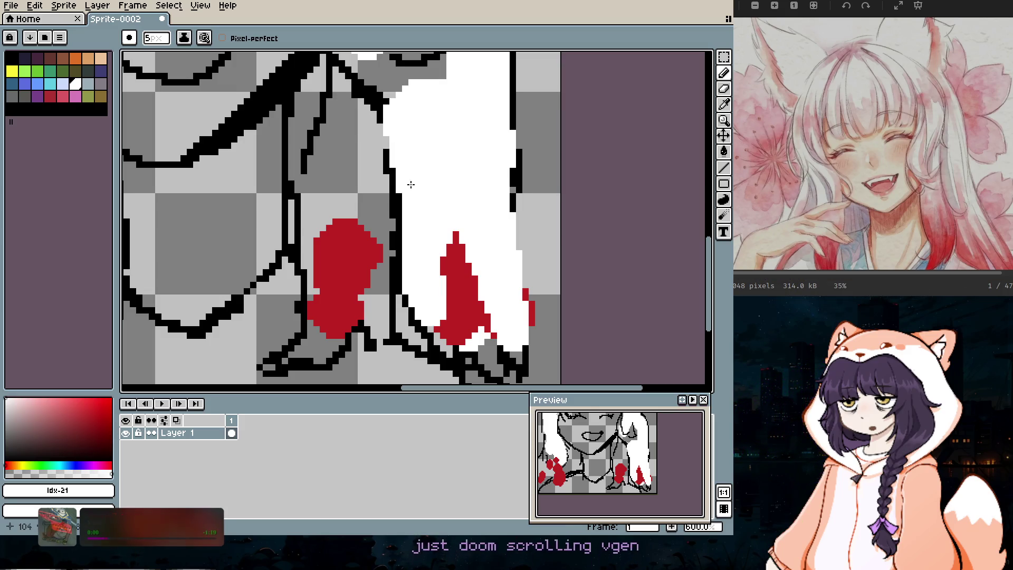
left_click(343, 104)
left_click_drag(336, 79, 367, 136)
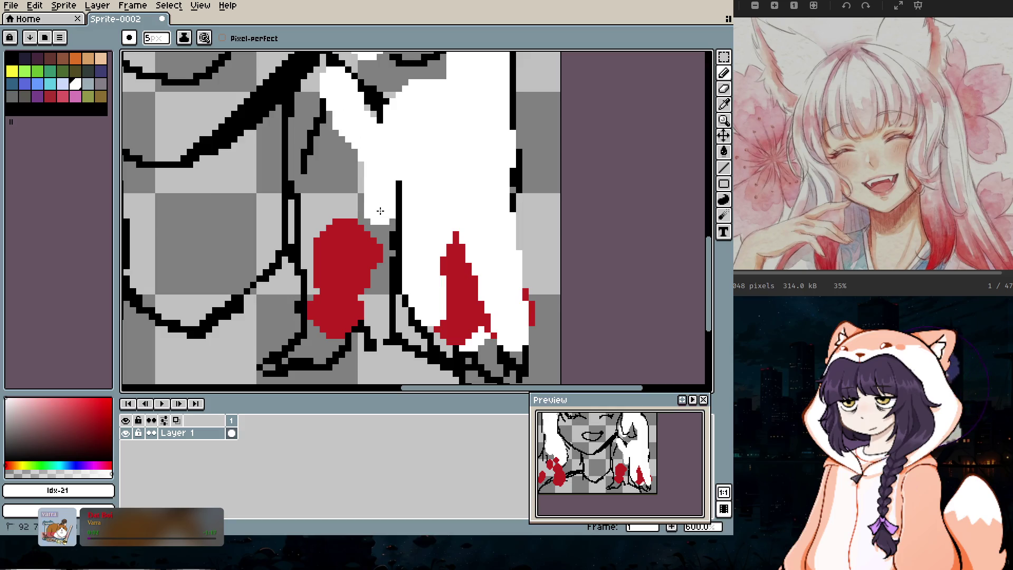
mouse_move(350, 222)
left_mouse_down()
mouse_move(330, 124)
mouse_move(319, 252)
left_mouse_up()
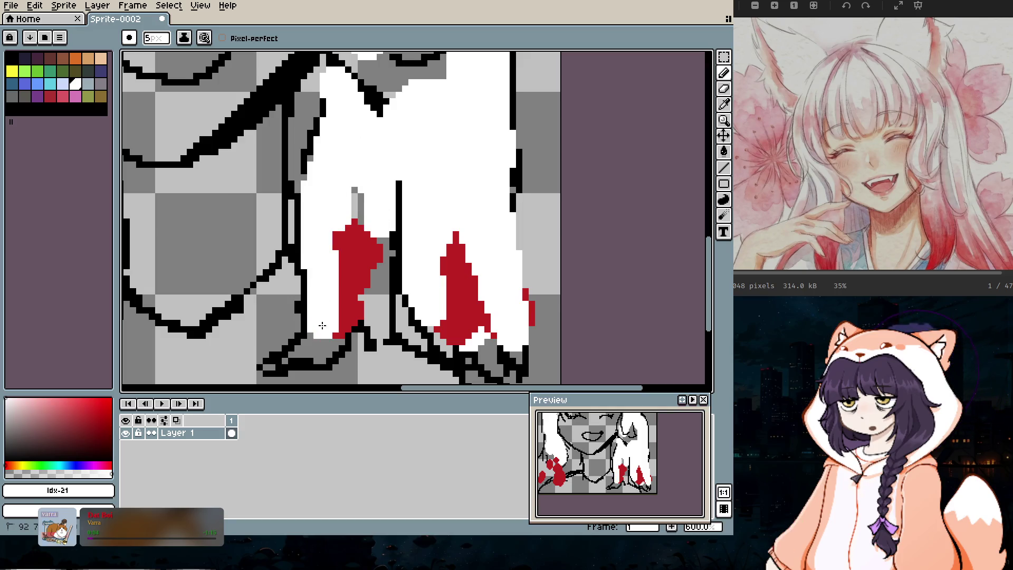
mouse_move(334, 316)
left_mouse_down()
mouse_move(355, 244)
mouse_move(372, 296)
mouse_move(436, 314)
mouse_move(506, 369)
mouse_move(541, 349)
left_mouse_up()
mouse_move(322, 195)
left_mouse_down()
mouse_move(309, 114)
mouse_move(312, 158)
left_mouse_up()
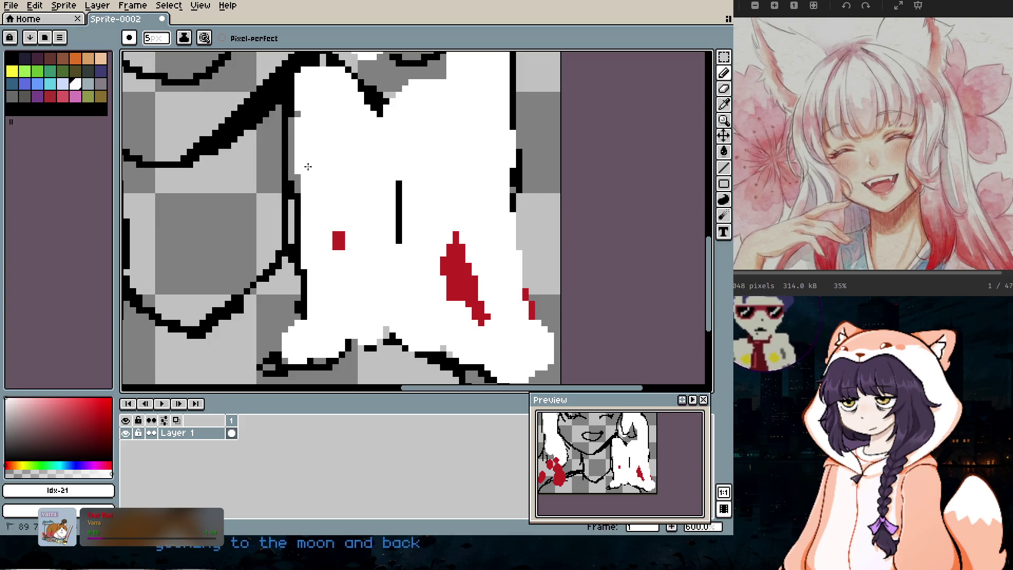
scroll(433, 125, "down", 3)
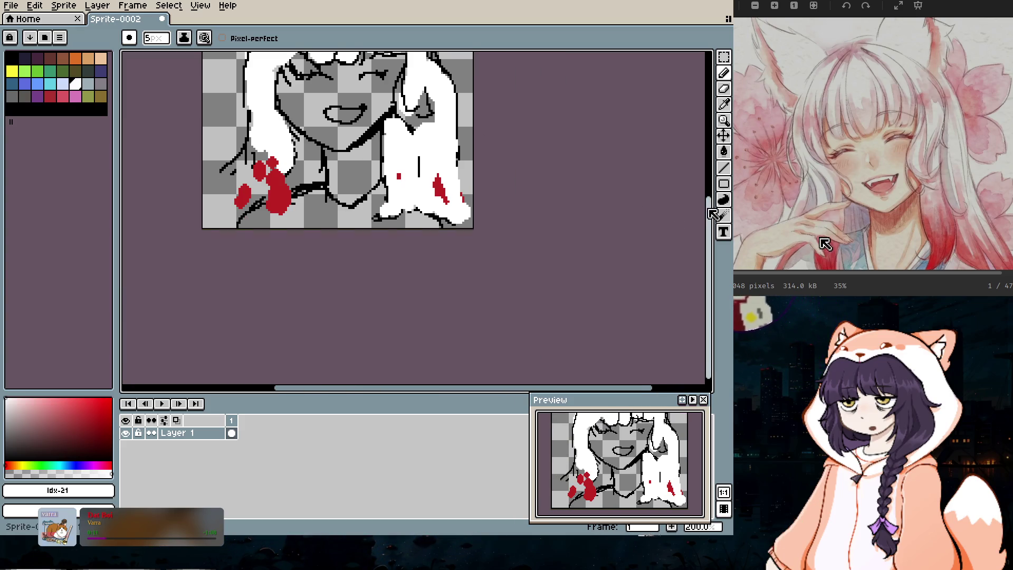
Step: Whiten the stray dark pixels along the right hair edge beside the face
left_click_drag(709, 226, 709, 168)
left_click_drag(405, 166, 399, 209)
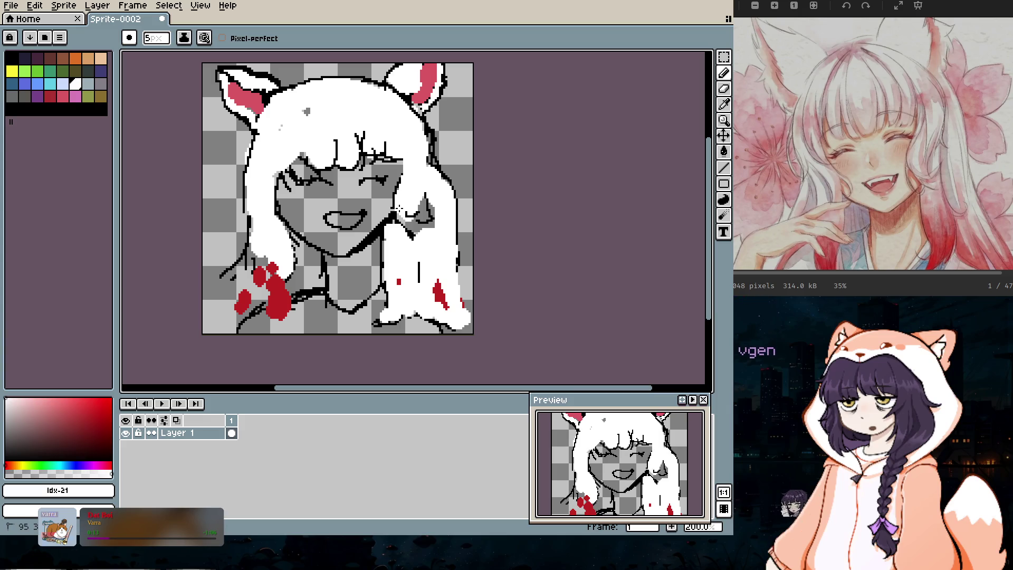
left_click_drag(430, 168, 431, 140)
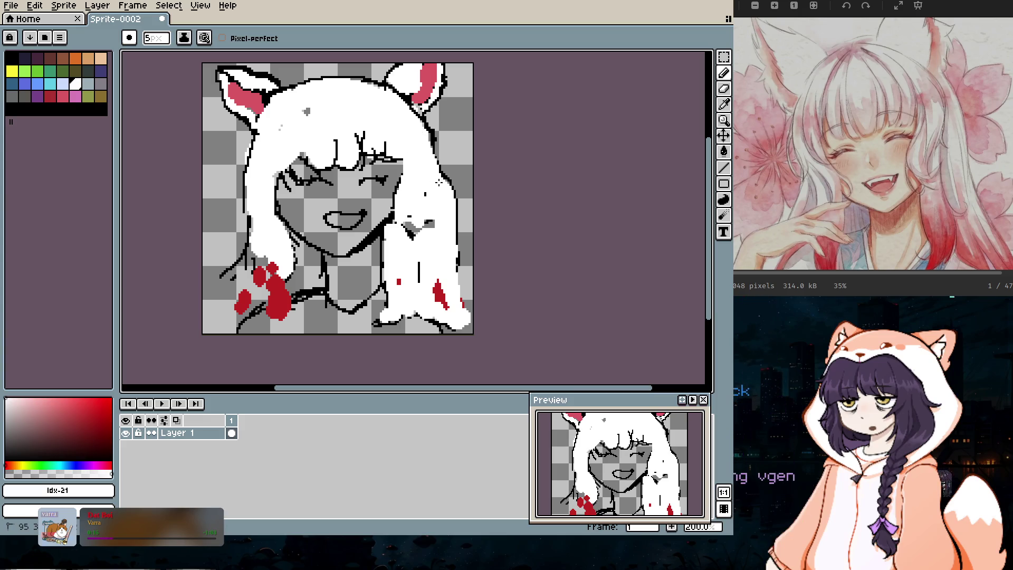
left_click_drag(423, 209, 424, 243)
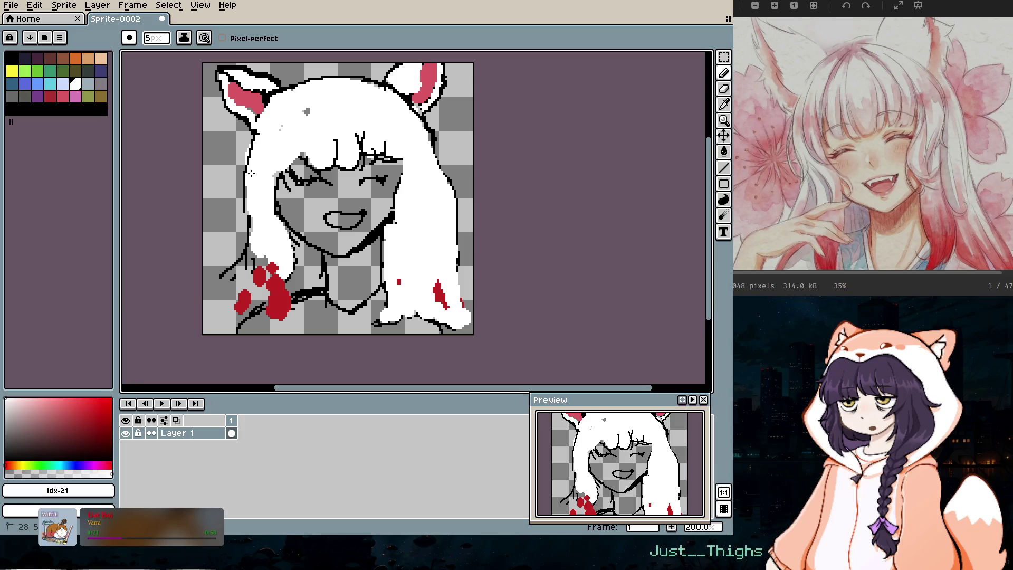
Step: Extend the white hair down the lower left over the red blob, undoing one stray stroke, then pick dark red
mouse_move(254, 250)
left_mouse_down()
mouse_move(241, 271)
mouse_move(240, 263)
left_mouse_up()
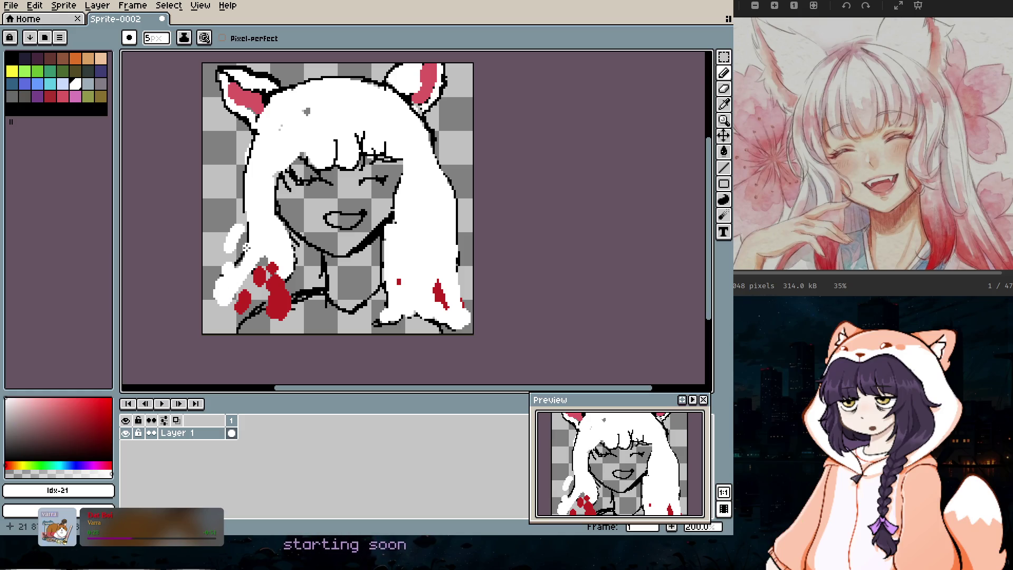
key("ctrl+z")
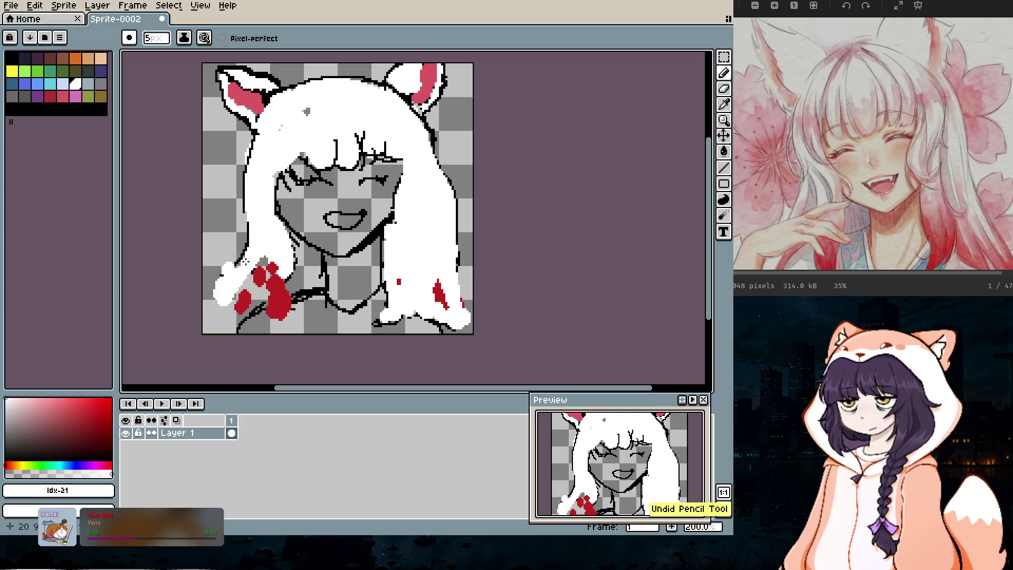
left_click_drag(257, 250, 270, 245)
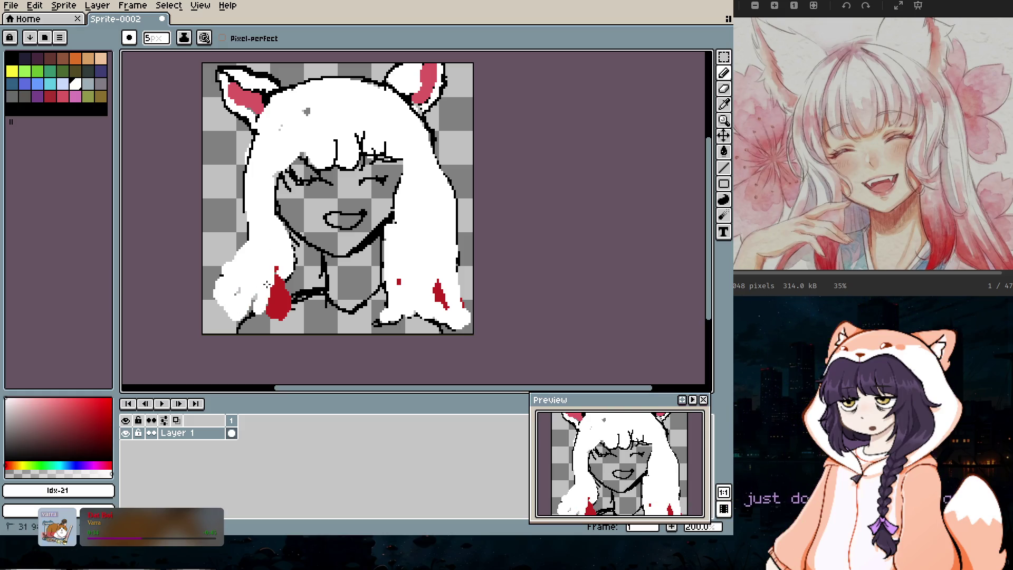
left_click_drag(232, 333, 250, 311)
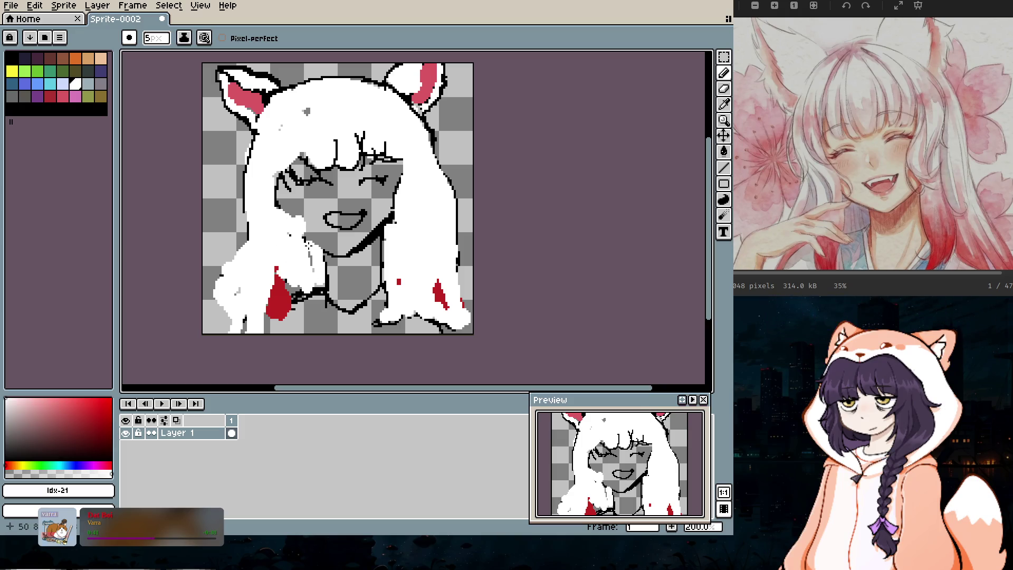
key("e")
scroll(294, 232, "up", 5)
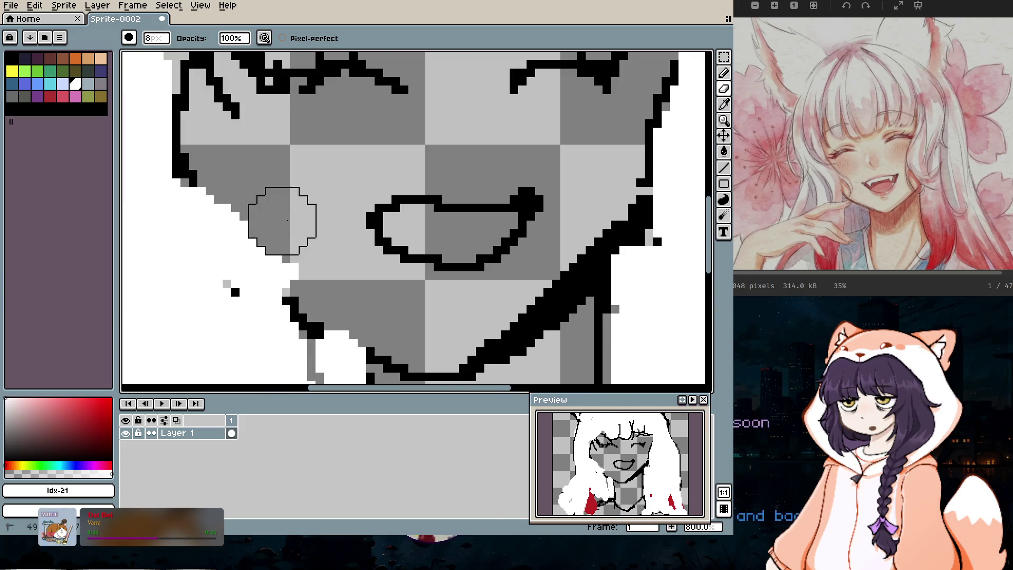
scroll(375, 268, "down", 6)
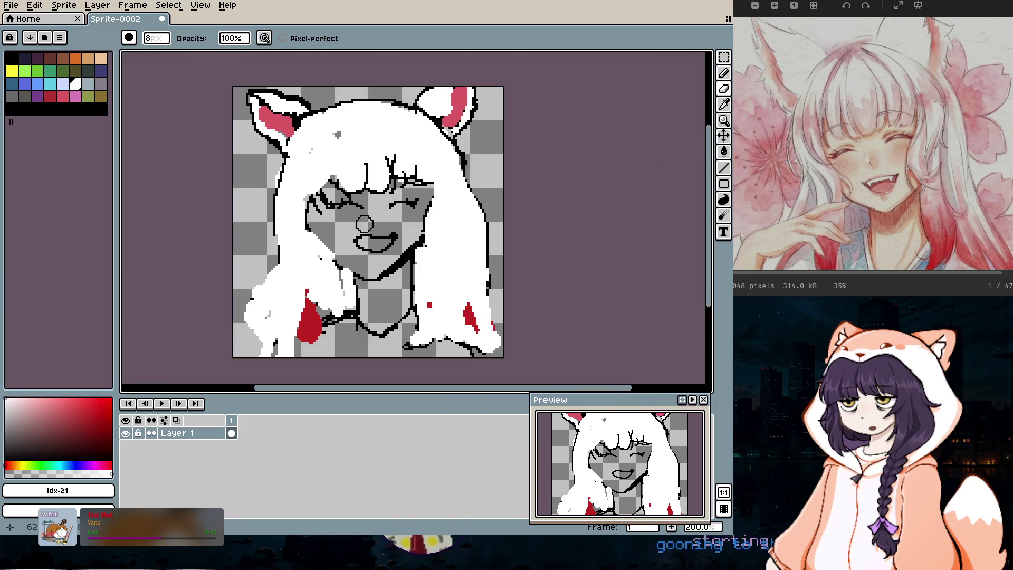
left_click(50, 96)
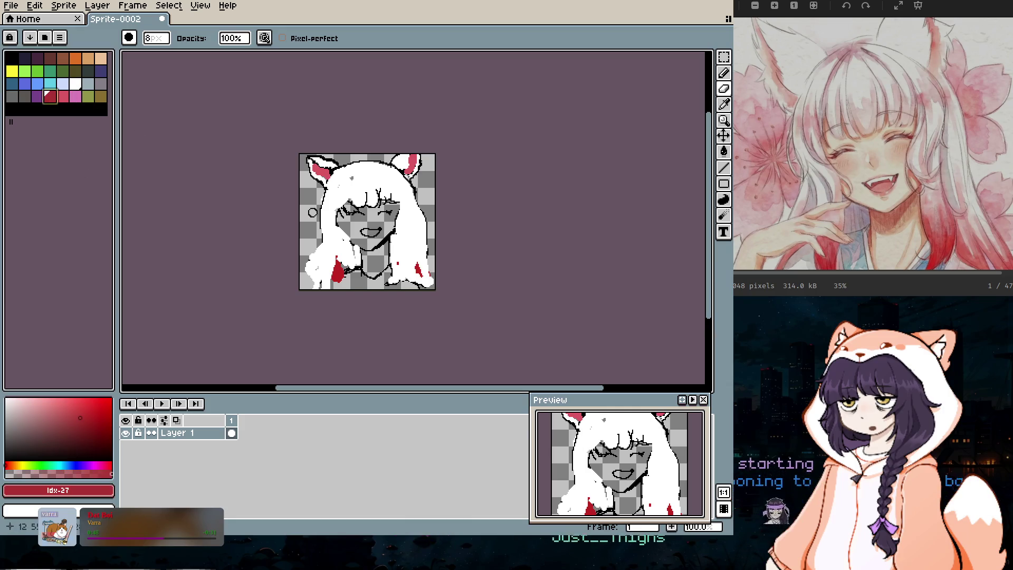
Step: Paint the right strand's bottom tip dark red with a 3px pencil, then layer brighter red over it
scroll(399, 275, "up", 2)
scroll(399, 275, "up", 1)
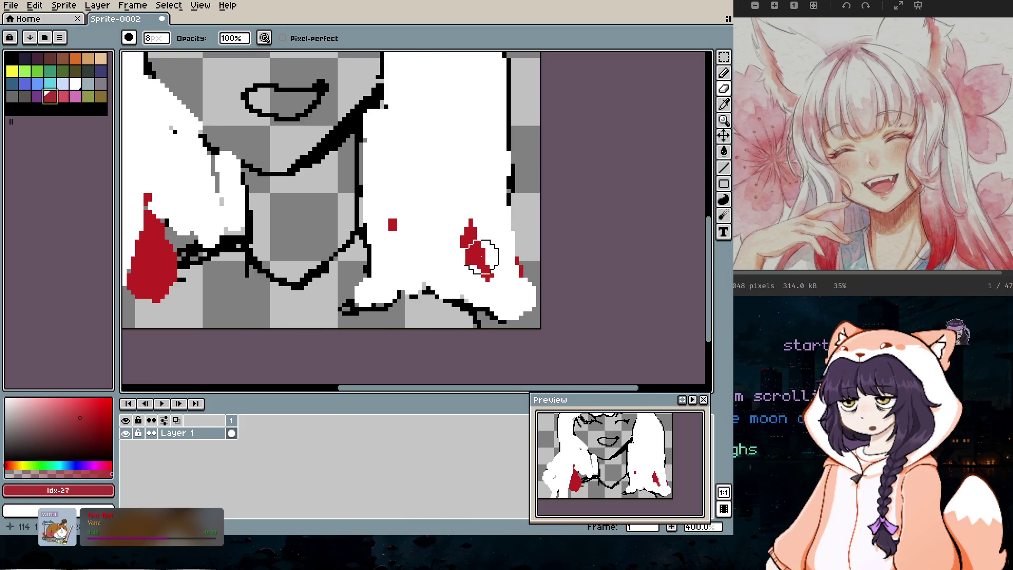
key("minus")
key("minus")
key("minus")
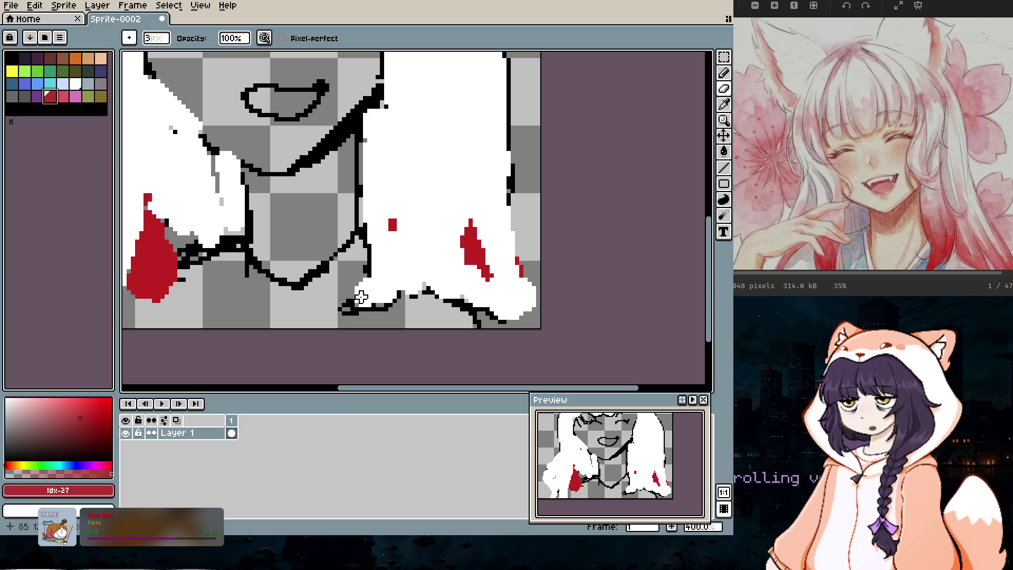
key("e")
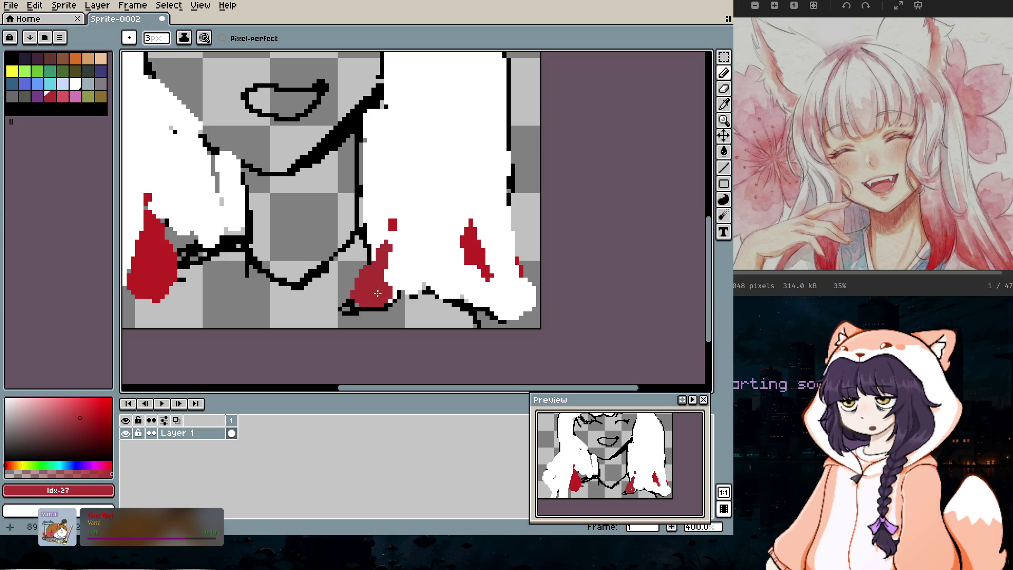
left_click_drag(391, 269, 457, 299)
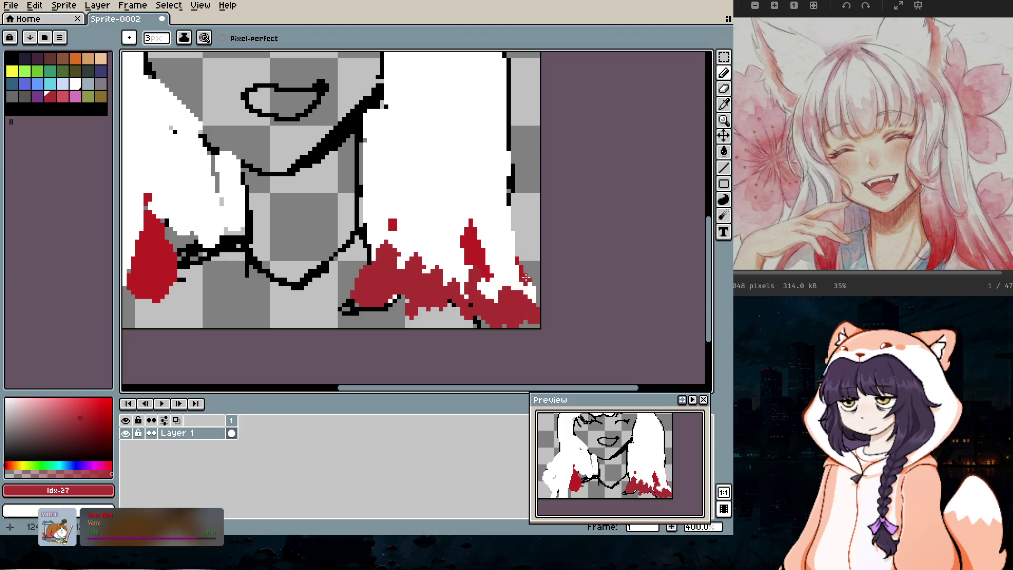
left_click_drag(483, 261, 472, 237)
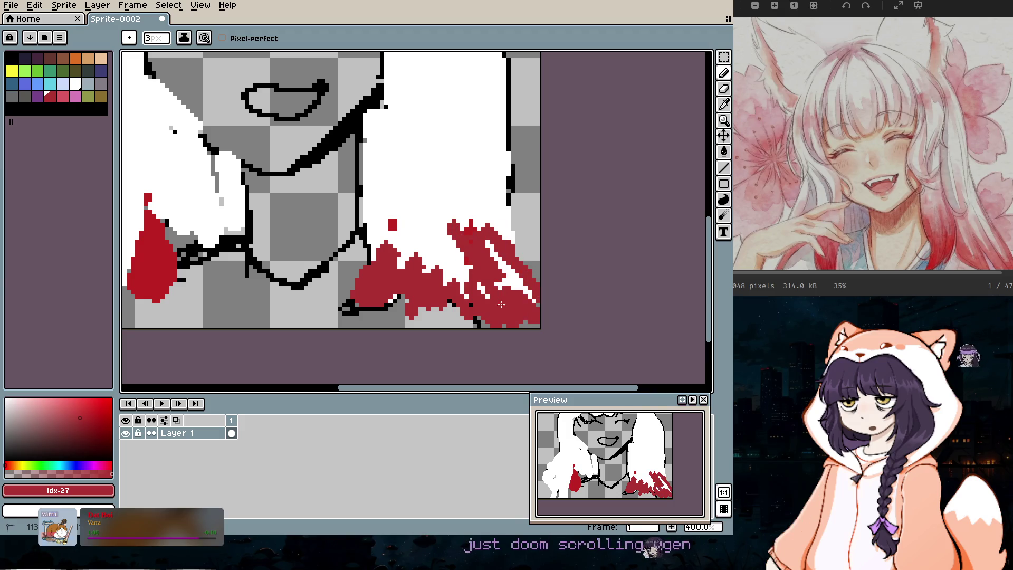
left_click(85, 407)
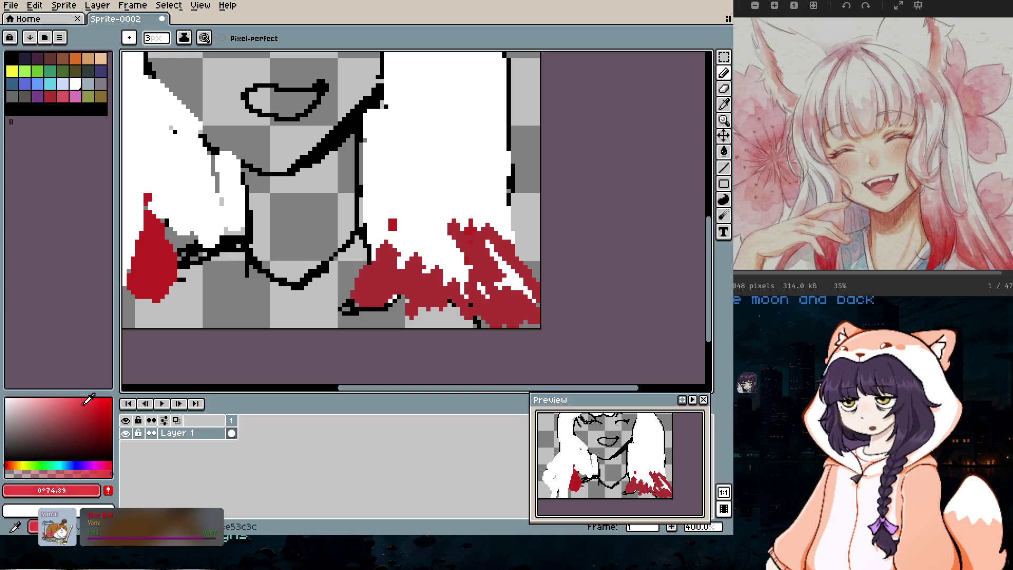
left_click_drag(362, 280, 355, 309)
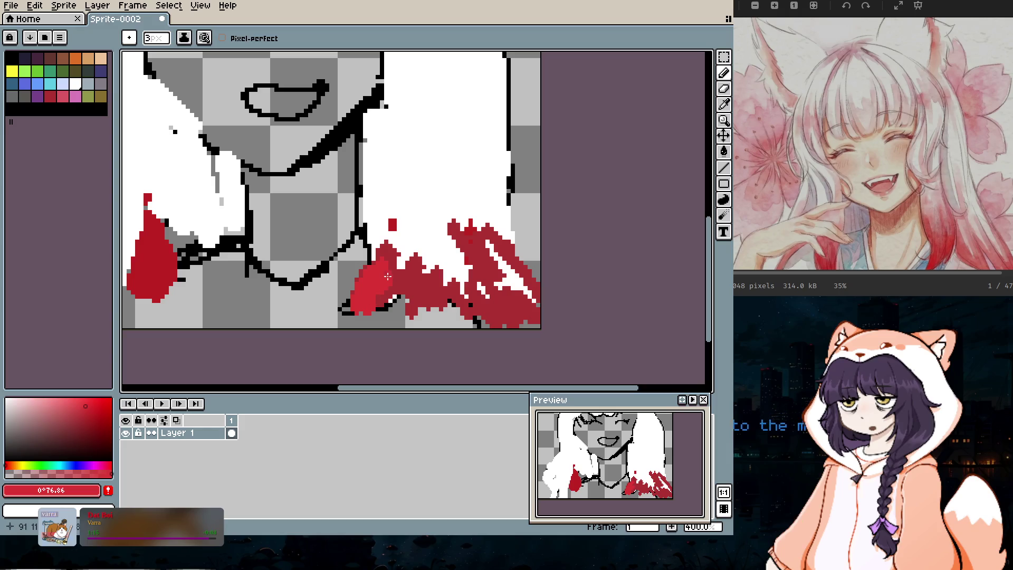
mouse_move(402, 279)
left_mouse_down()
mouse_move(410, 299)
mouse_move(457, 317)
mouse_move(460, 289)
mouse_move(487, 322)
mouse_move(476, 286)
mouse_move(487, 291)
left_mouse_up()
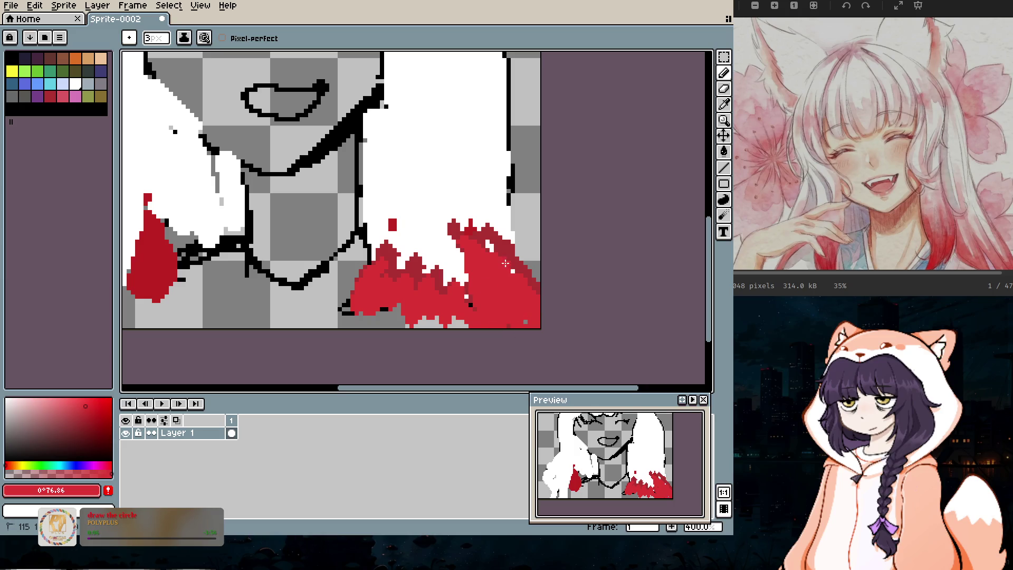
scroll(510, 280, "down", 4)
scroll(510, 281, "up", 2)
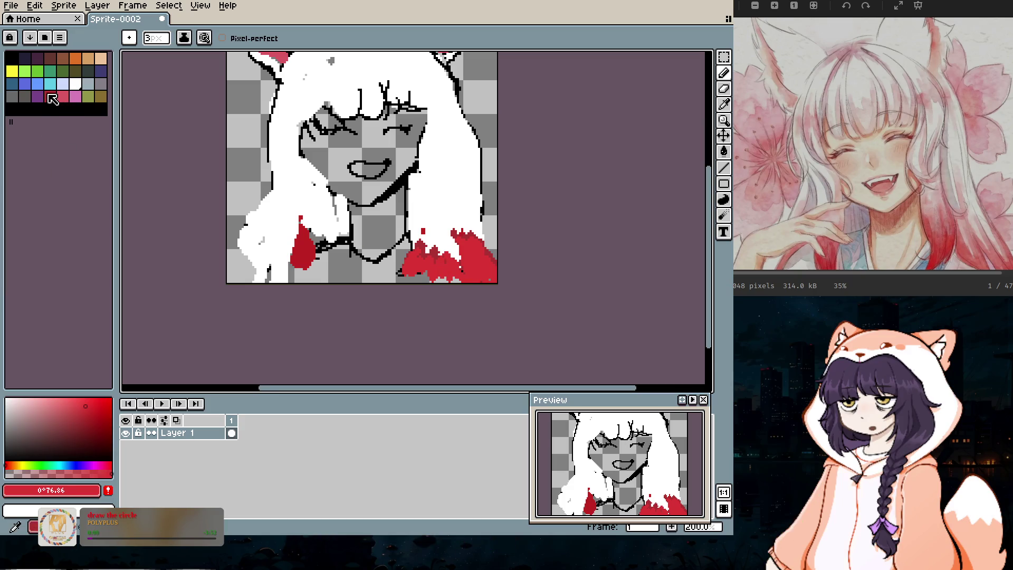
Step: Lighten the red to light pink and paint streaks above the right hair's red tips
left_click_drag(74, 408, 56, 404)
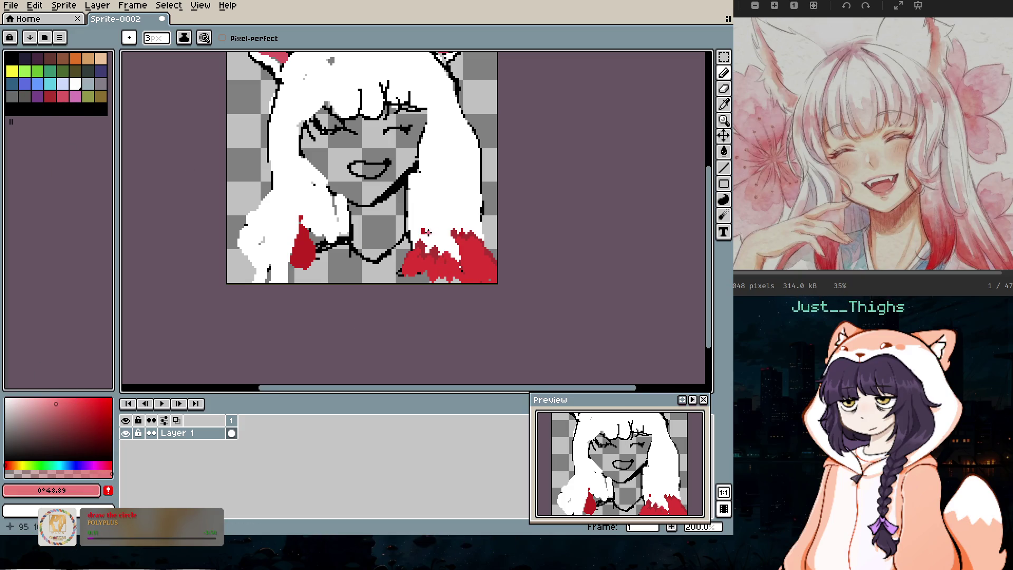
scroll(429, 240, "up", 1)
mouse_move(427, 242)
left_mouse_down()
mouse_move(424, 254)
mouse_move(426, 229)
left_mouse_up()
scroll(425, 228, "up", 1)
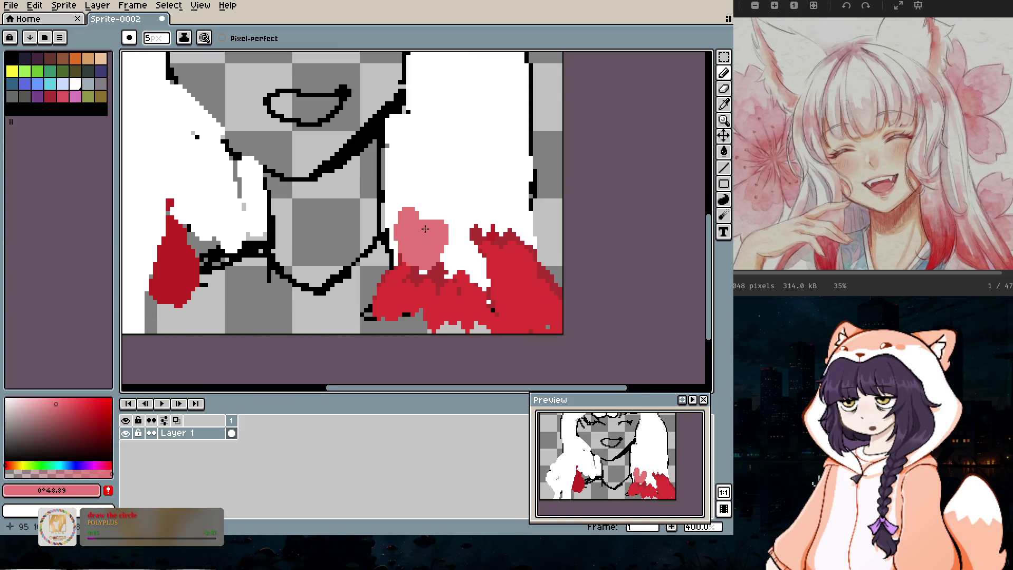
mouse_move(530, 239)
left_mouse_down()
mouse_move(497, 219)
mouse_move(468, 153)
left_mouse_up()
scroll(459, 159, "down", 4)
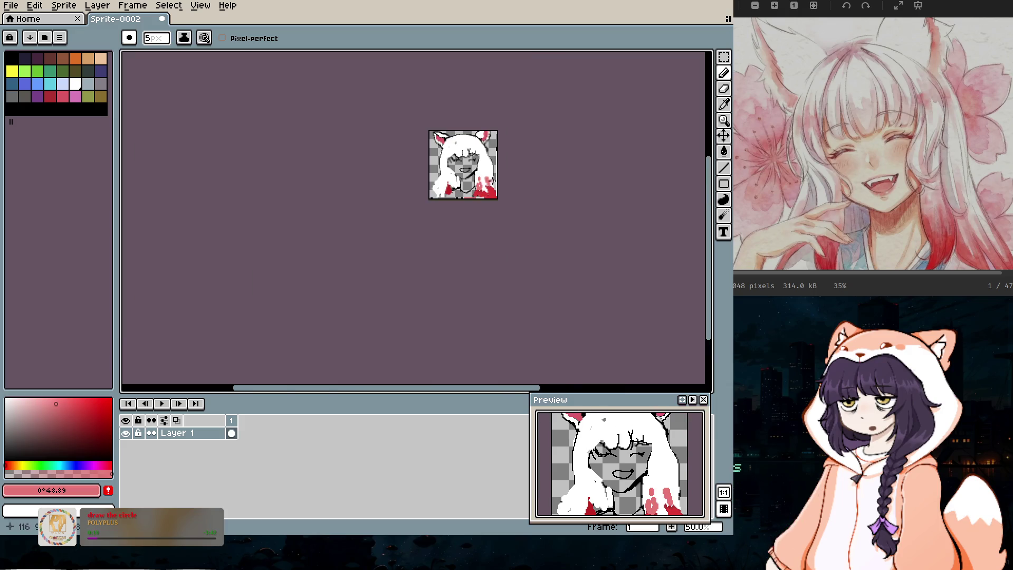
scroll(486, 148, "up", 2)
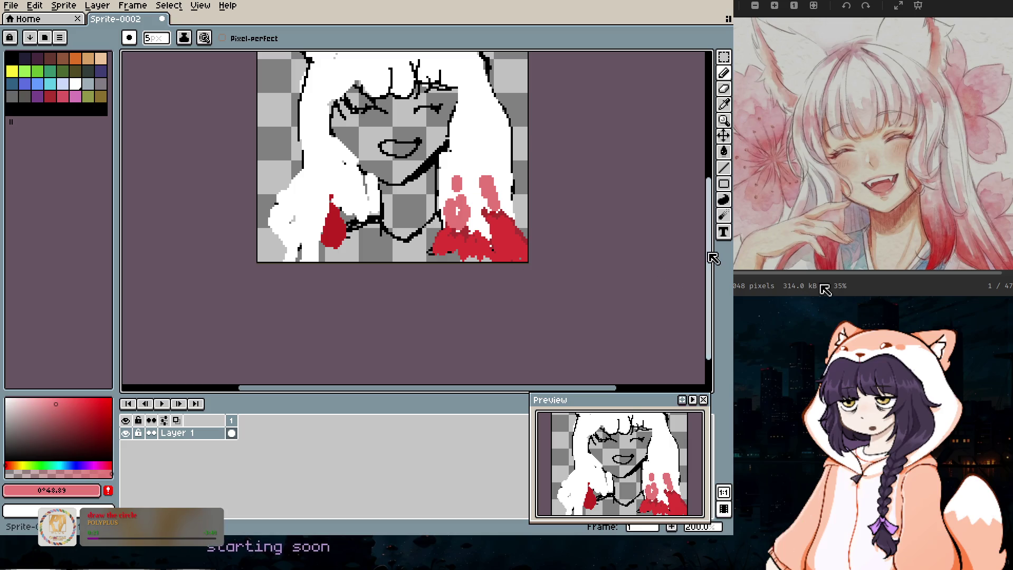
scroll(472, 260, "down", 3)
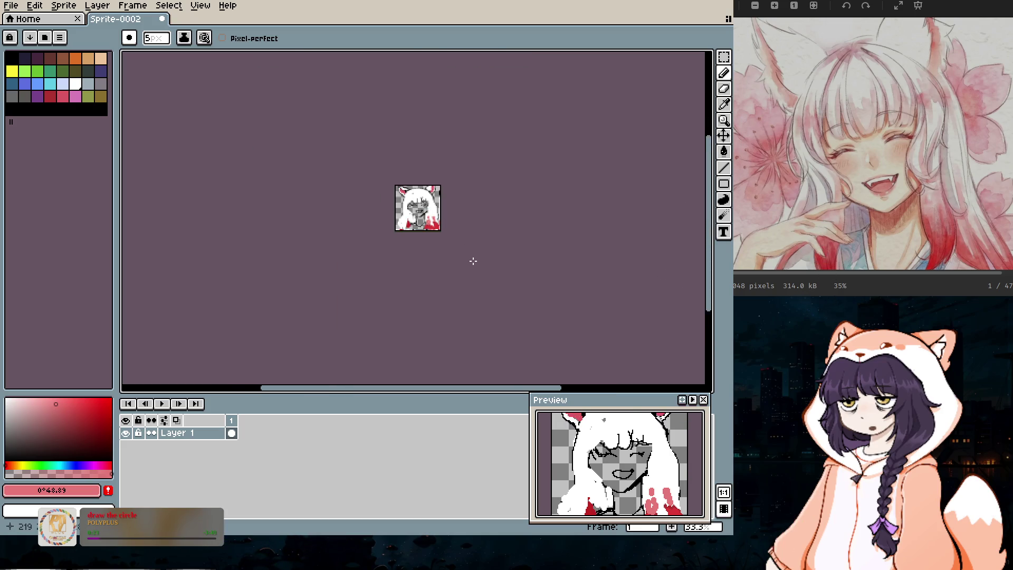
scroll(473, 260, "up", 4)
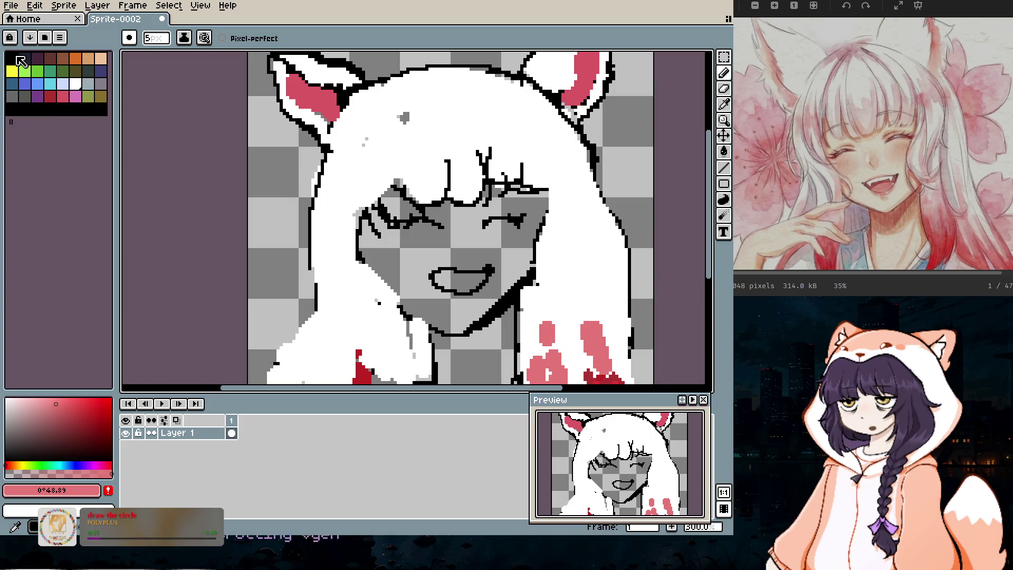
Step: Switch to black with a 2px brush
left_click(16, 58)
key("minus")
key("minus")
key("minus")
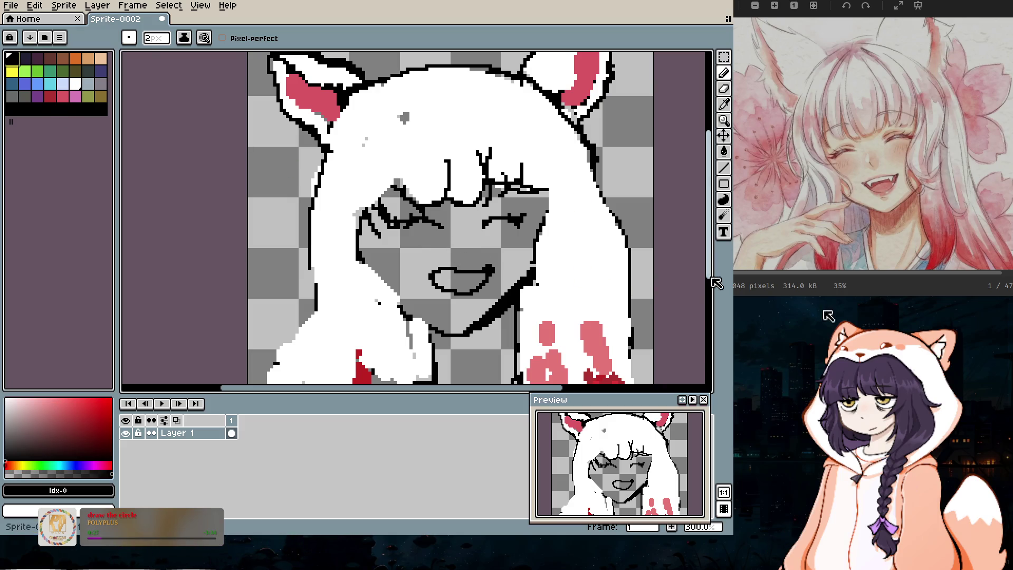
left_click_drag(709, 271, 706, 309)
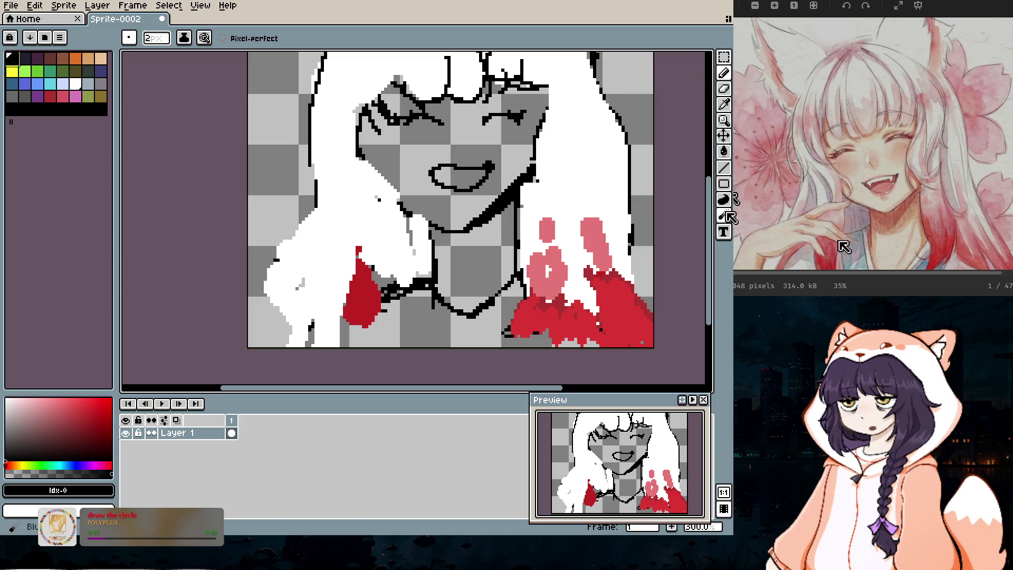
Step: Eyedrop the dark and bright reds, then paint red tips onto the lower-left hair with a 4px pencil
left_click(724, 104)
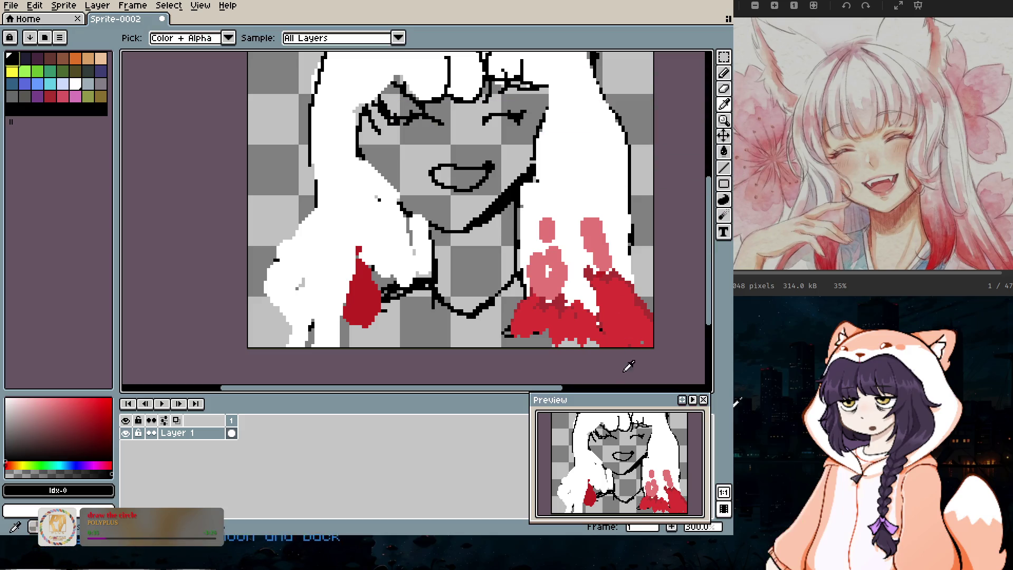
left_click(368, 295)
left_click(609, 319)
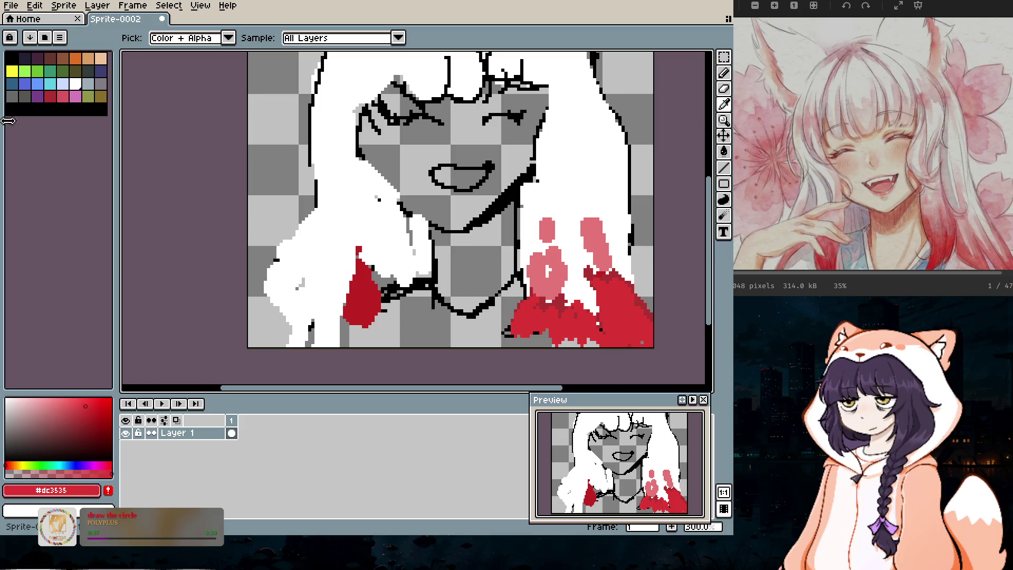
left_click(724, 72)
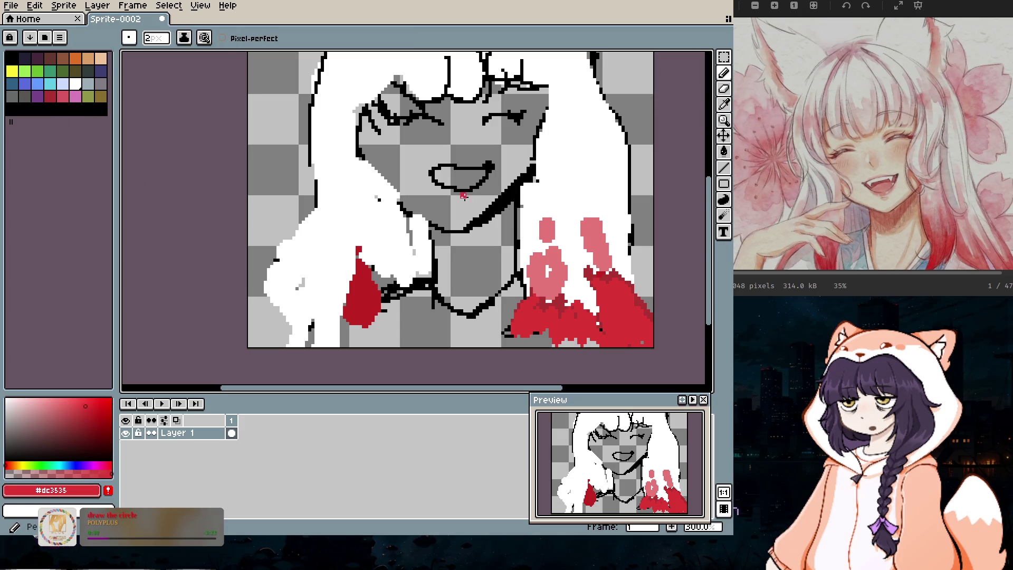
key("plus")
key("plus")
key("plus")
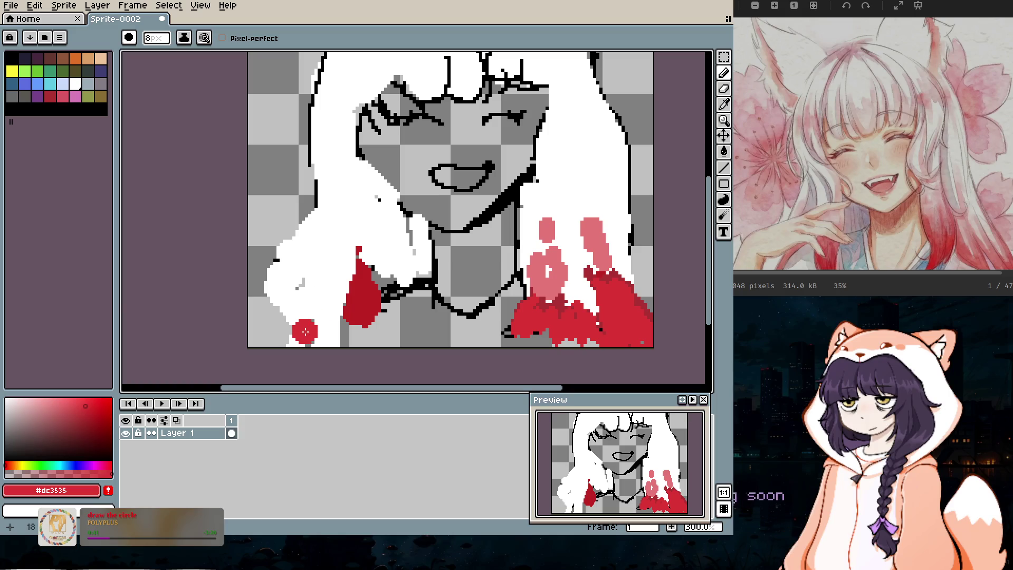
key("minus")
left_click_drag(311, 340, 381, 263)
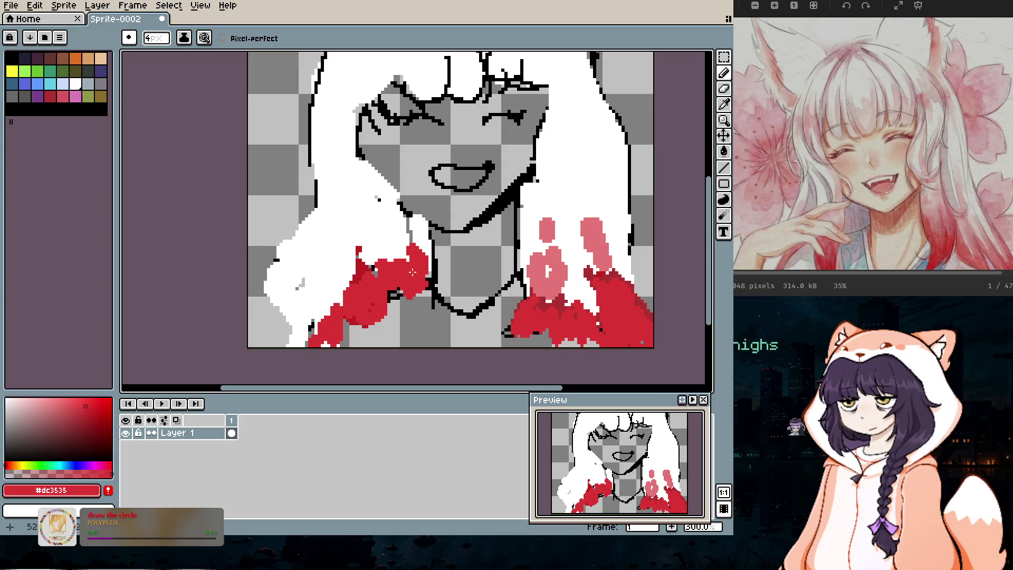
Step: Tidy the left red hair tips with white touch-ups and a black edge line
left_click(80, 83)
left_click_drag(372, 273, 406, 255)
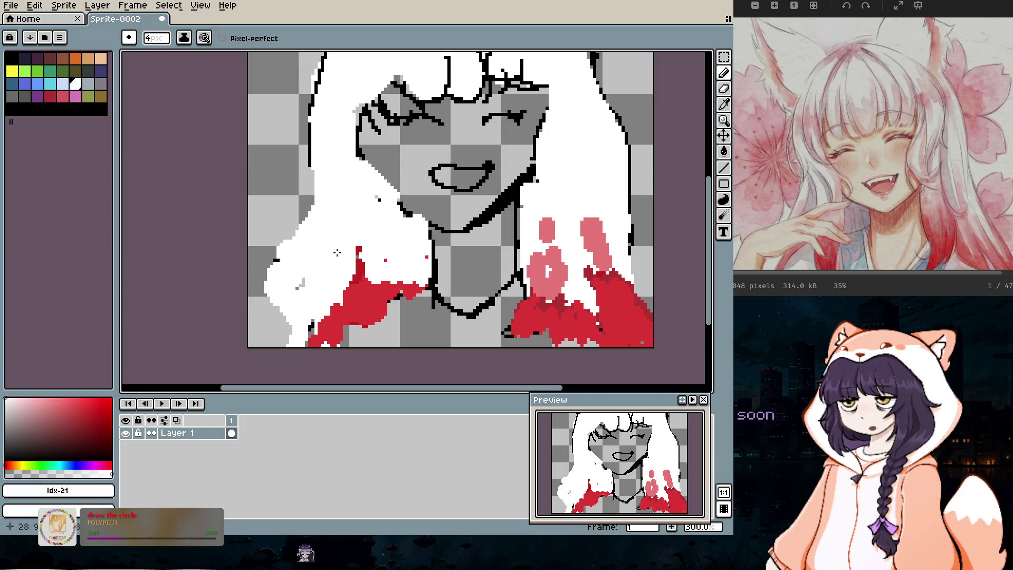
left_click_drag(337, 253, 345, 325)
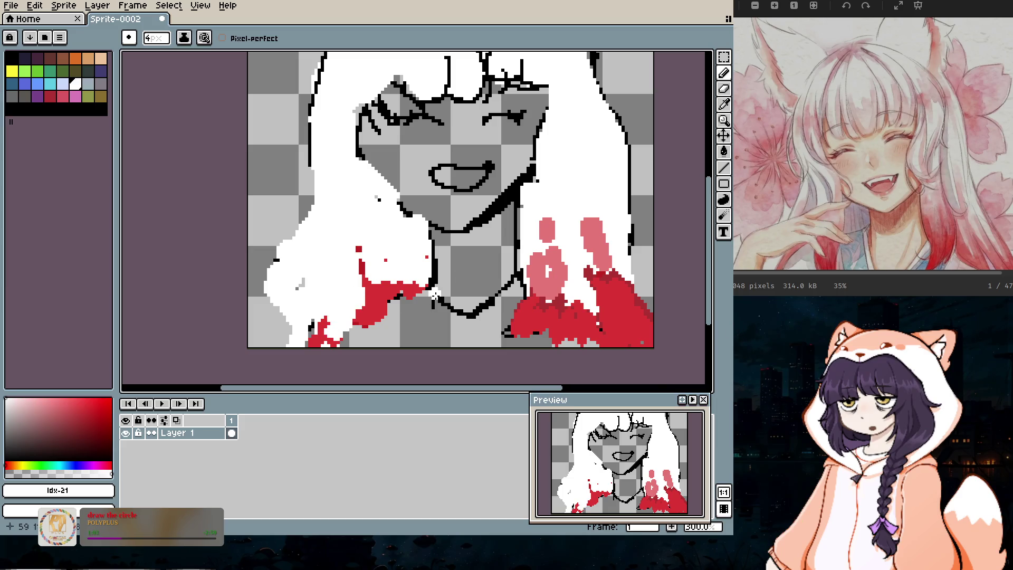
left_click(12, 62)
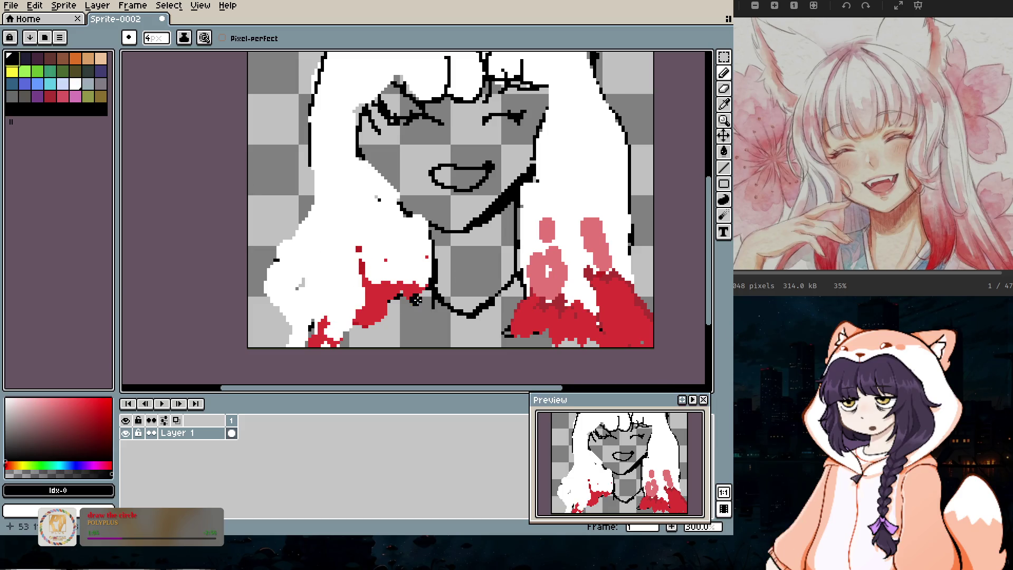
left_click_drag(425, 290, 363, 306)
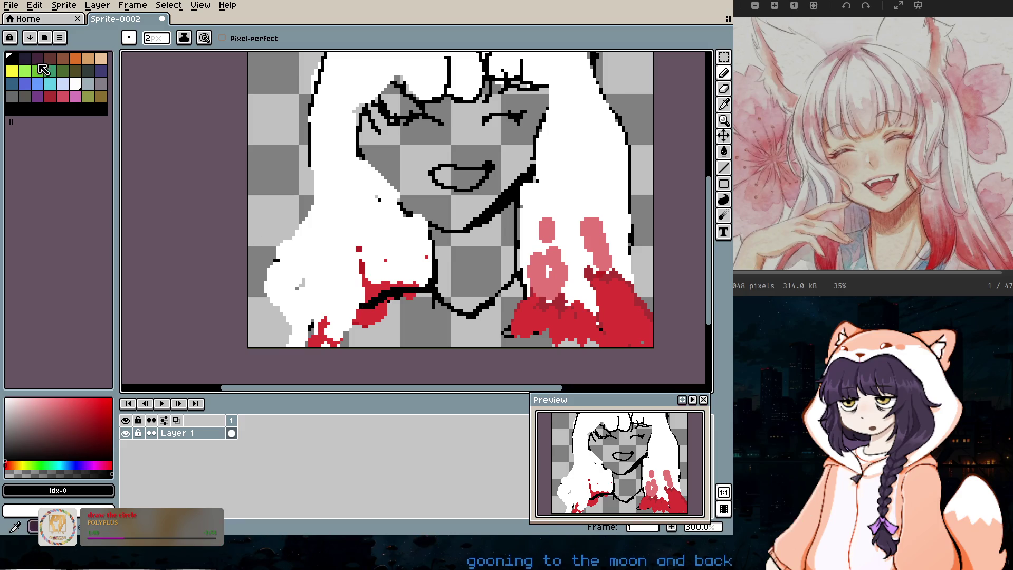
left_click(76, 84)
left_click_drag(361, 262, 363, 281)
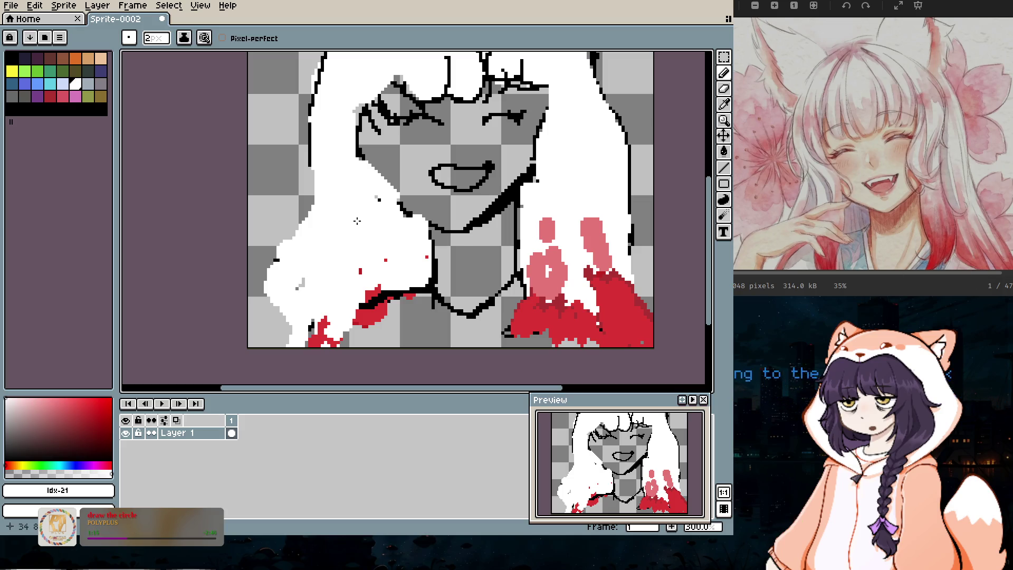
Step: Draw 1px black hair-strand lines beside the chin, extending one down to the sprite's bottom edge
left_click(12, 57)
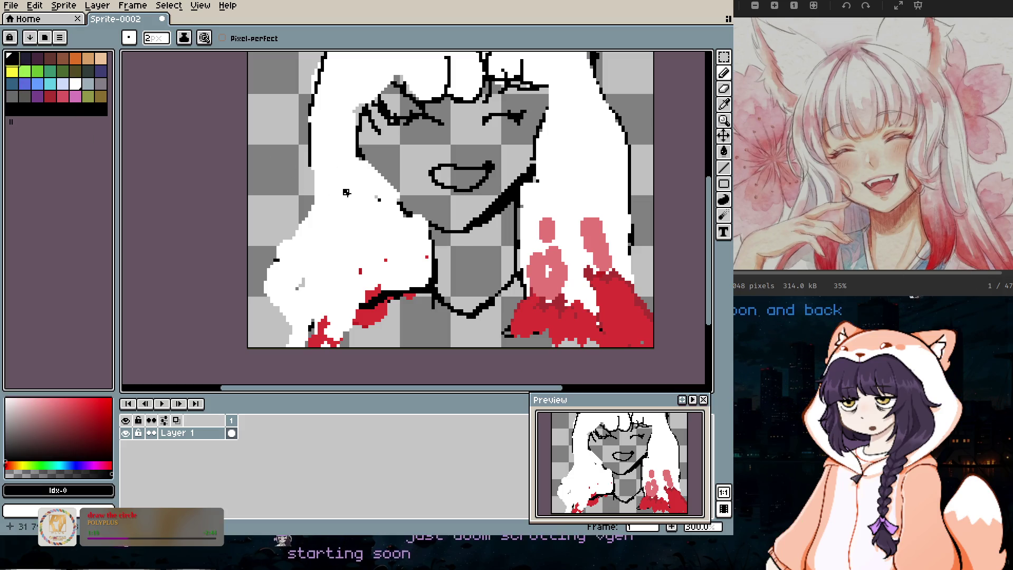
key("minus")
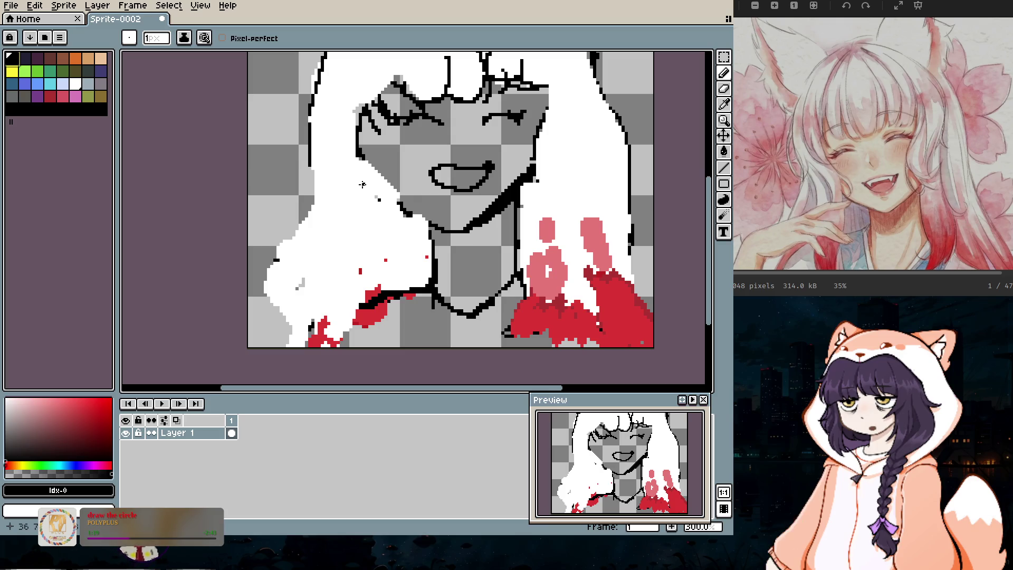
left_click_drag(349, 157, 344, 178)
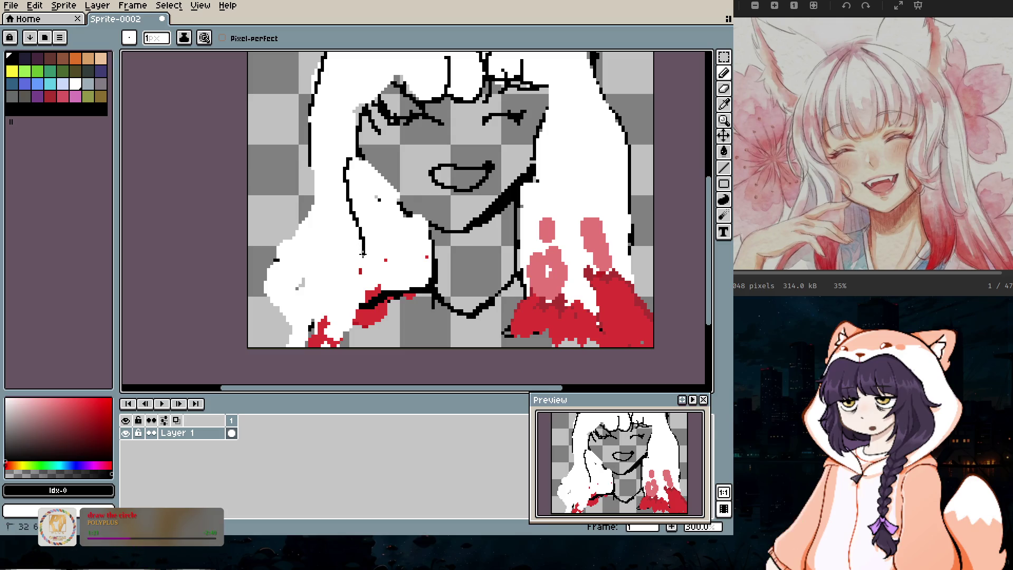
mouse_move(348, 290)
left_mouse_down()
mouse_move(355, 304)
mouse_move(396, 268)
left_mouse_up()
left_click_drag(413, 290, 422, 269)
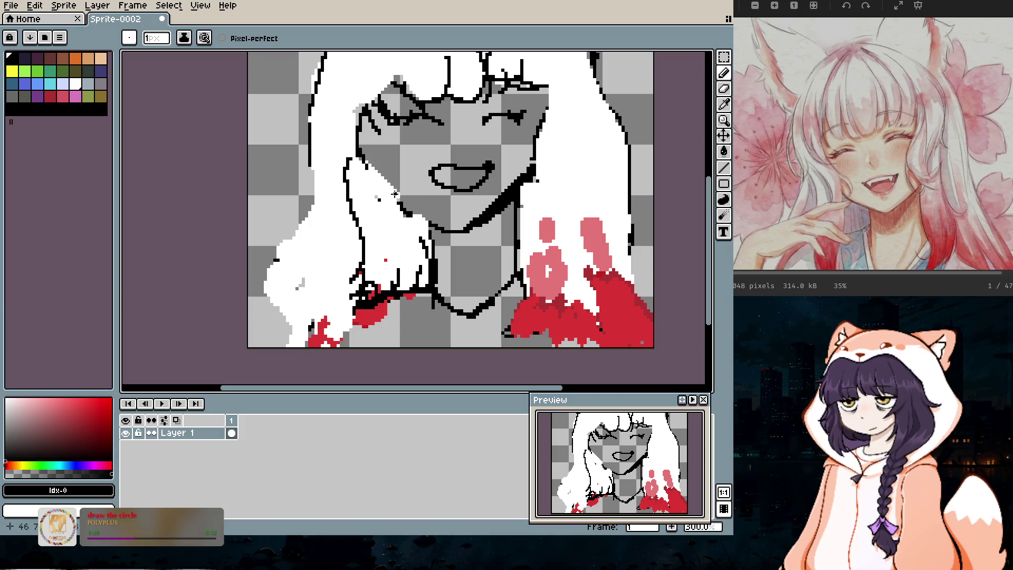
left_click_drag(397, 201, 384, 189)
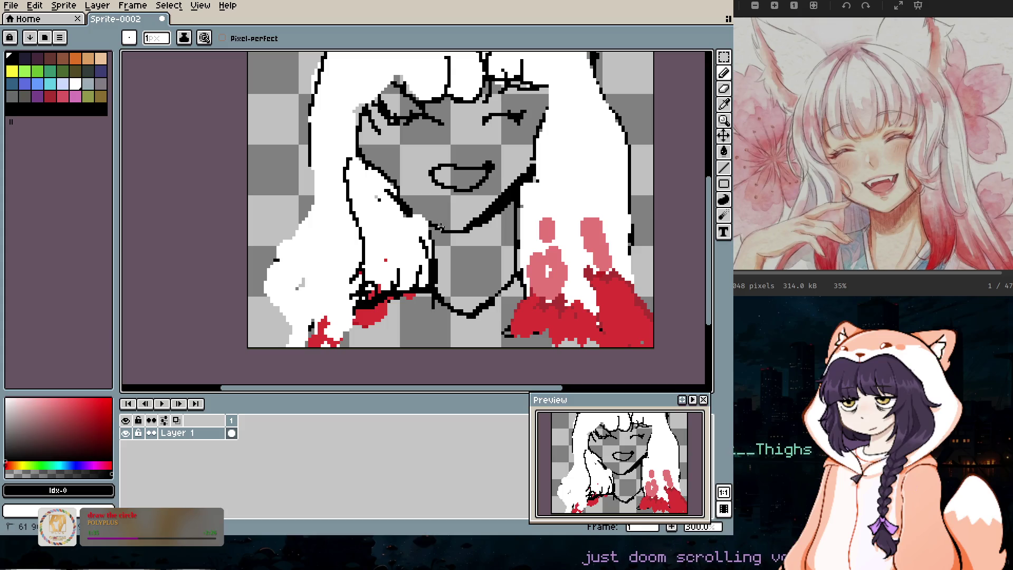
scroll(535, 234, "down", 4)
scroll(541, 239, "up", 4)
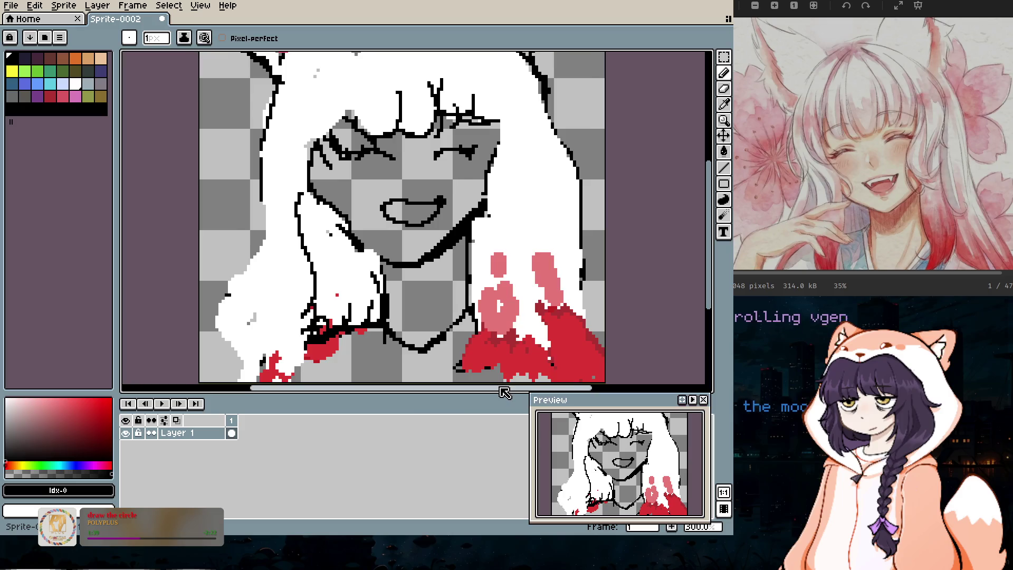
left_click_drag(504, 393, 471, 393)
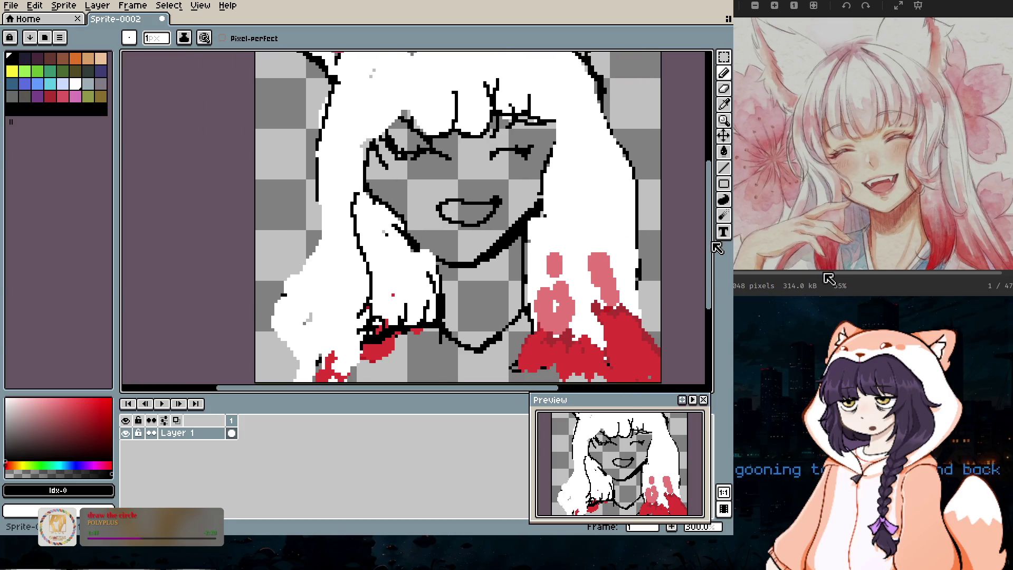
scroll(449, 378, "down", 2)
left_click_drag(441, 388, 429, 389)
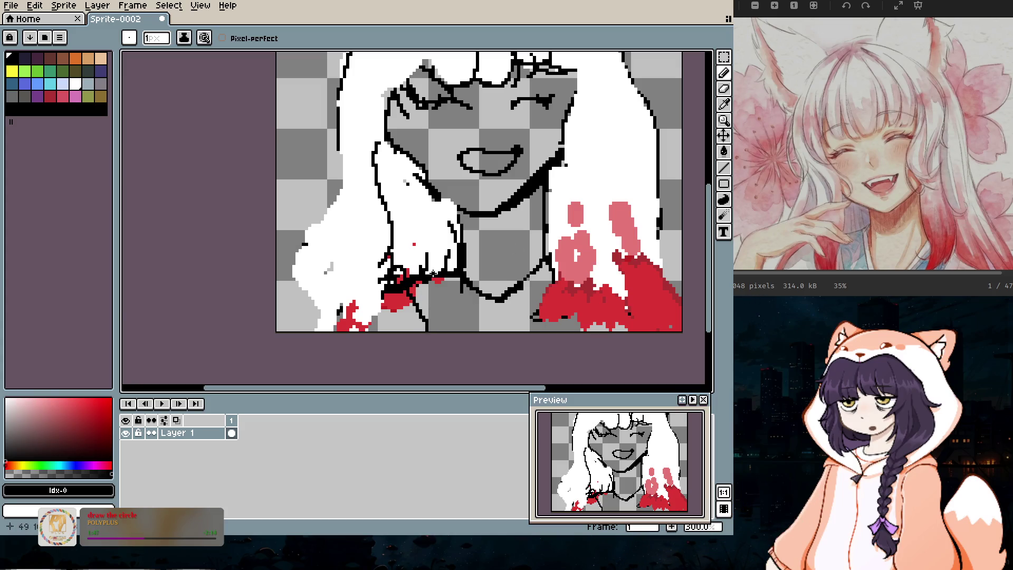
left_click_drag(455, 320, 460, 331)
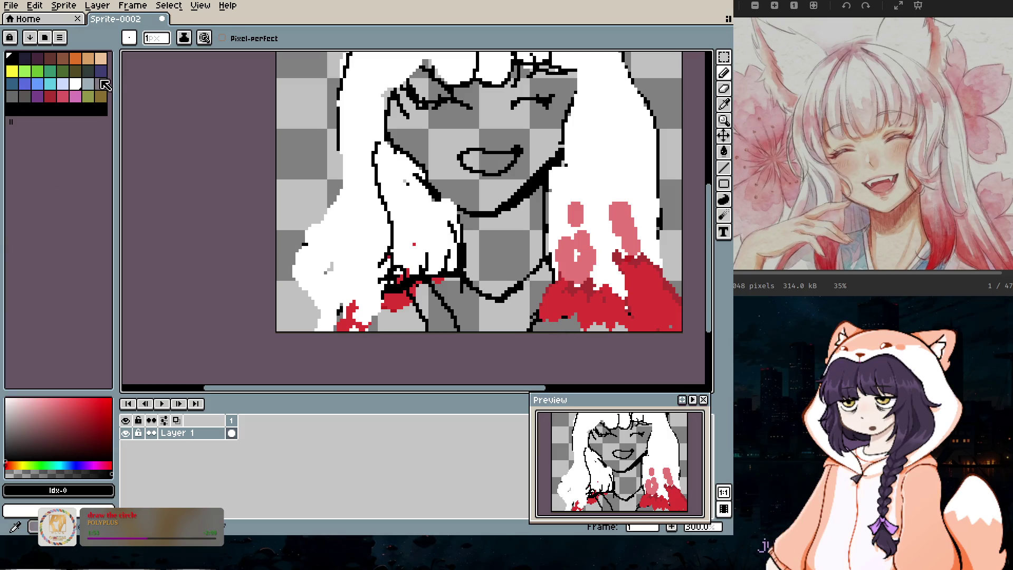
Step: Paint a thick light-blue clothing stroke, then cover part of it with white hair at 3px
left_click(37, 84)
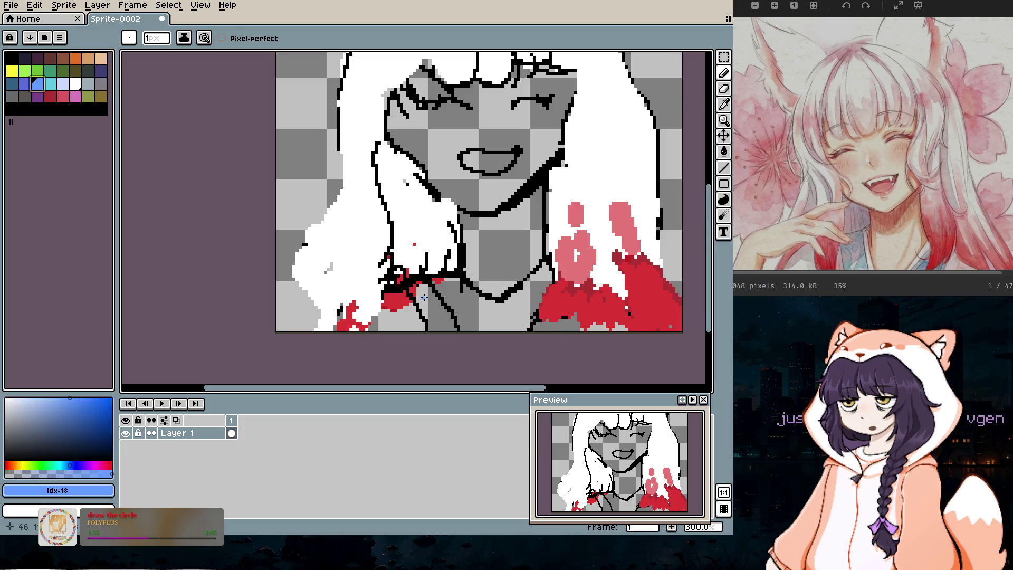
key("plus")
key("plus")
key("plus")
left_click_drag(414, 288, 445, 330)
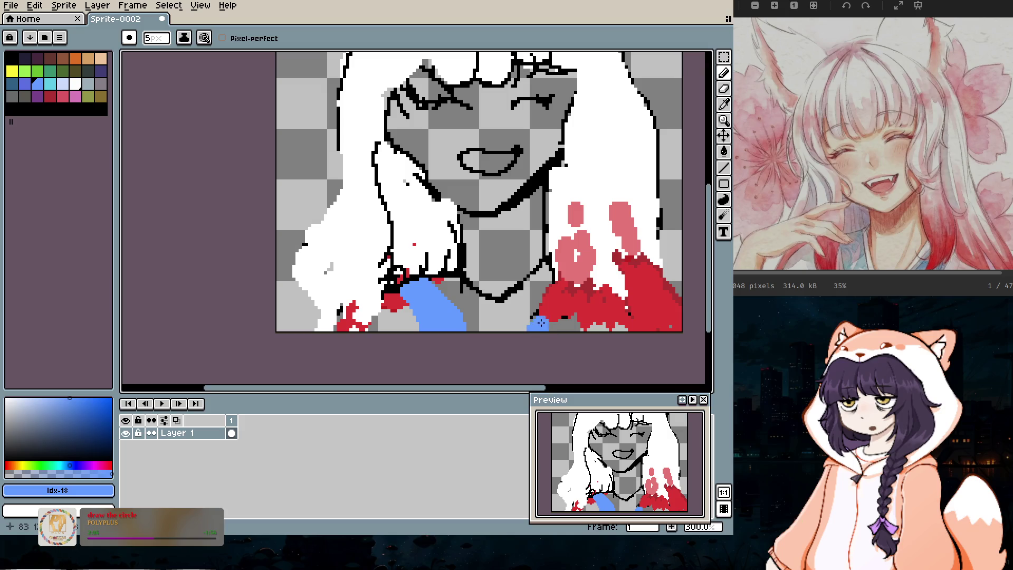
key("plus")
key("plus")
key("bracketright")
key("bracketright")
key("bracketright")
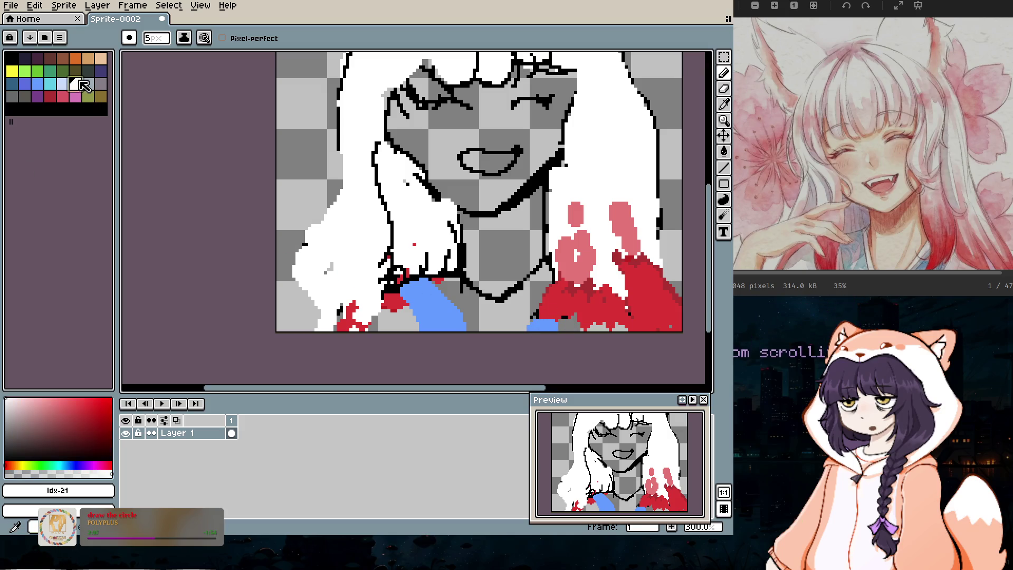
key("minus")
key("minus")
key("minus")
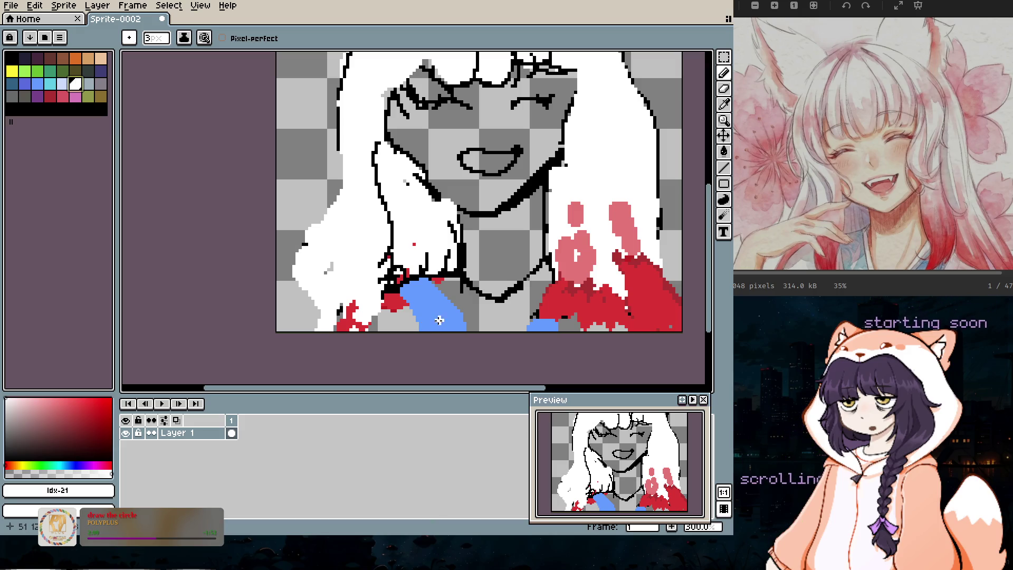
left_click_drag(426, 330, 438, 301)
key("minus")
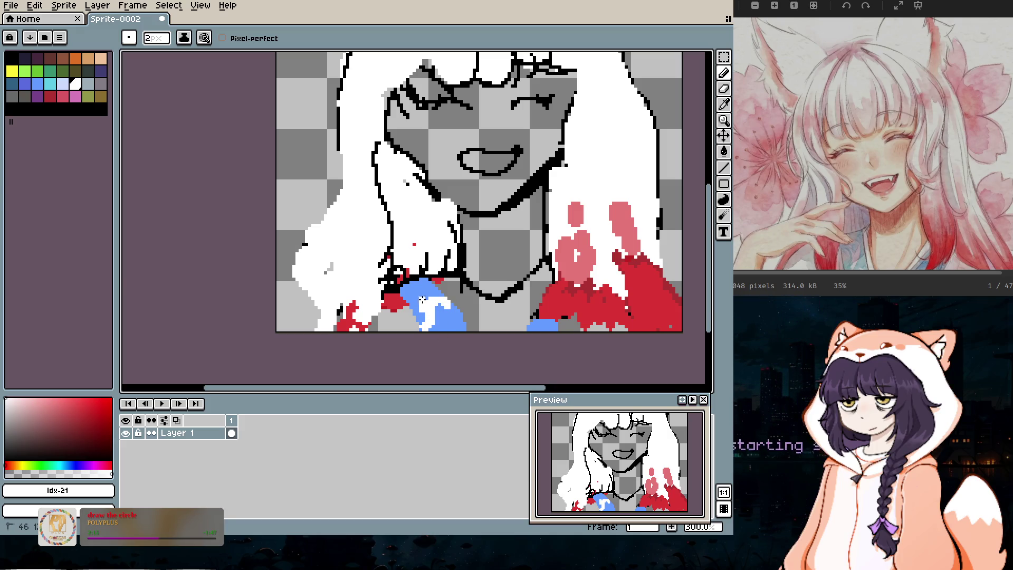
key("plus")
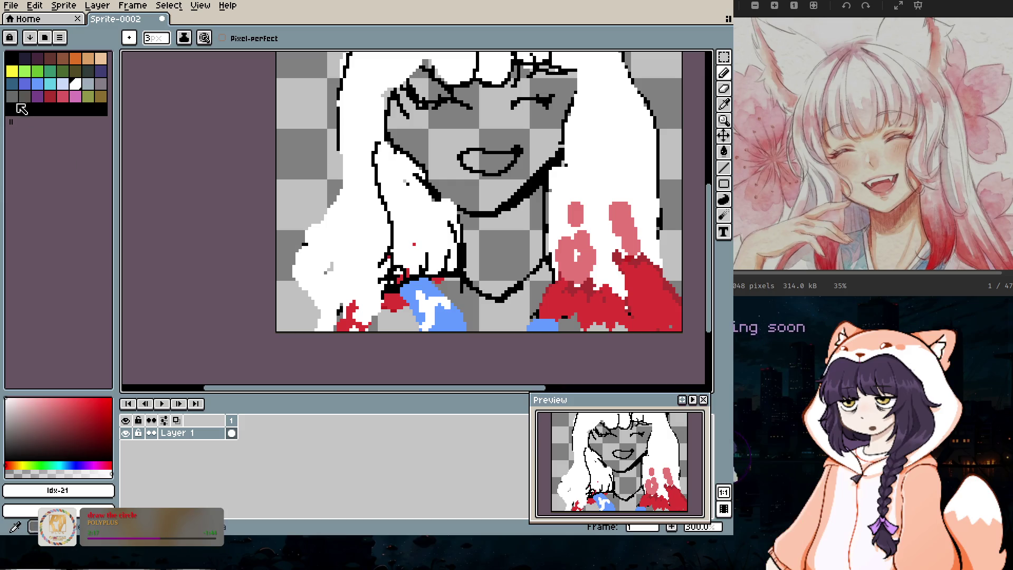
Step: Outline the hair's left edge in black with a 2px brush, then narrow it to 1px
left_click(11, 60)
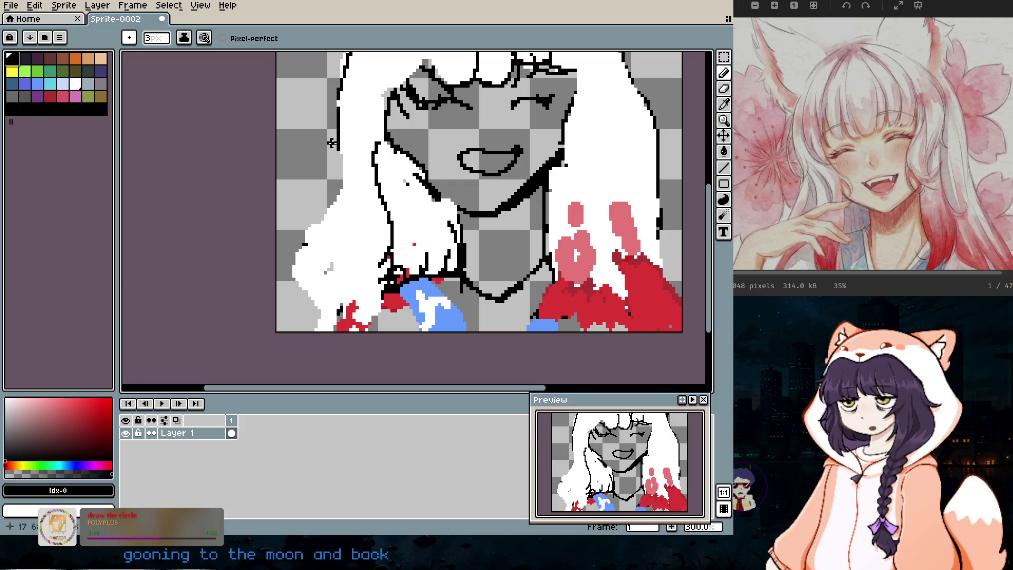
key("minus")
mouse_move(338, 151)
left_mouse_down()
mouse_move(332, 193)
mouse_move(311, 220)
mouse_move(341, 137)
mouse_move(355, 181)
mouse_move(342, 222)
left_mouse_up()
key("minus")
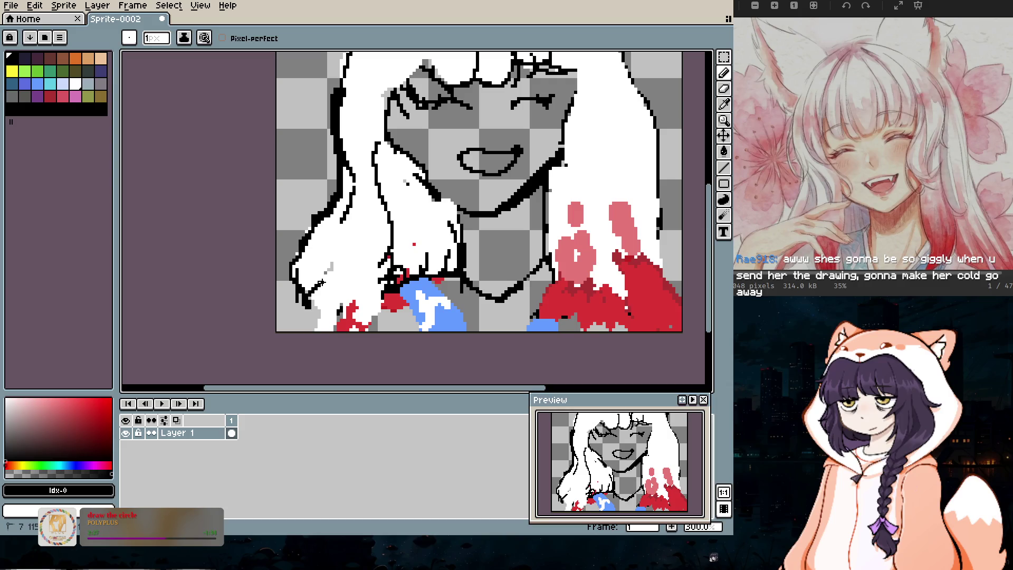
Step: Draw two black outline strokes along the lower left of the white hair
left_click_drag(324, 302, 319, 330)
left_click_drag(346, 294, 342, 315)
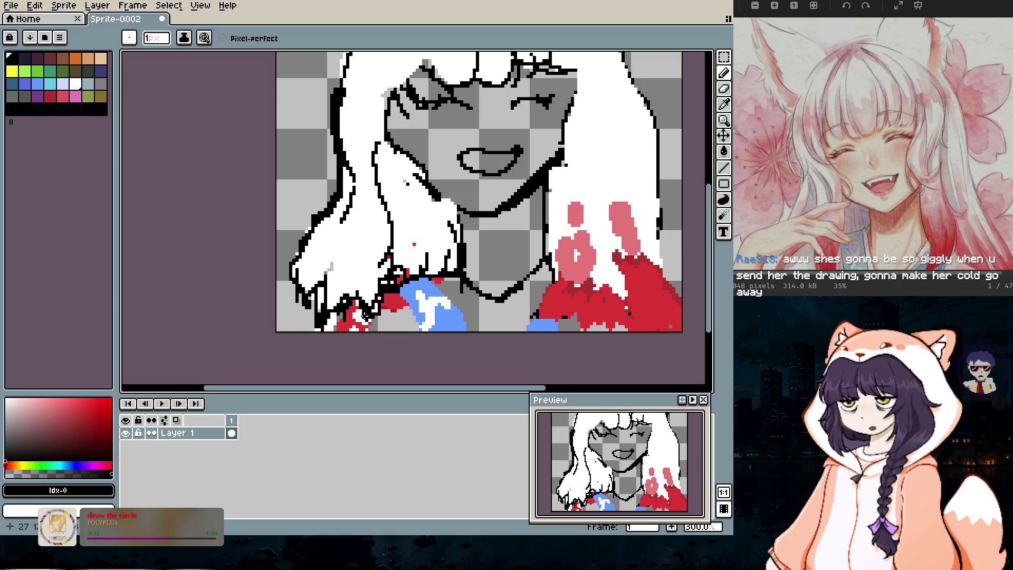
scroll(411, 260, "down", 1)
scroll(443, 287, "down", 1)
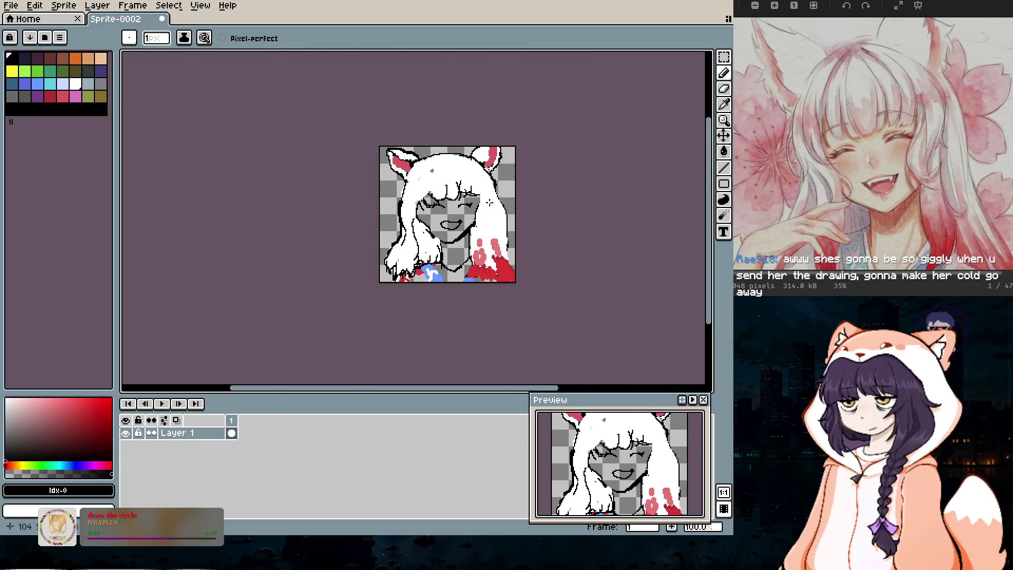
scroll(490, 202, "up", 2)
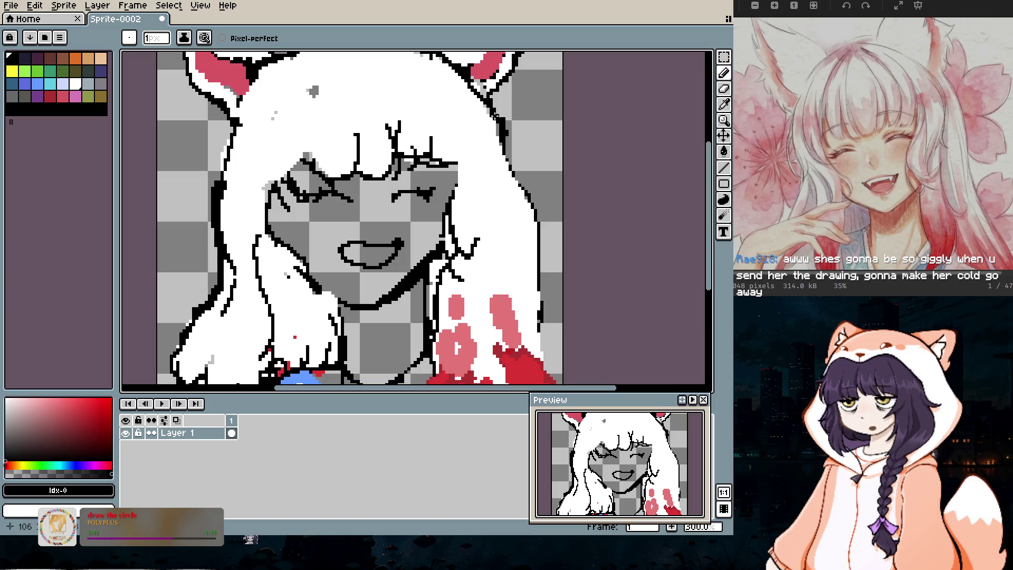
Step: Zoom out to review the whole sprite, make two more strokes, then switch to the eraser
scroll(554, 291, "down", 2)
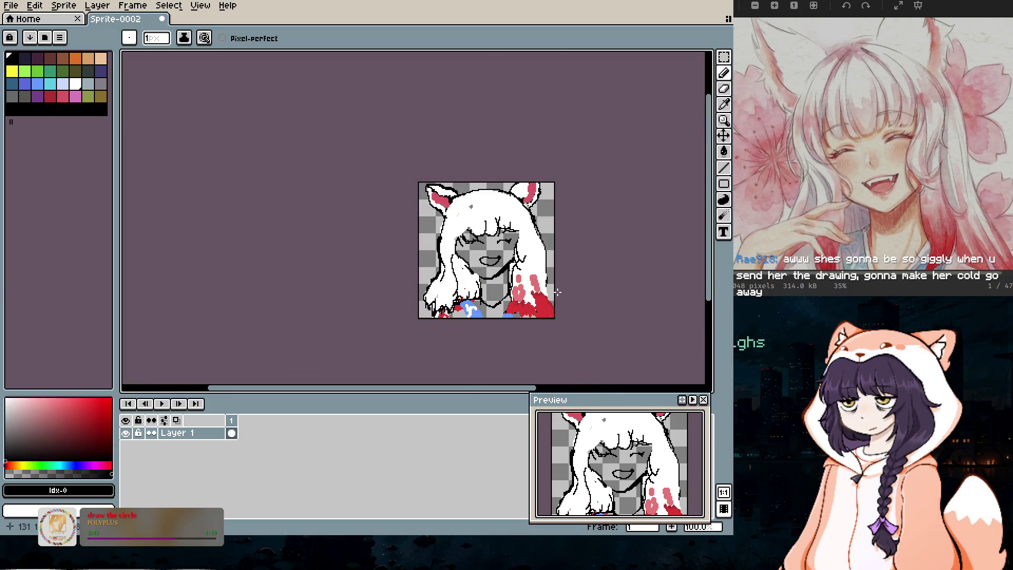
scroll(542, 305, "up", 2)
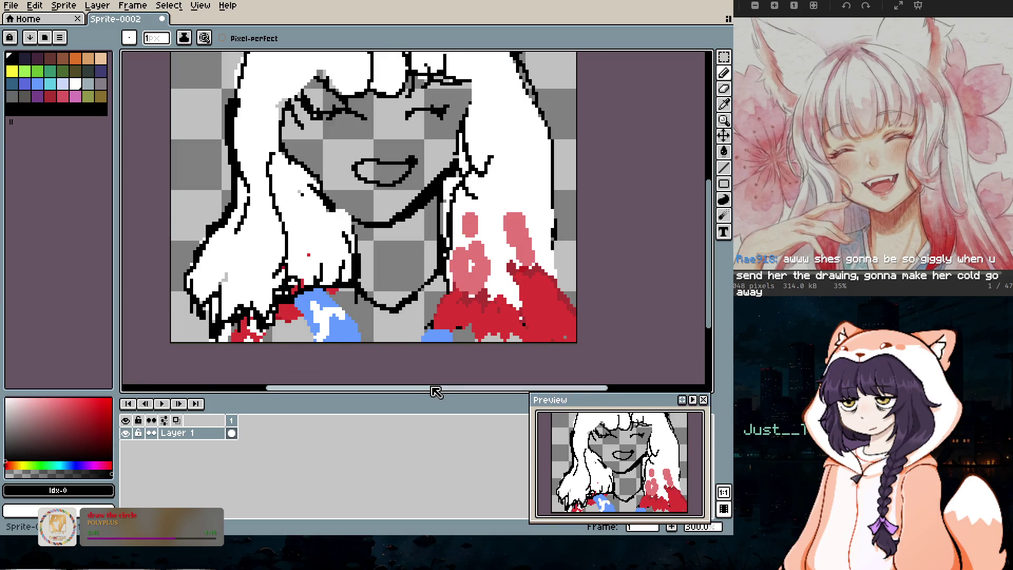
left_click_drag(434, 388, 412, 389)
left_click_drag(710, 276, 700, 213)
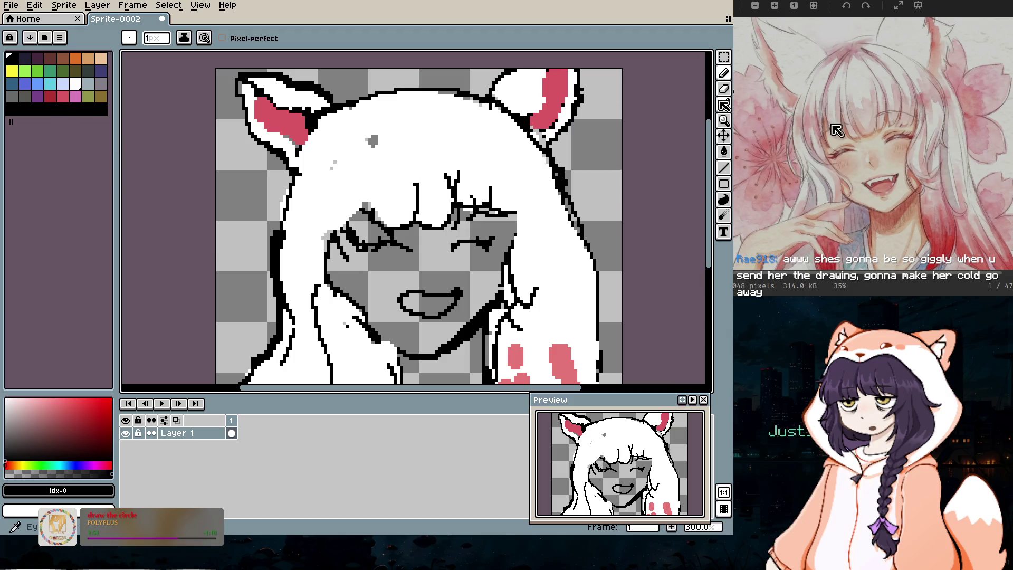
left_click(724, 91)
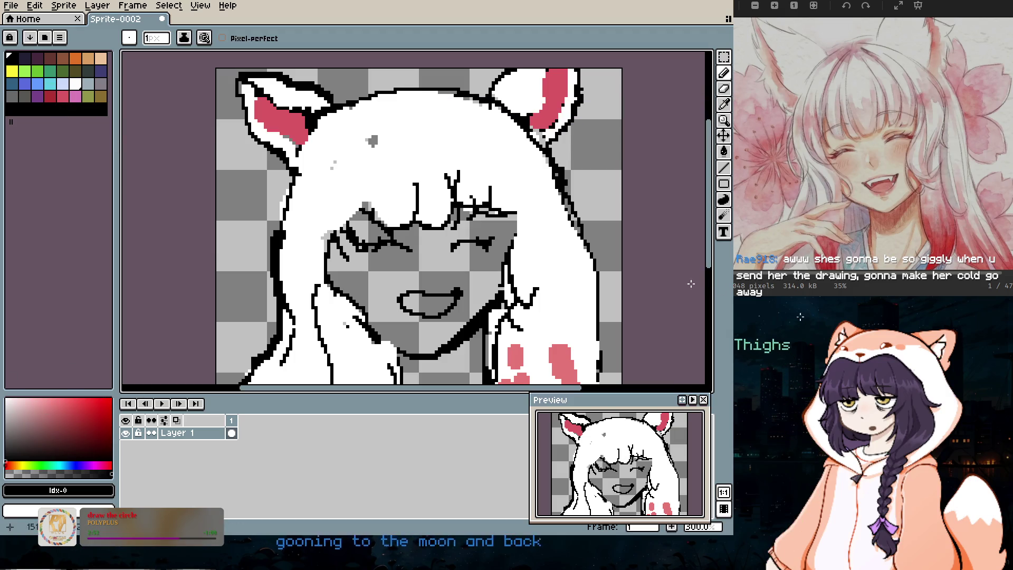
Step: Sample the hair's white with the eyedropper and shift it to a very pale magenta tint
left_click(724, 104)
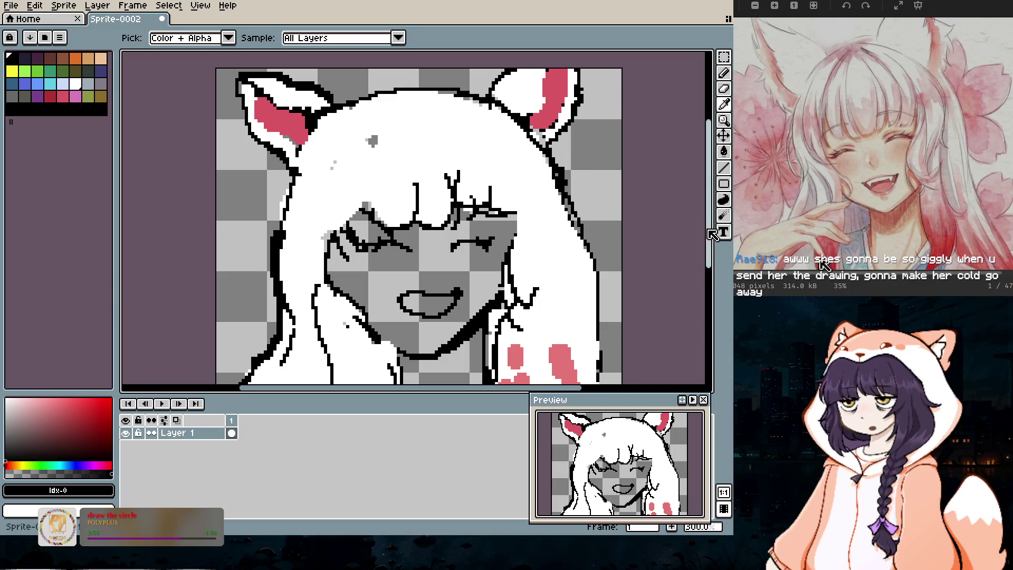
left_click(380, 349)
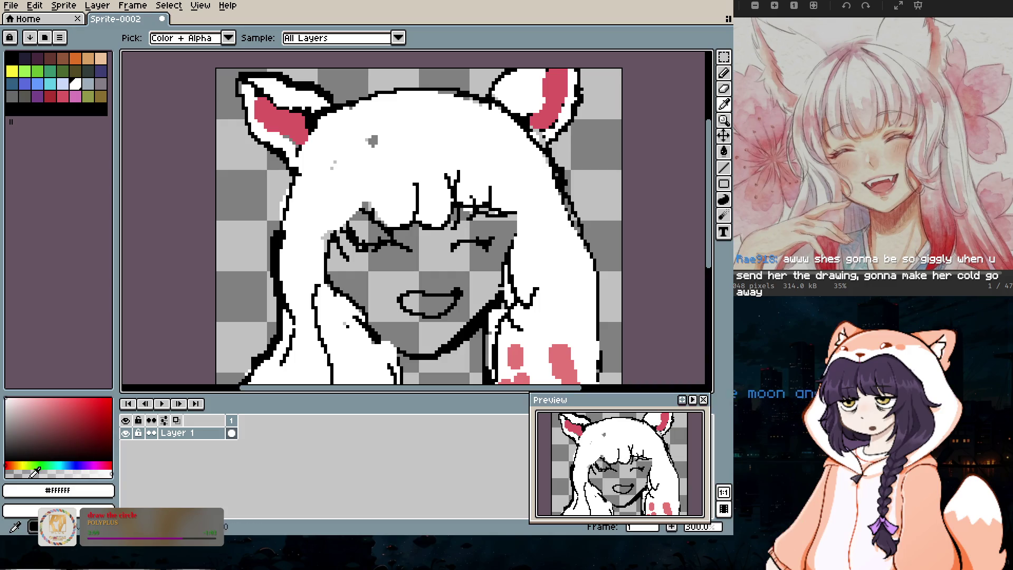
left_click(13, 464)
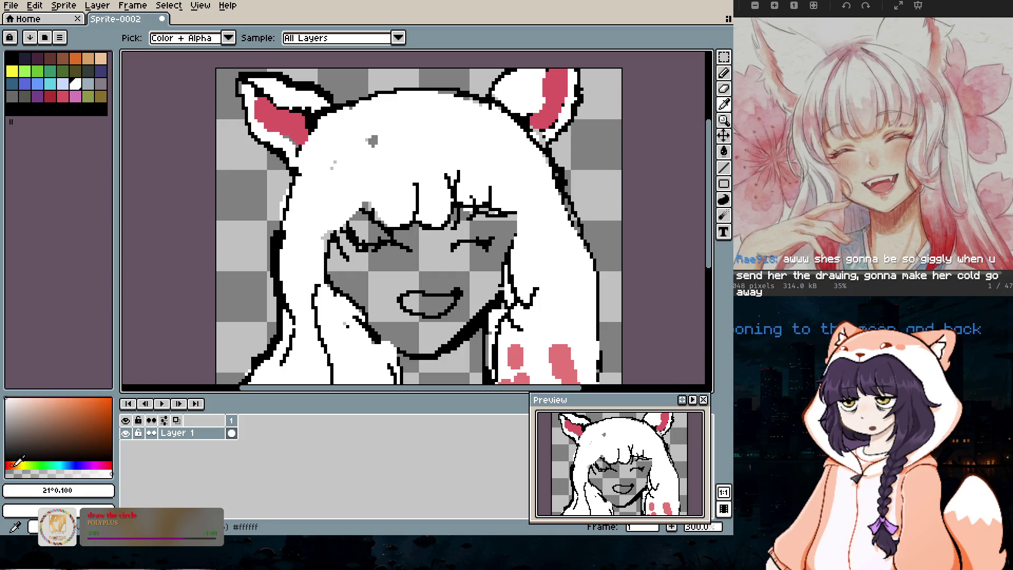
left_click_drag(18, 463, 93, 464)
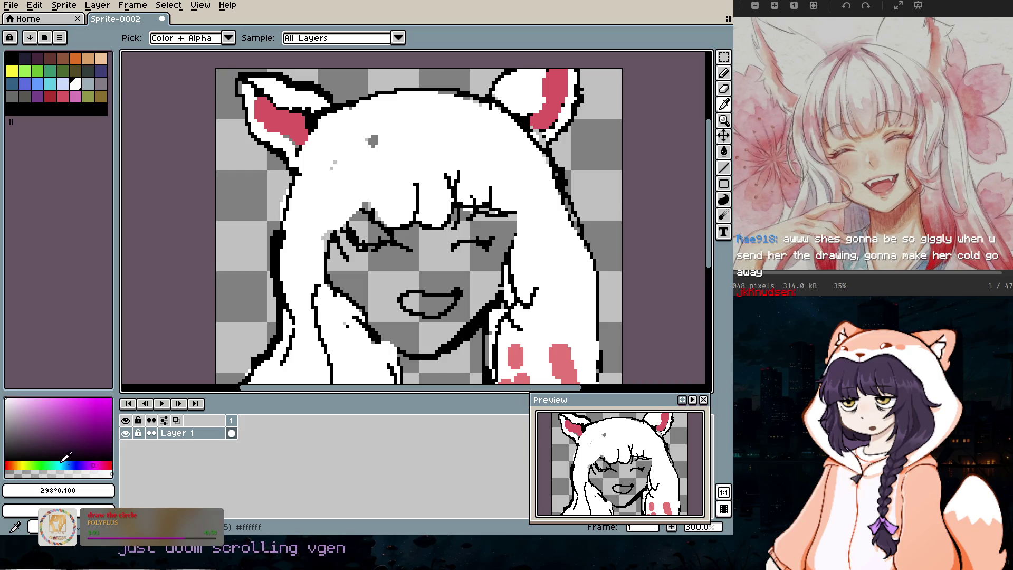
left_click(12, 399)
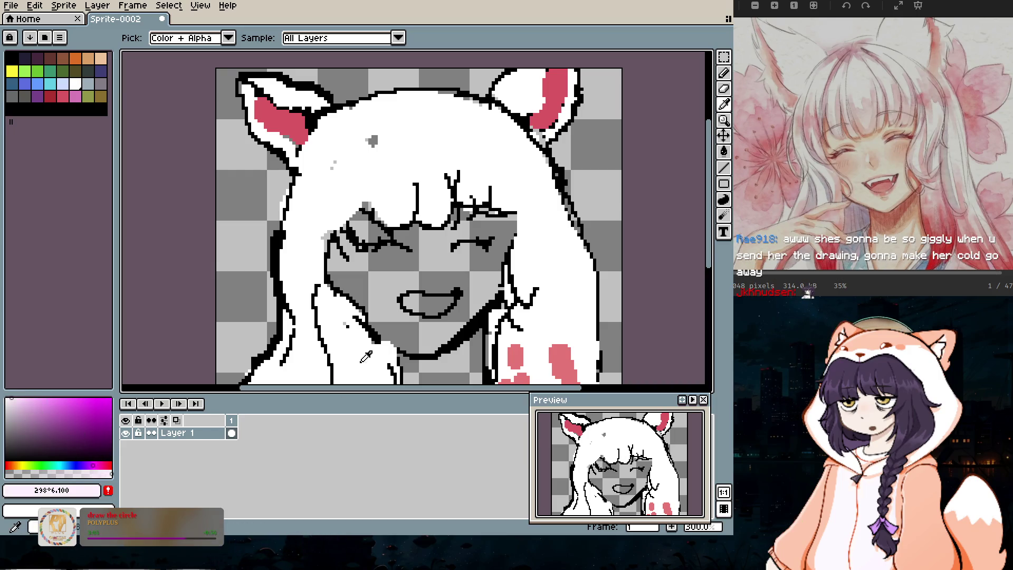
Step: Return to the pencil with a 9px brush and set the hue to orange-yellow
key("b")
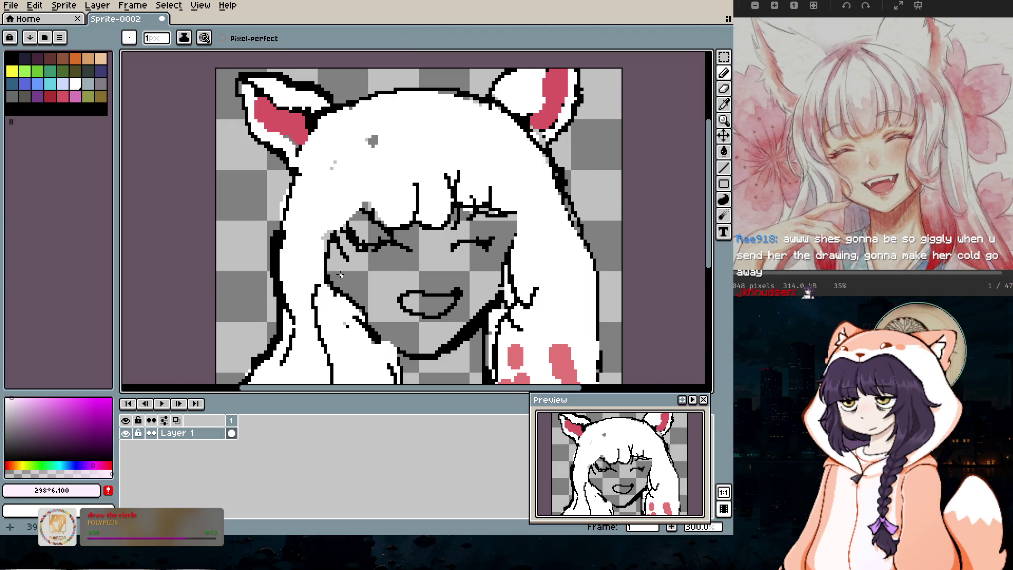
scroll(370, 274, "up", 8)
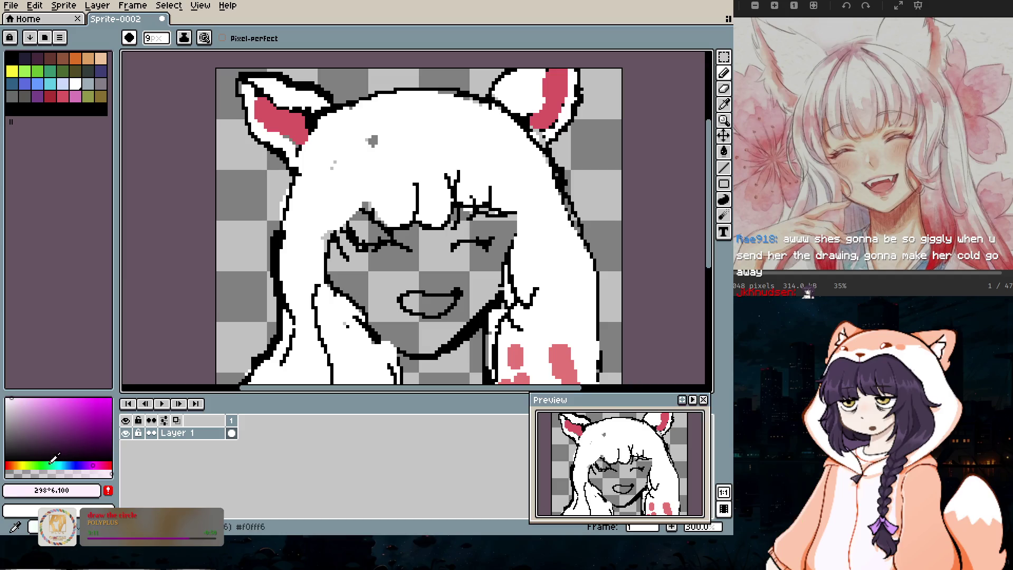
left_click(18, 465)
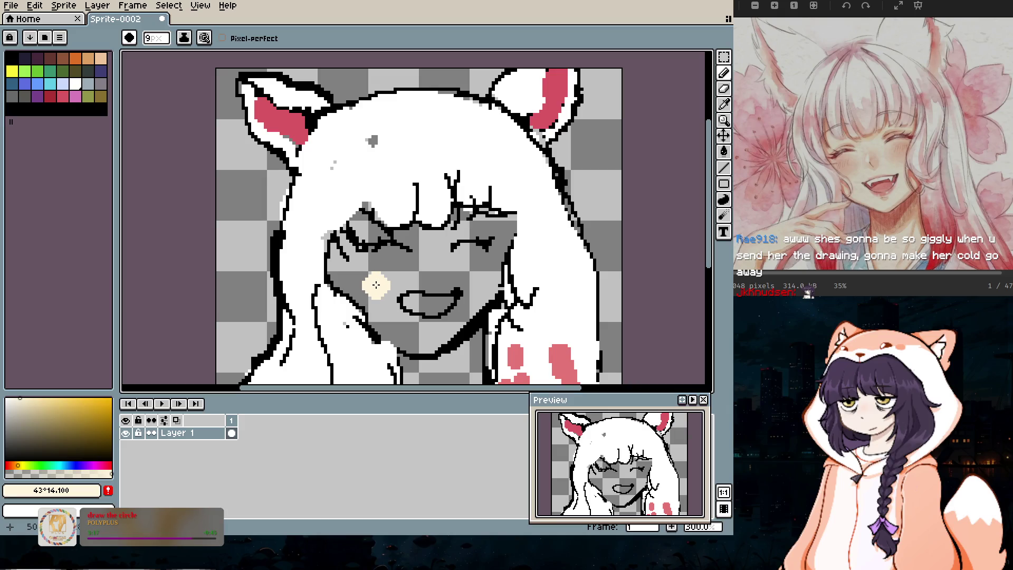
Step: Refine the skin colour to a pale off-white cream, #f2f0e1
left_click(15, 402)
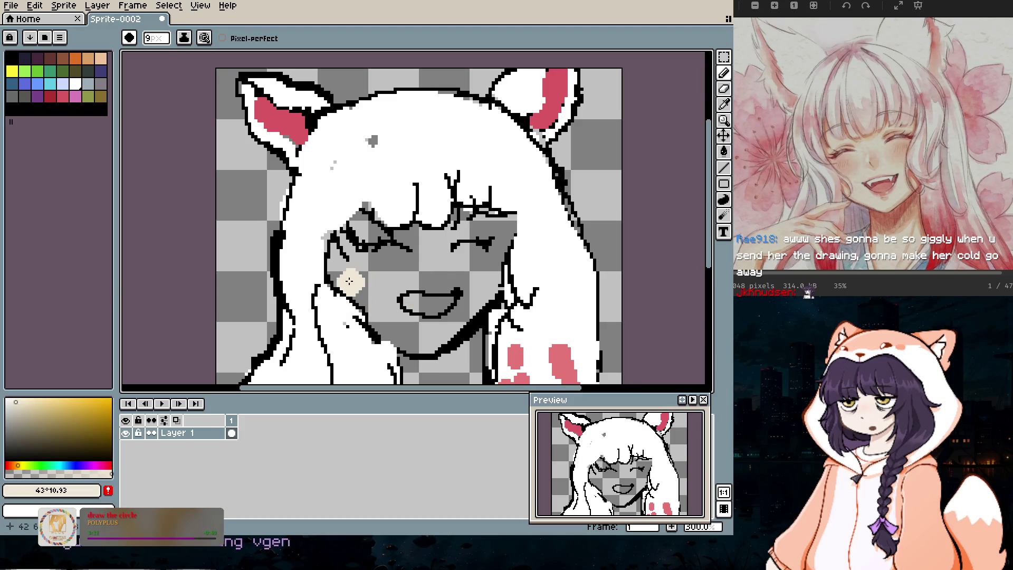
left_click(24, 401)
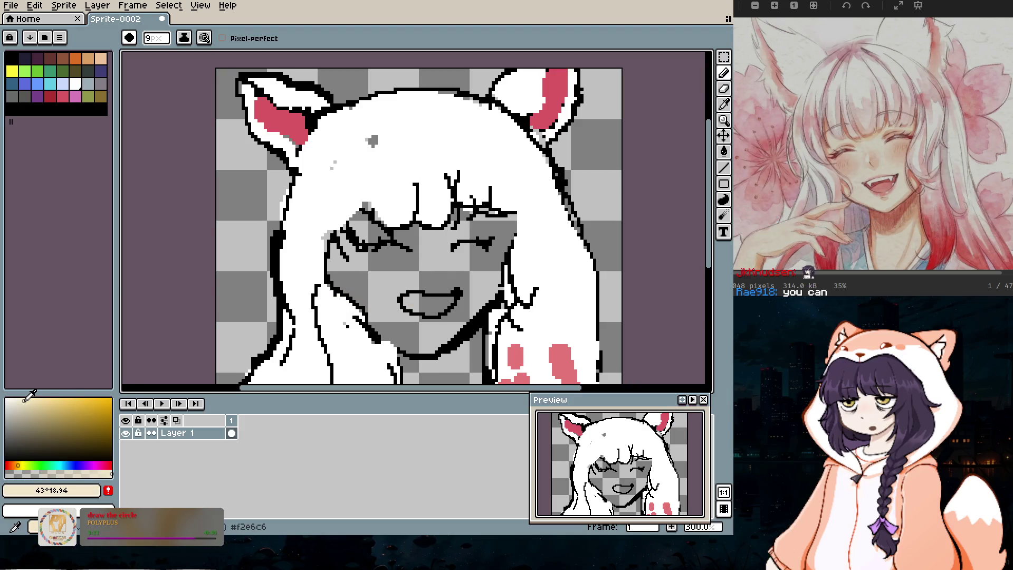
left_click(20, 465)
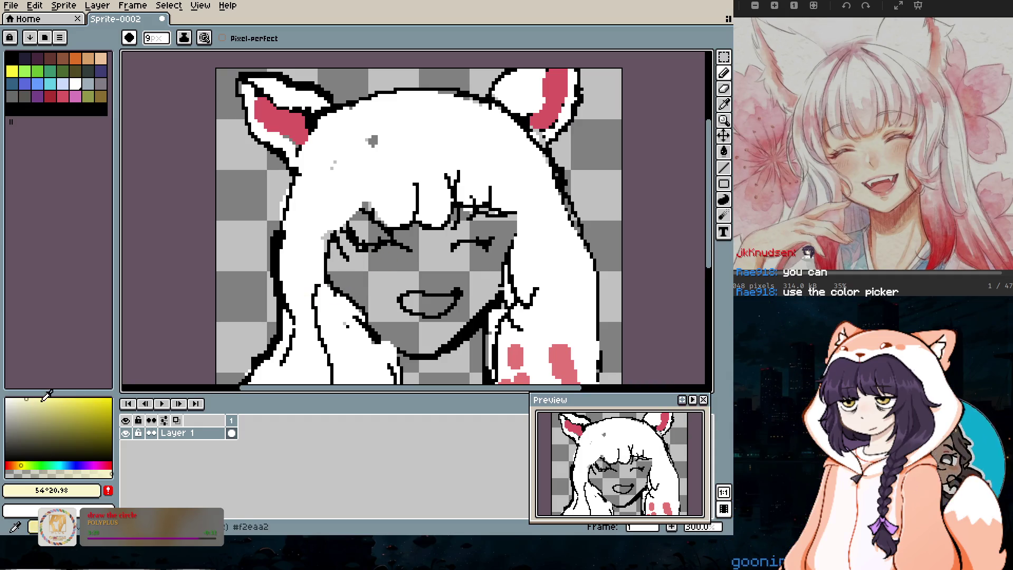
left_click(20, 403)
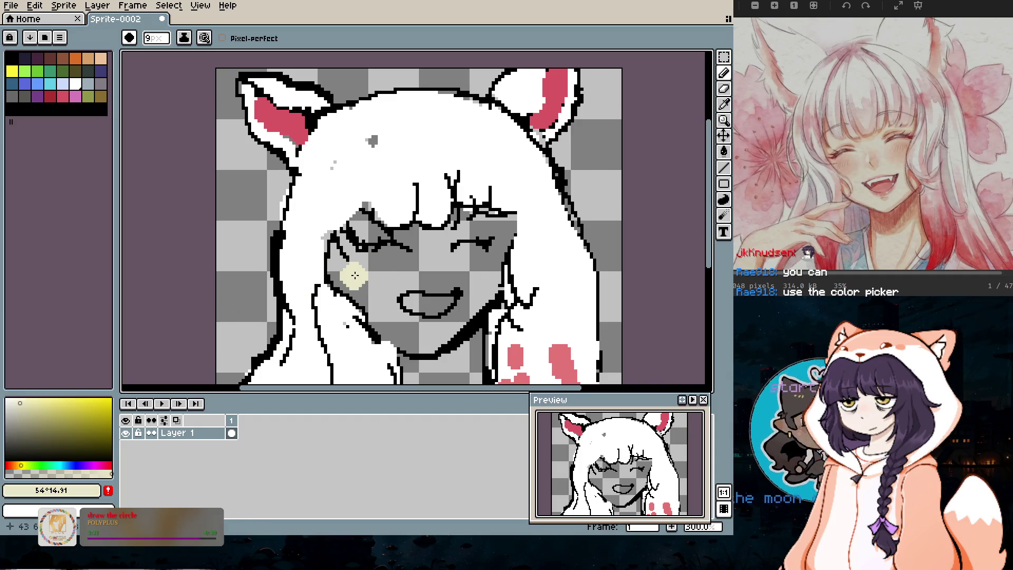
left_click(16, 400)
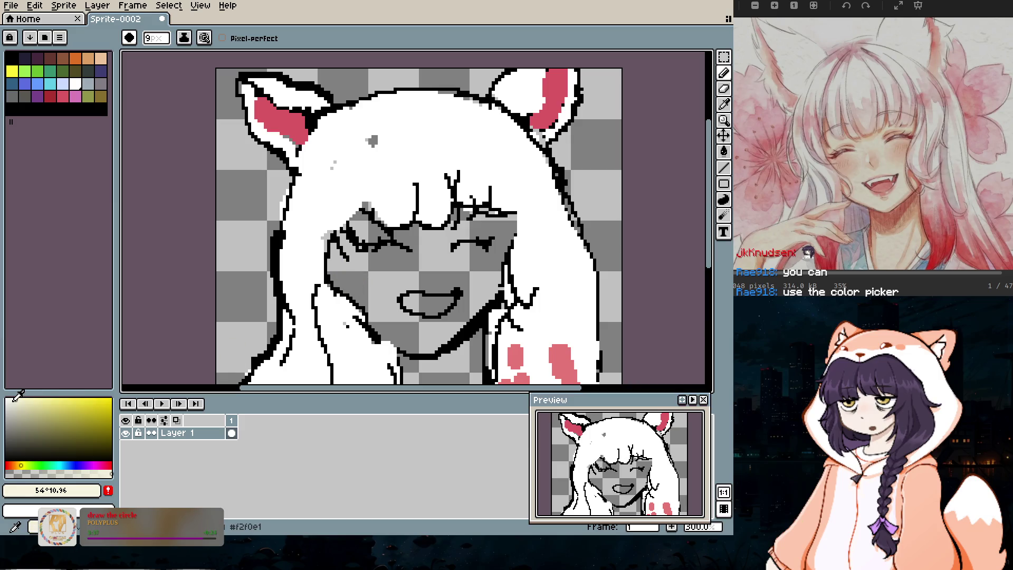
Step: Zoom to 1200% on the left cheek and shrink the brush to 5px
scroll(346, 275, "up", 1)
scroll(355, 276, "up", 1)
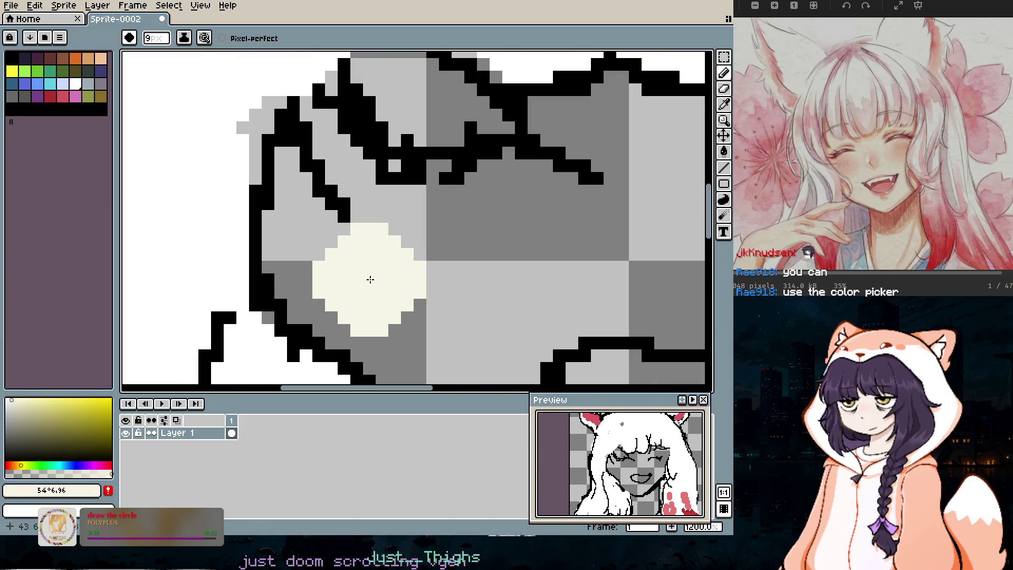
key("minus")
key("minus")
key("minus")
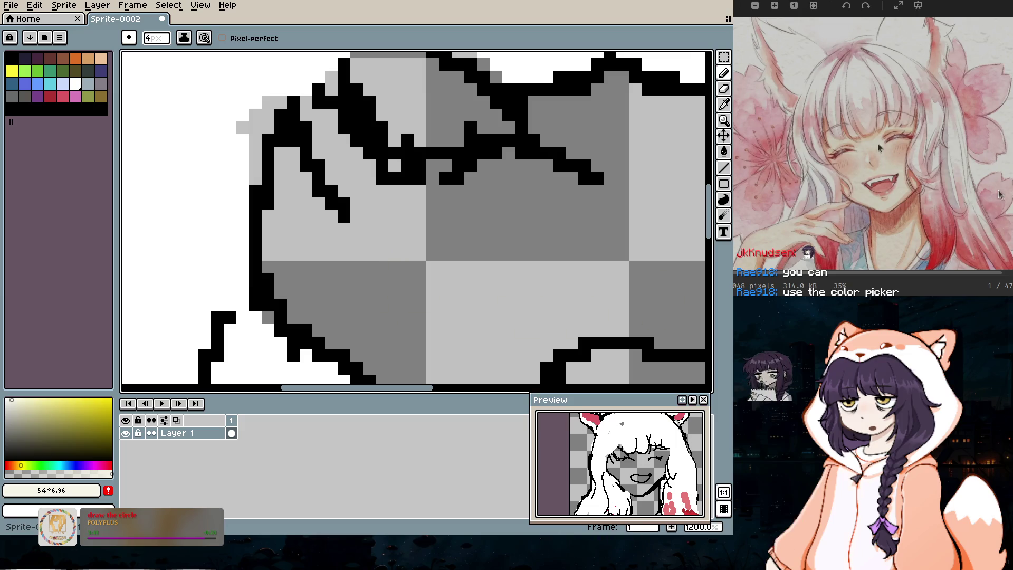
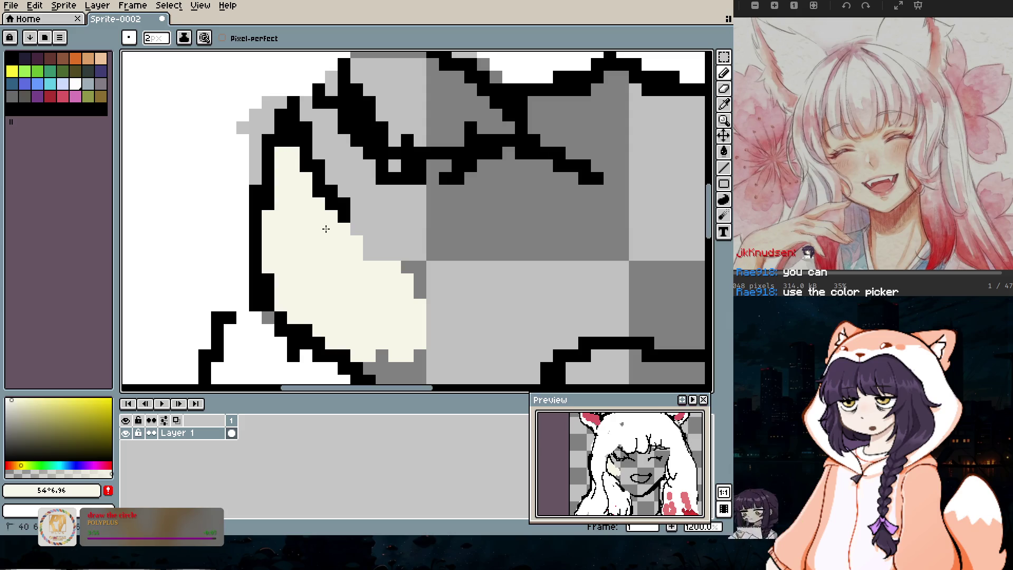
Step: With a 1px brush, fill the leftover grey pixels and the cheek with cream, undoing a stray upper-face stroke
key("minus")
left_click_drag(367, 238, 403, 294)
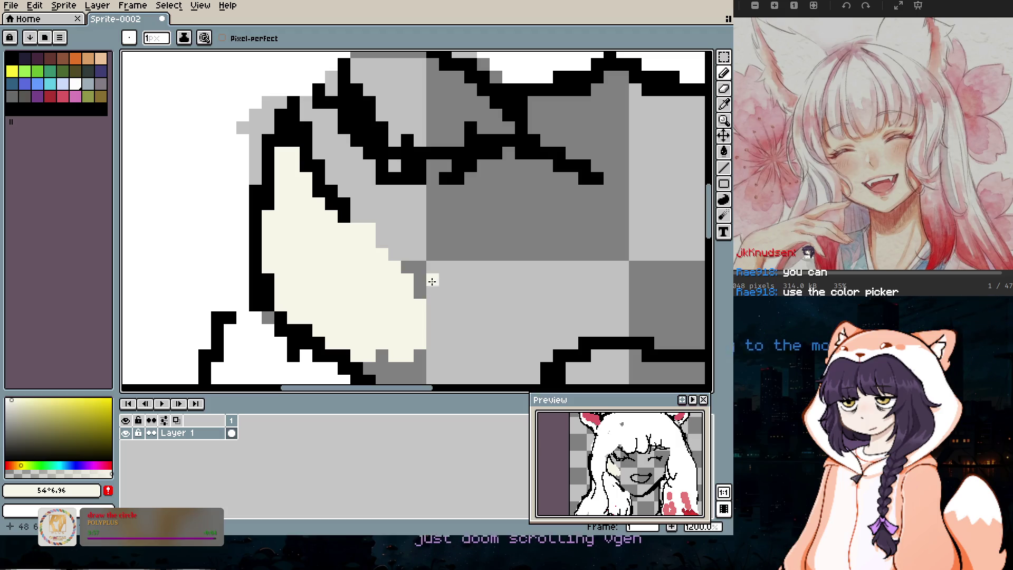
scroll(438, 293, "up", 1)
scroll(439, 290, "down", 4)
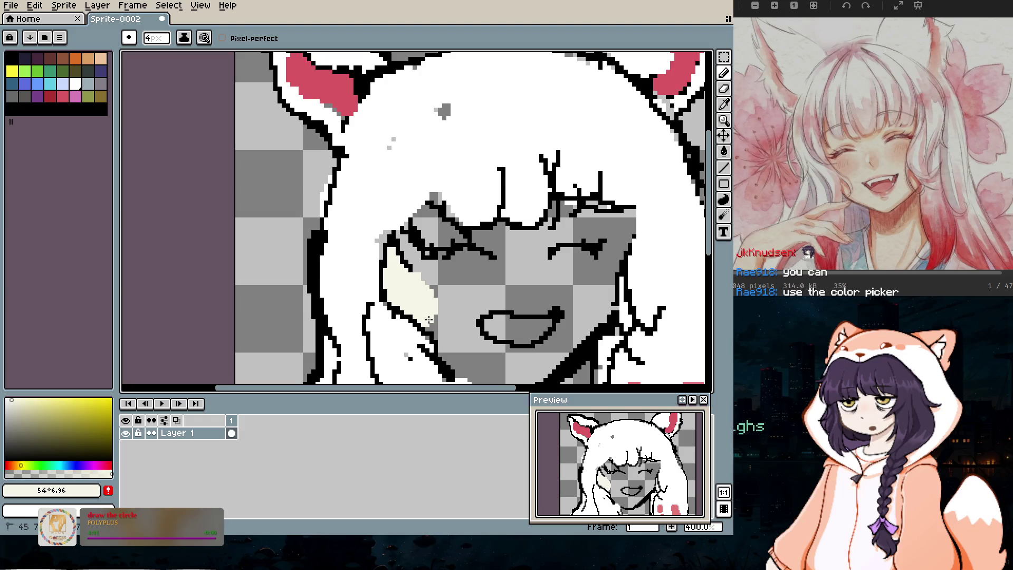
left_click_drag(449, 343, 417, 264)
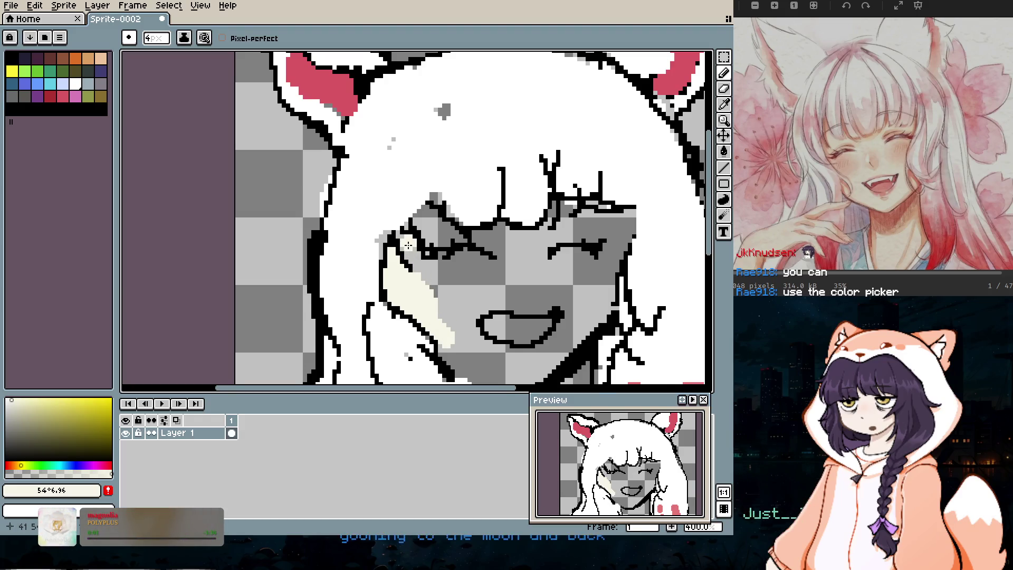
scroll(408, 245, "up", 1)
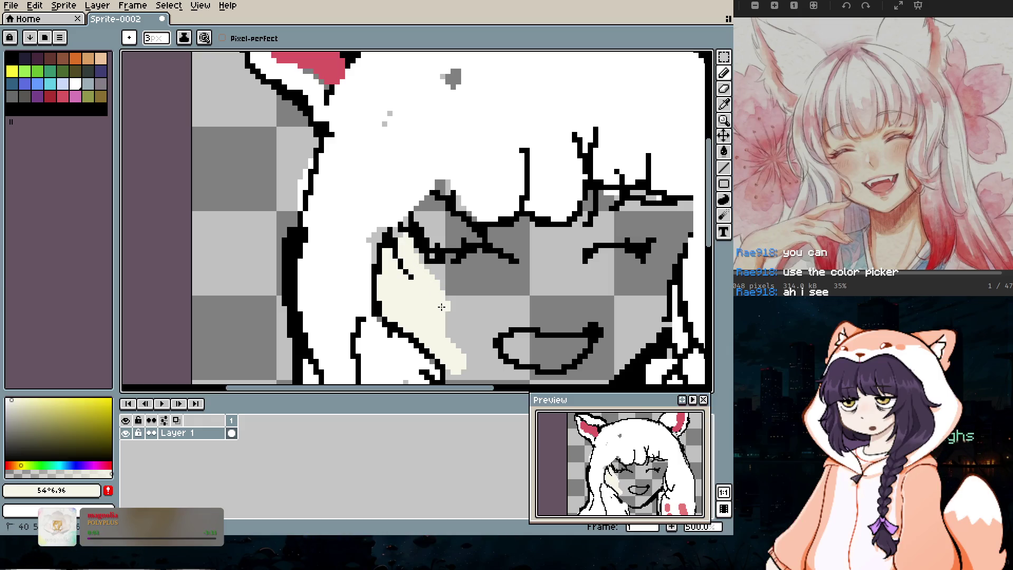
scroll(468, 356, "down", 1)
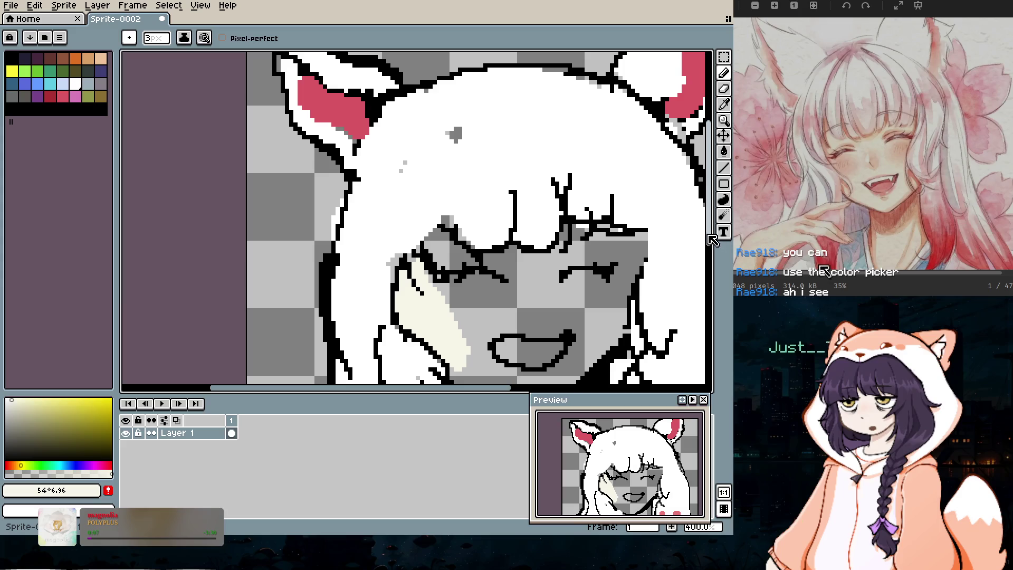
left_click_drag(712, 240, 712, 274)
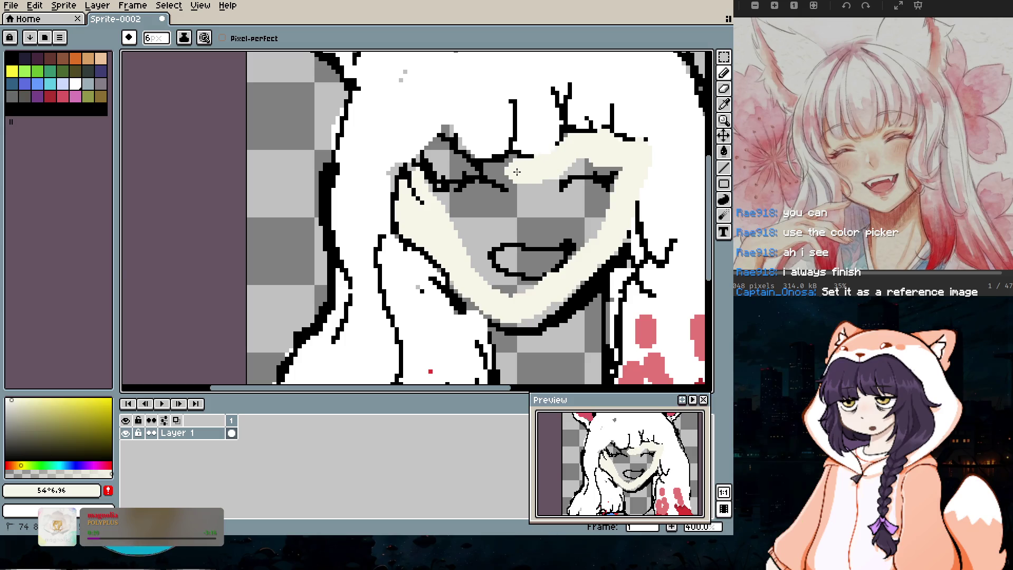
key("ctrl+z")
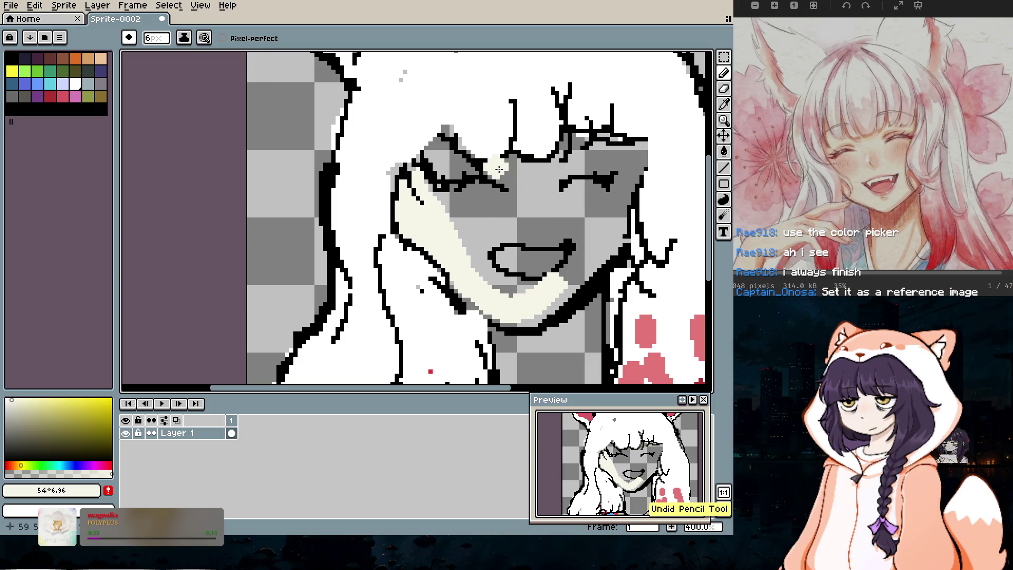
Step: Fill the grey area between the eyes and down the nose with cream
scroll(499, 169, "up", 4)
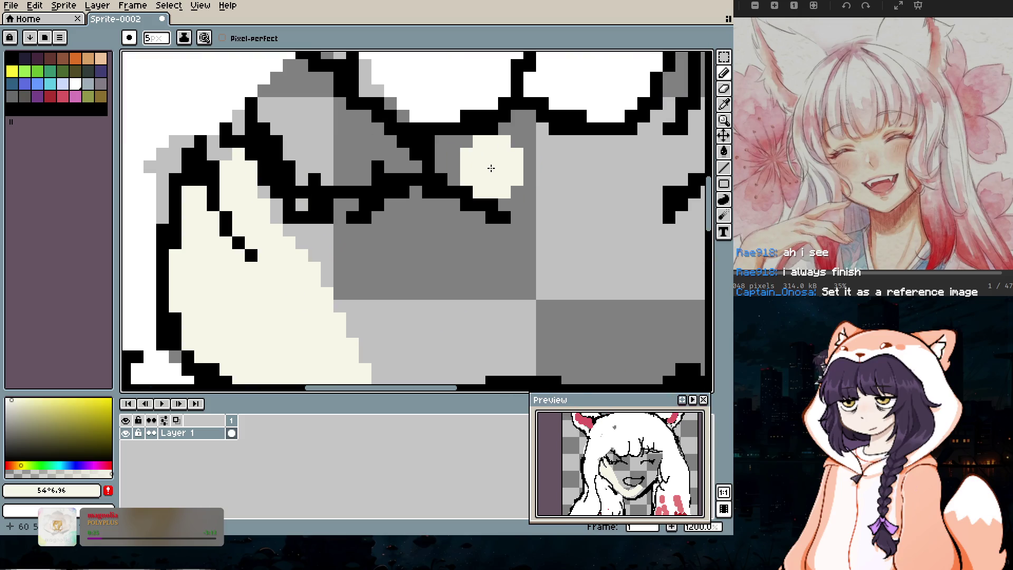
key("minus")
mouse_move(448, 159)
left_mouse_down()
mouse_move(493, 158)
mouse_move(525, 140)
mouse_move(620, 163)
left_mouse_up()
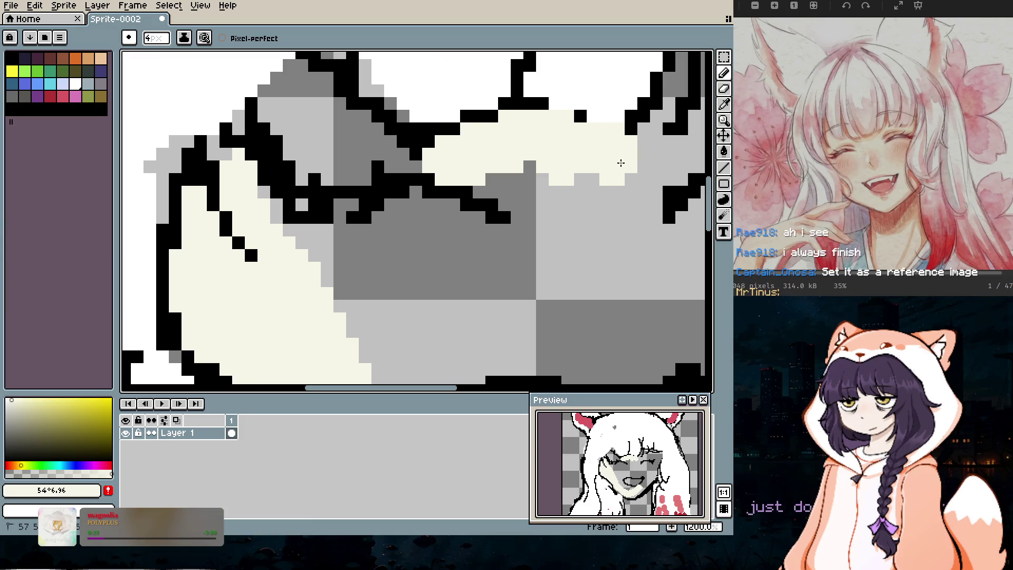
mouse_move(508, 195)
left_mouse_down()
mouse_move(536, 246)
mouse_move(486, 289)
mouse_move(558, 254)
mouse_move(570, 314)
left_mouse_up()
scroll(559, 275, "down", 5)
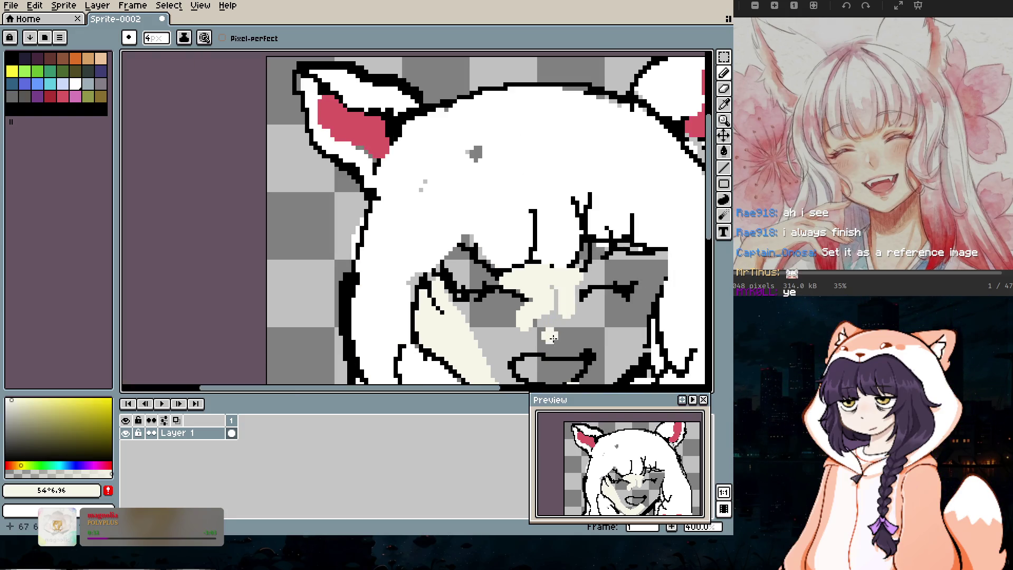
scroll(570, 352, "down", 2)
left_click_drag(710, 262, 715, 291)
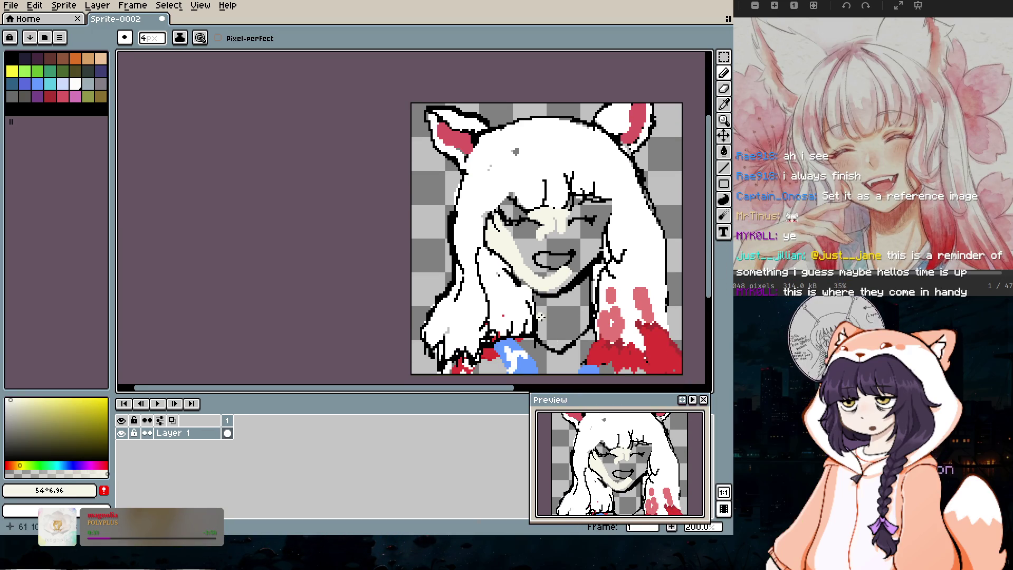
key("plus")
key("plus")
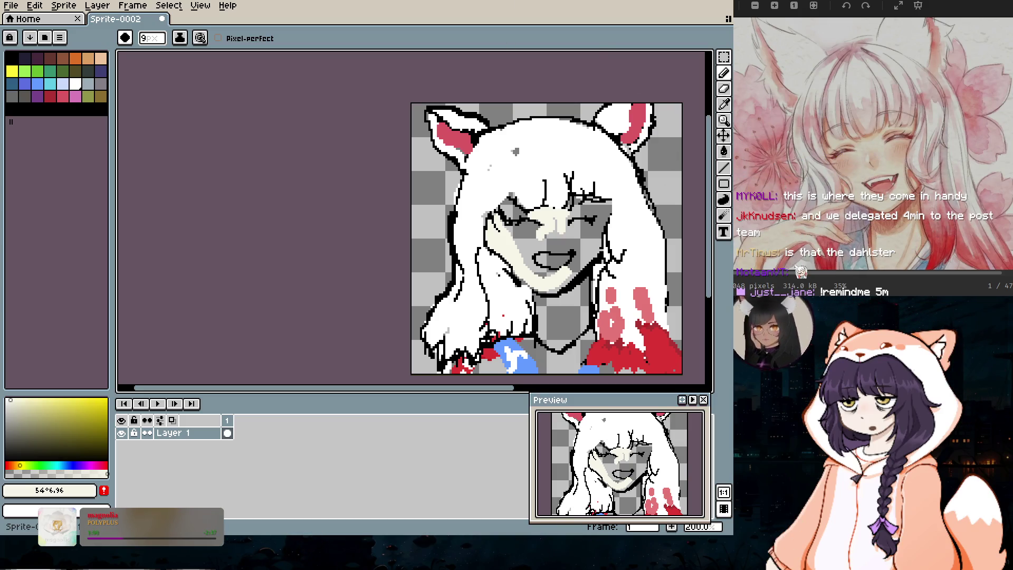
scroll(572, 242, "up", 7)
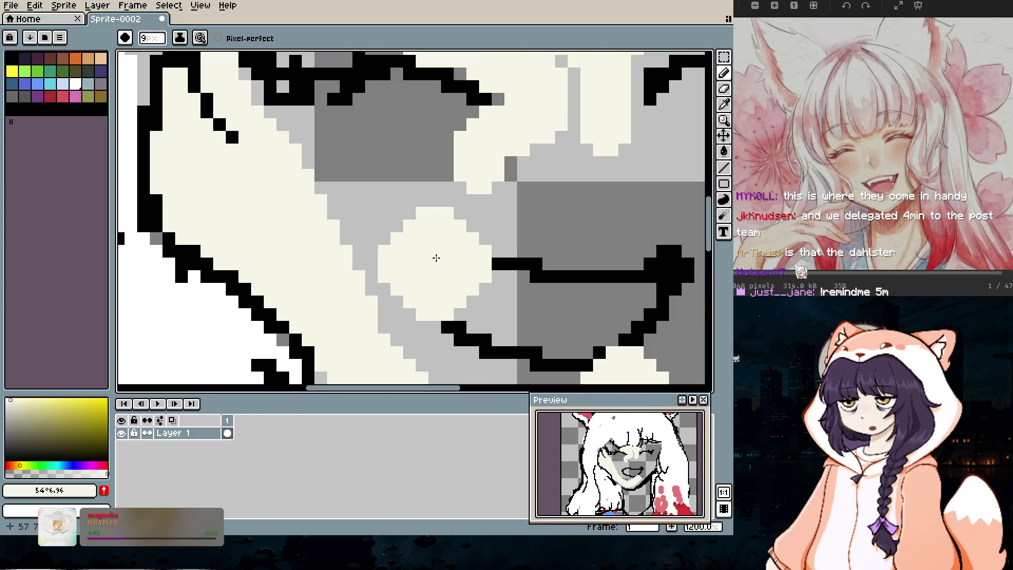
scroll(323, 175, "down", 4)
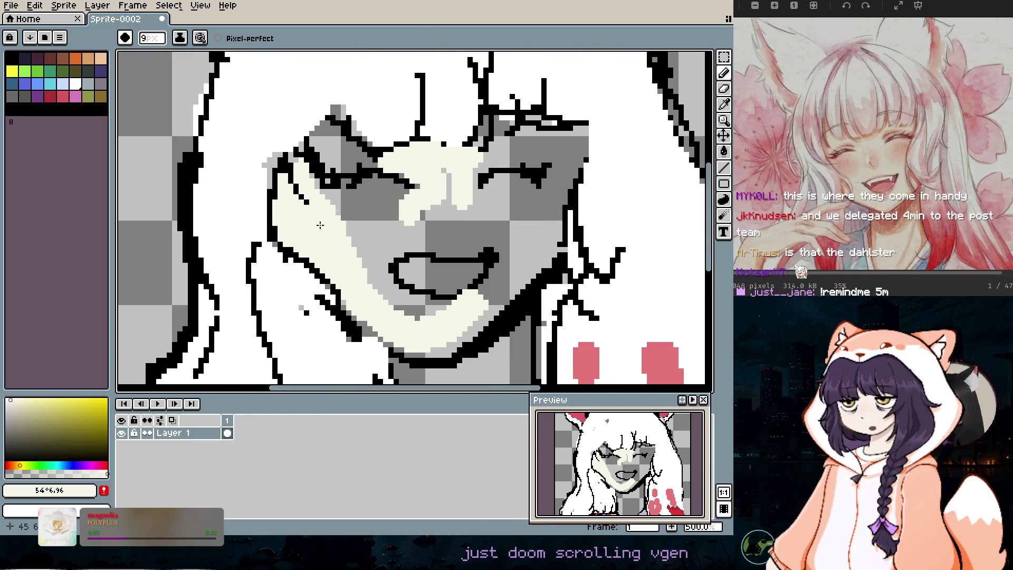
scroll(352, 236, "down", 3)
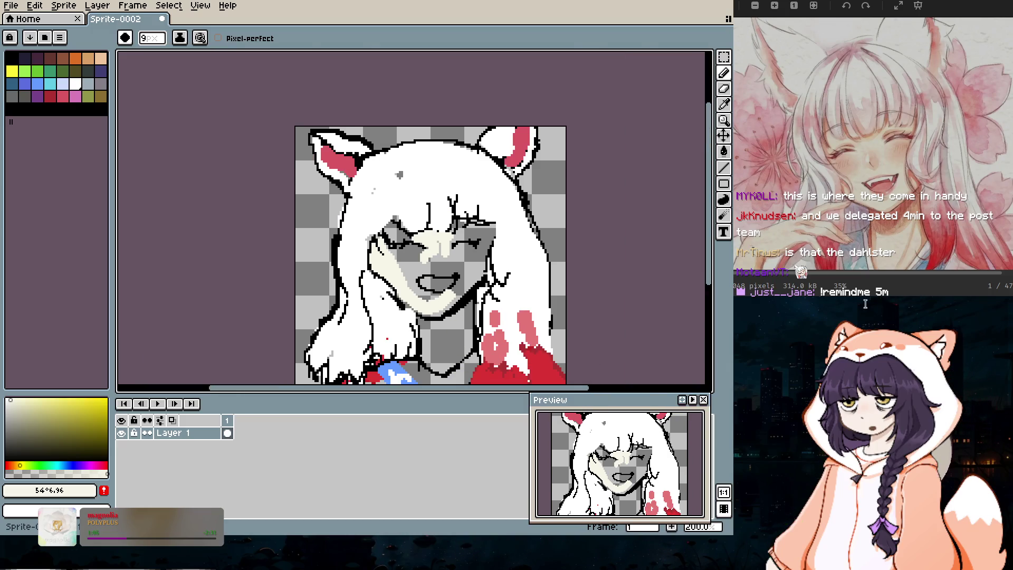
scroll(459, 214, "up", 2)
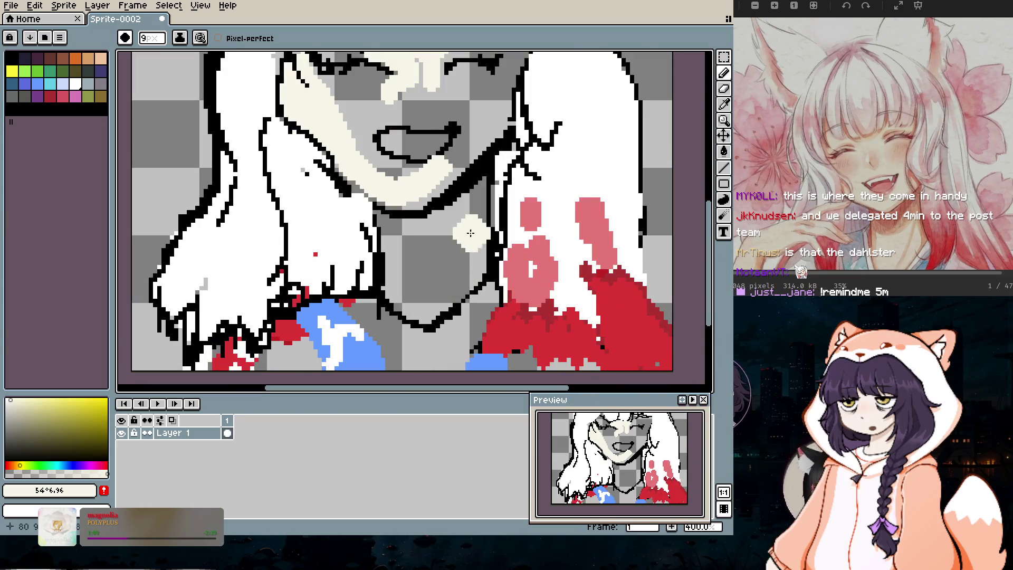
Step: Cover the grey neck patch and the rest of the face with cream using the 9px brush
mouse_move(460, 215)
left_mouse_down()
mouse_move(448, 259)
mouse_move(378, 246)
mouse_move(397, 289)
left_mouse_up()
mouse_move(471, 268)
left_mouse_down()
mouse_move(422, 266)
mouse_move(494, 187)
left_mouse_up()
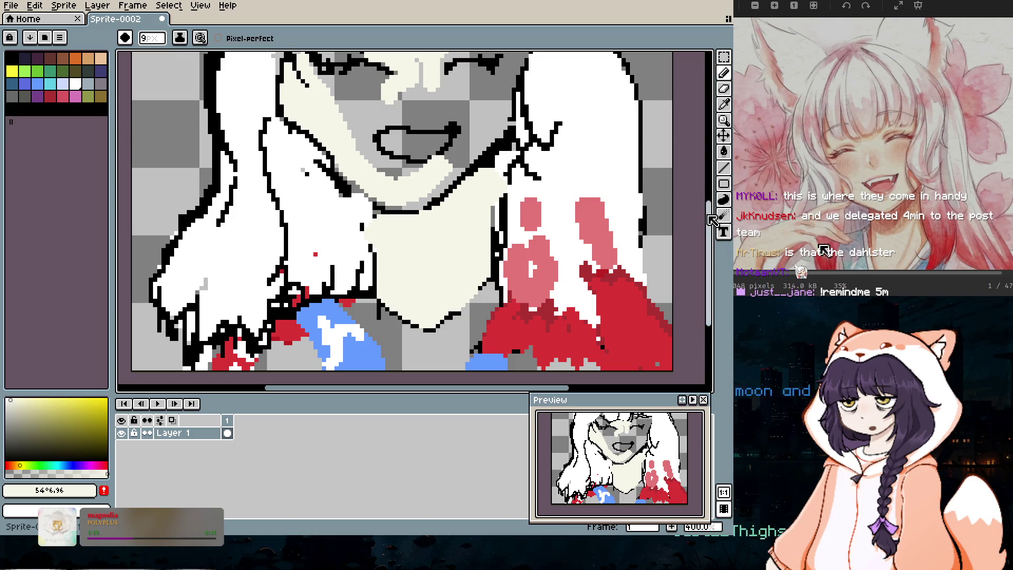
left_click_drag(709, 219, 710, 190)
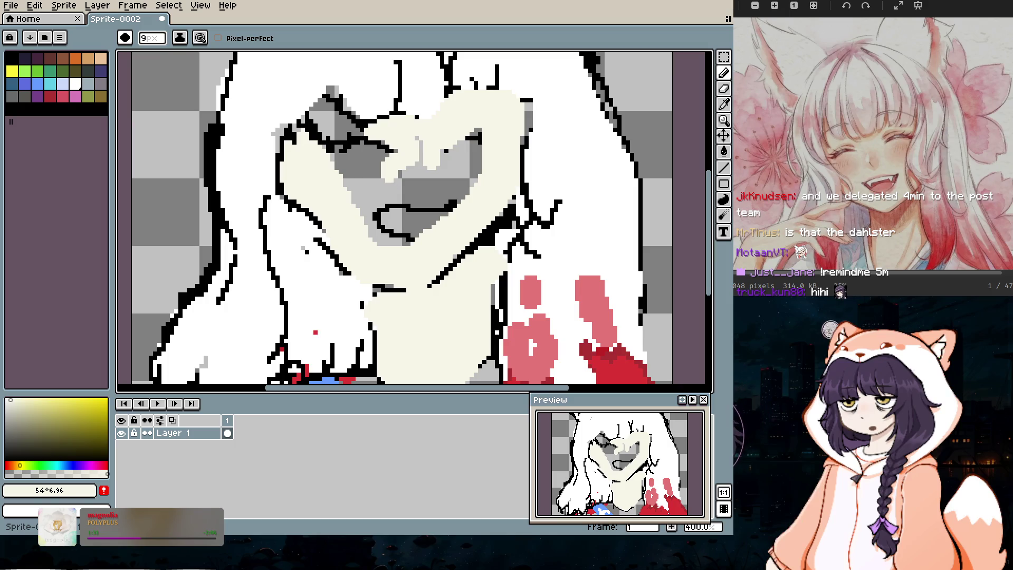
left_click_drag(347, 167, 295, 140)
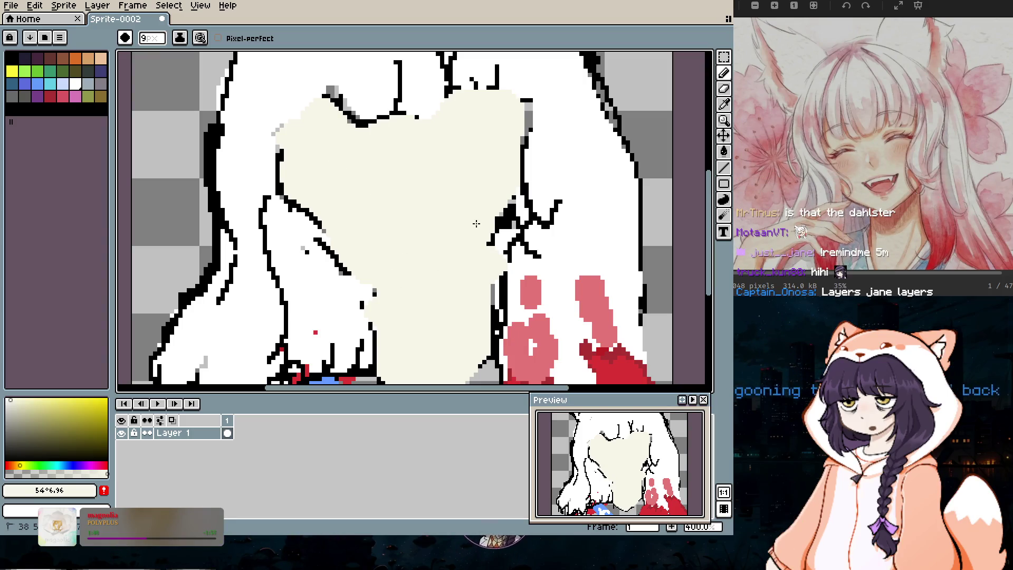
scroll(457, 226, "down", 1)
scroll(457, 226, "down", 1)
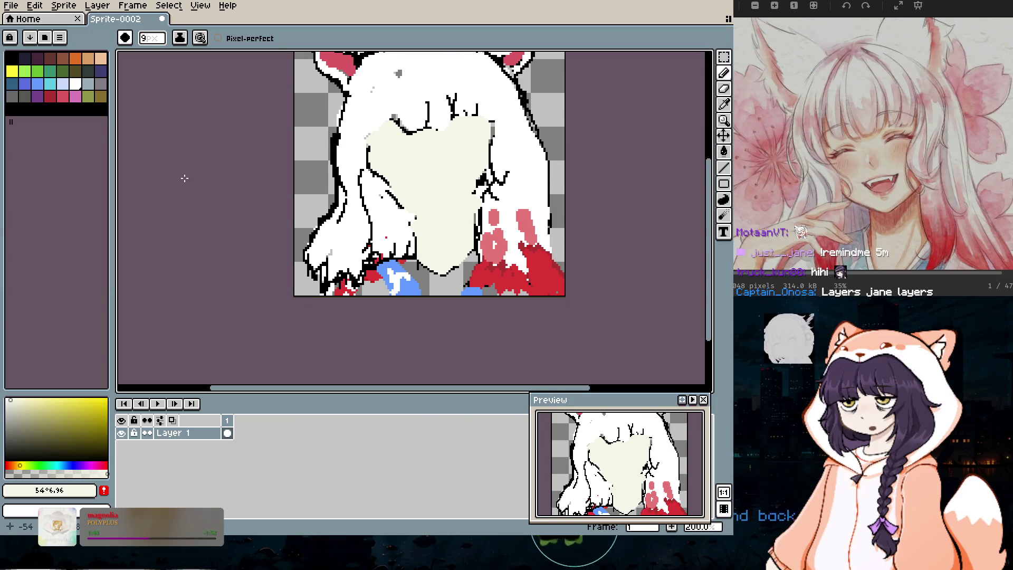
left_click(76, 83)
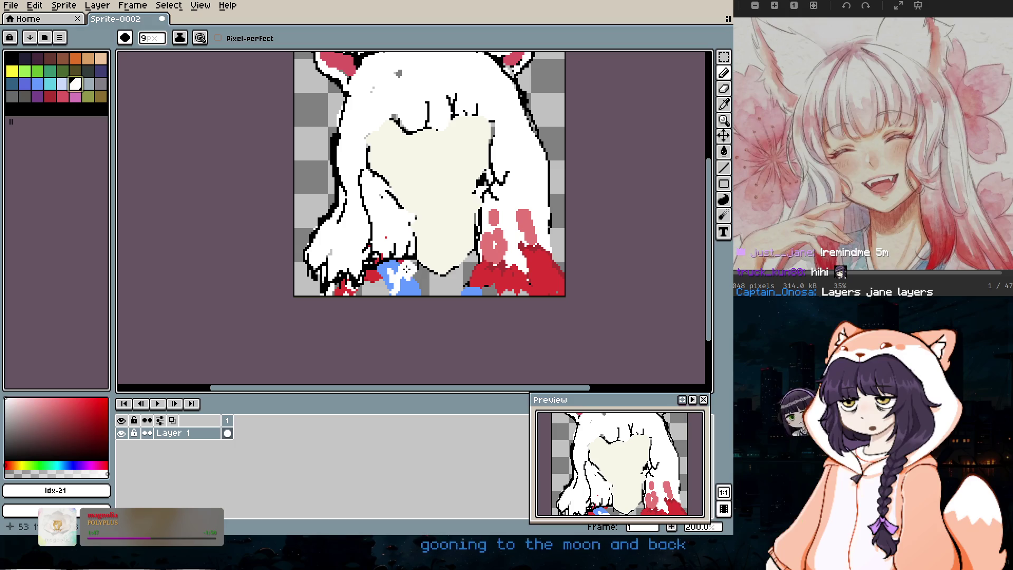
Step: Paint white over the blue patch, then dark red near the collar and pink over the hair at 4px
left_click_drag(369, 289, 376, 293)
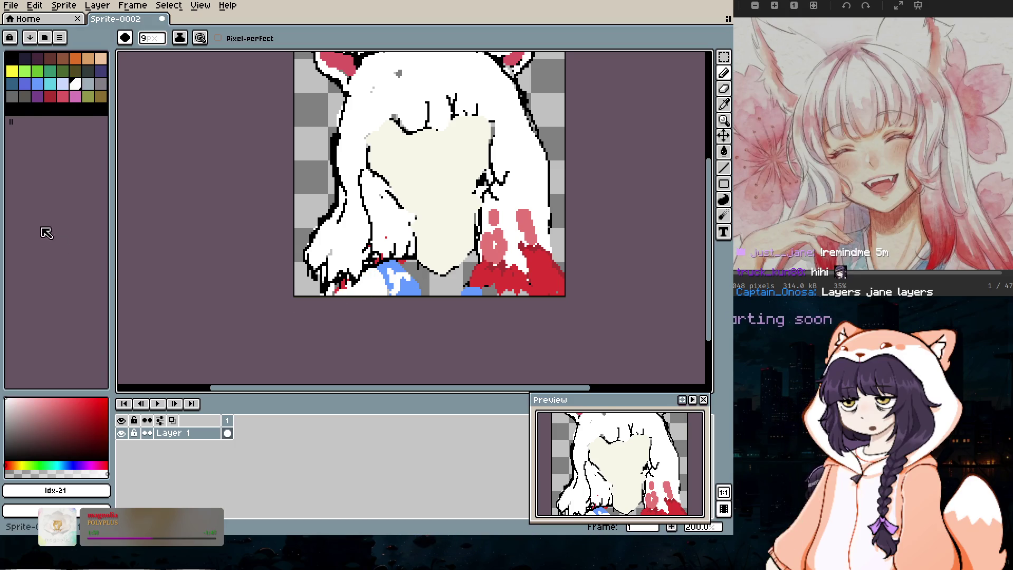
left_click(50, 96)
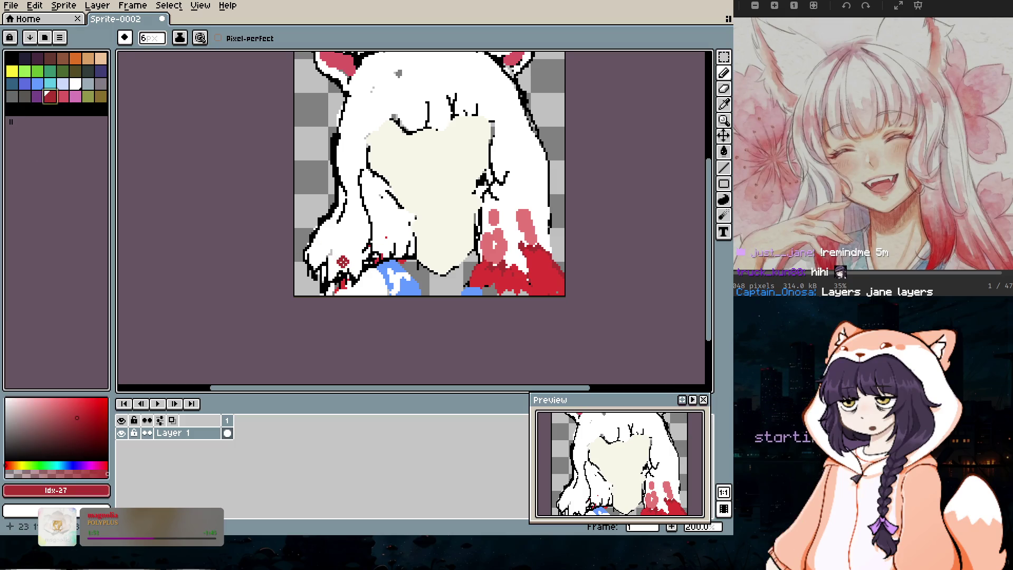
scroll(333, 275, "up", 3)
key("minus")
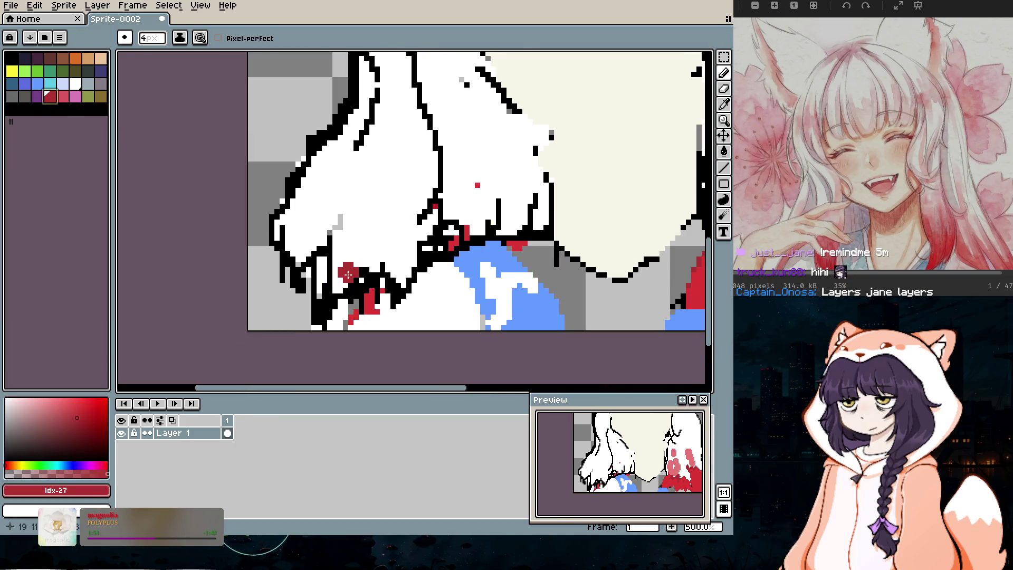
key("plus")
mouse_move(341, 285)
left_mouse_down()
mouse_move(405, 275)
mouse_move(416, 235)
mouse_move(456, 232)
mouse_move(413, 290)
mouse_move(422, 313)
left_mouse_up()
left_click(62, 95)
mouse_move(321, 233)
left_mouse_down()
mouse_move(423, 170)
mouse_move(454, 216)
left_mouse_up()
Step: In black, outline the dark red area and extend and thicken the jawline toward the right
left_click(12, 59)
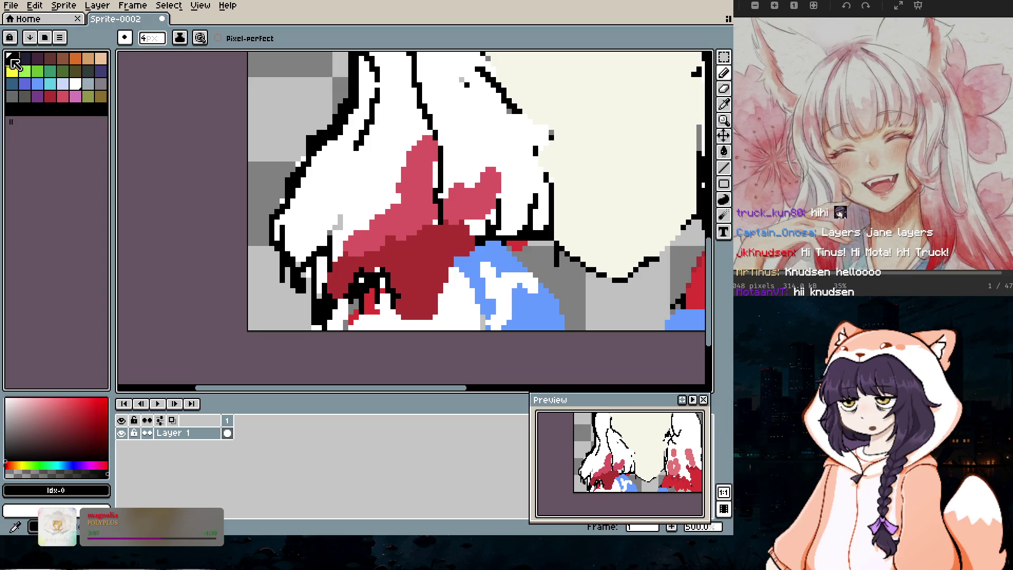
key("plus")
left_click_drag(407, 311, 397, 314)
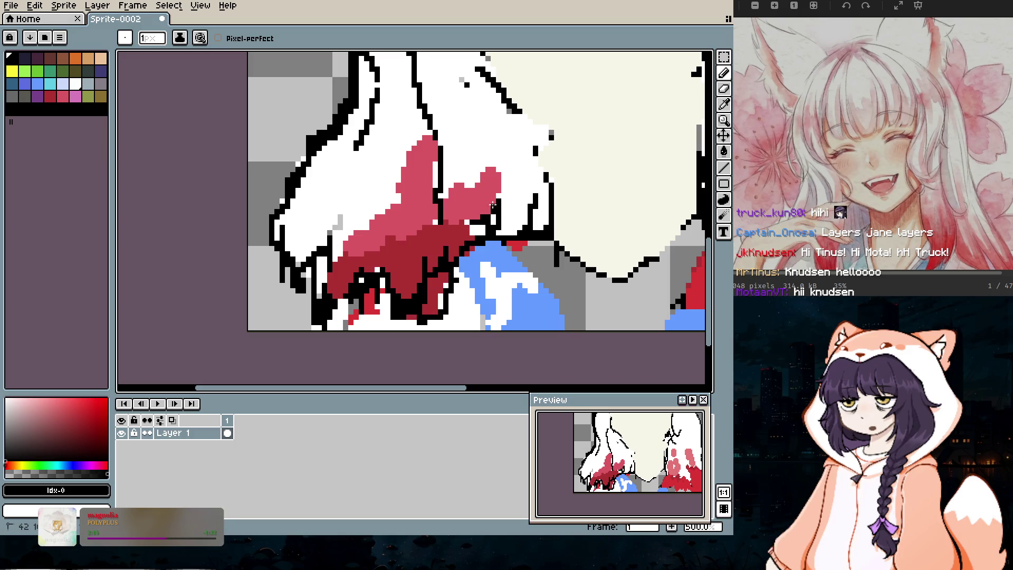
scroll(487, 144, "down", 3)
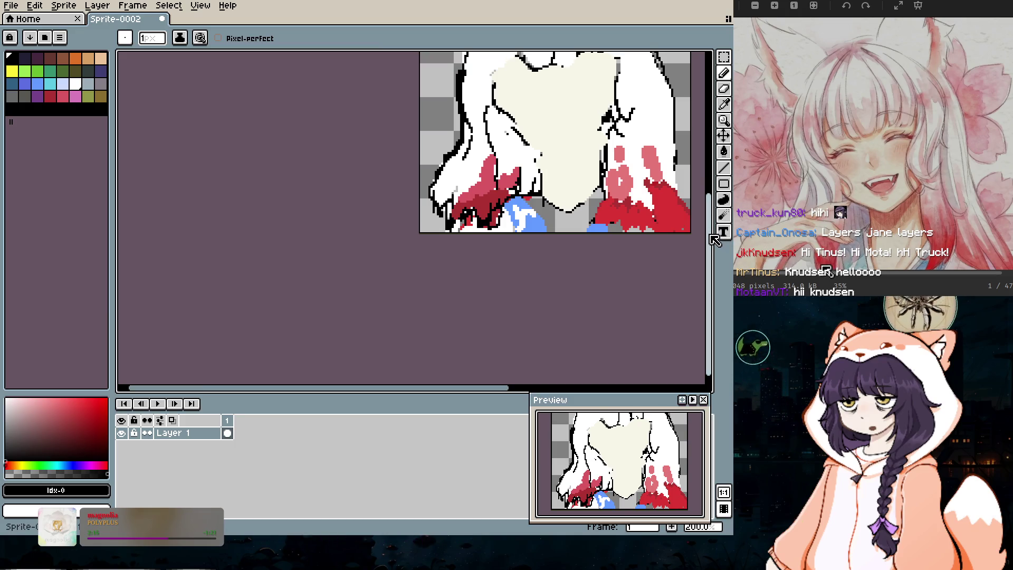
scroll(586, 211, "up", 1)
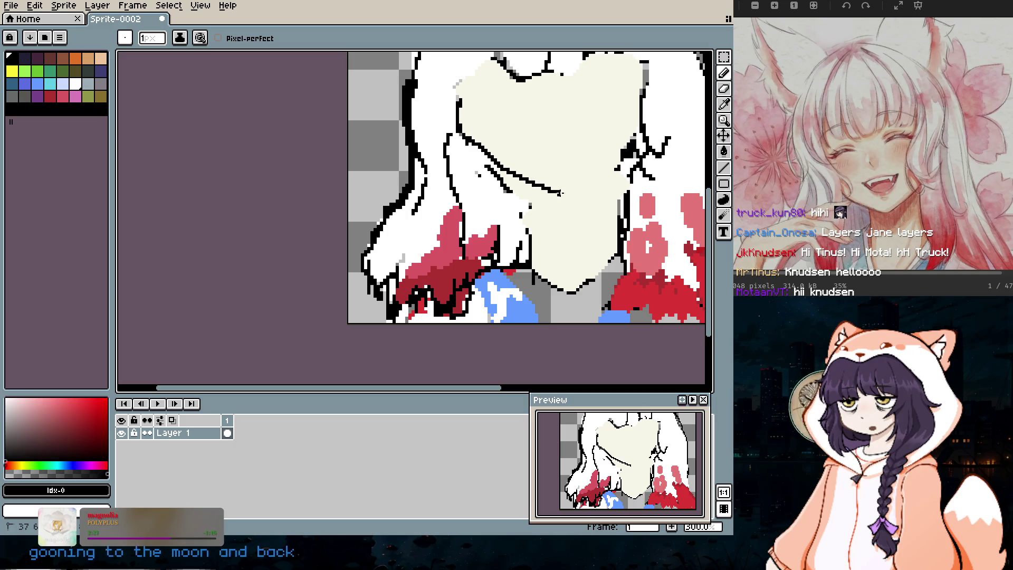
mouse_move(536, 185)
left_mouse_down()
mouse_move(591, 186)
mouse_move(626, 159)
left_mouse_up()
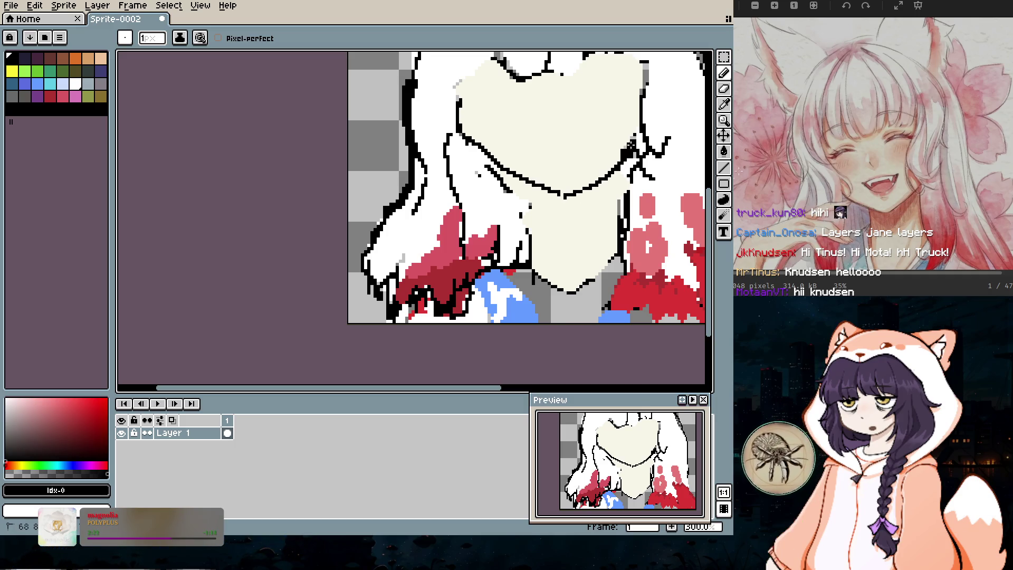
left_click_drag(563, 194, 602, 169)
key("plus")
key("plus")
key("plus")
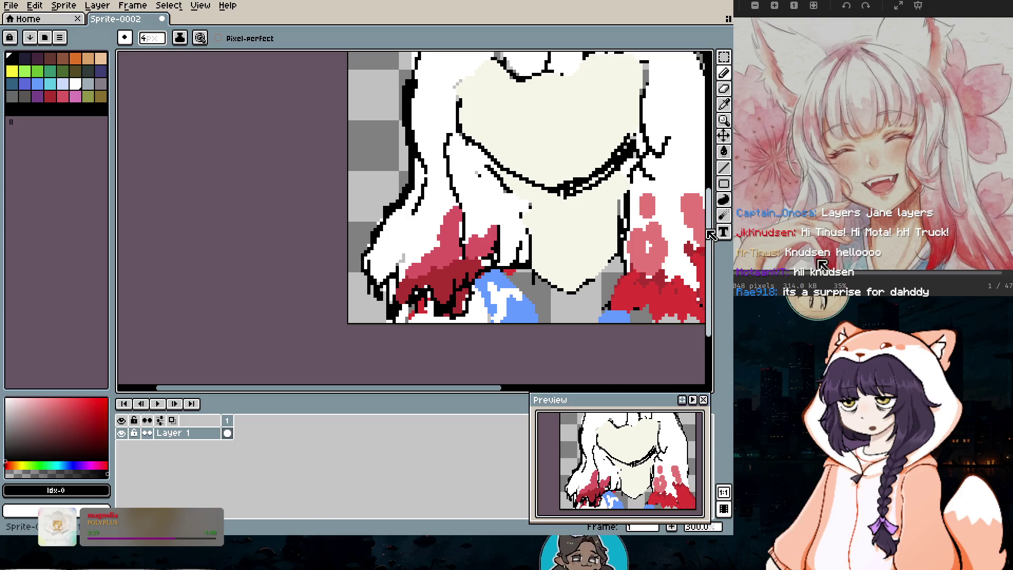
scroll(677, 227, "up", 1)
scroll(677, 227, "up", 5)
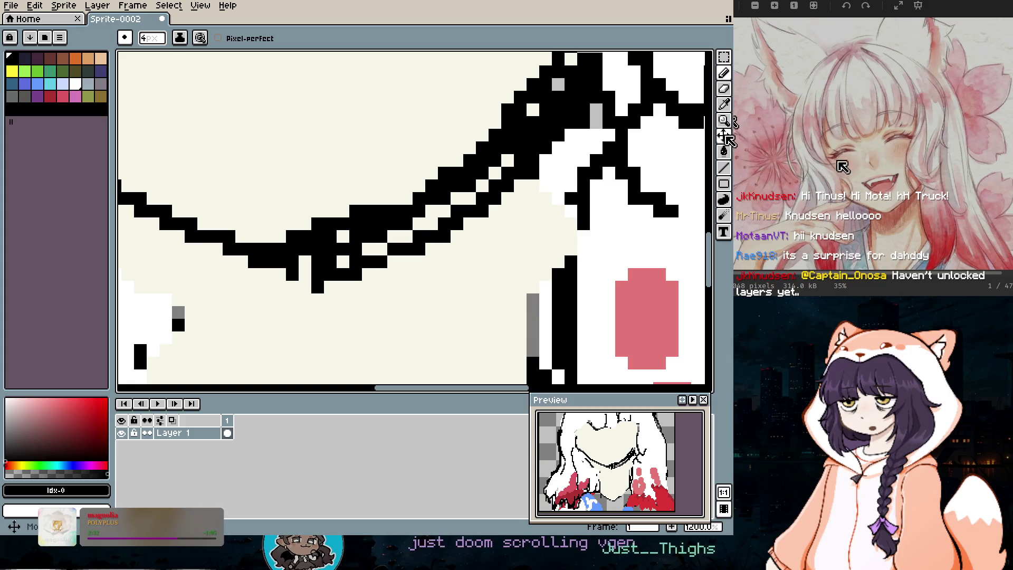
Step: Paint a darker cream shadow along the underside of the jawline
key("i")
left_click(190, 279)
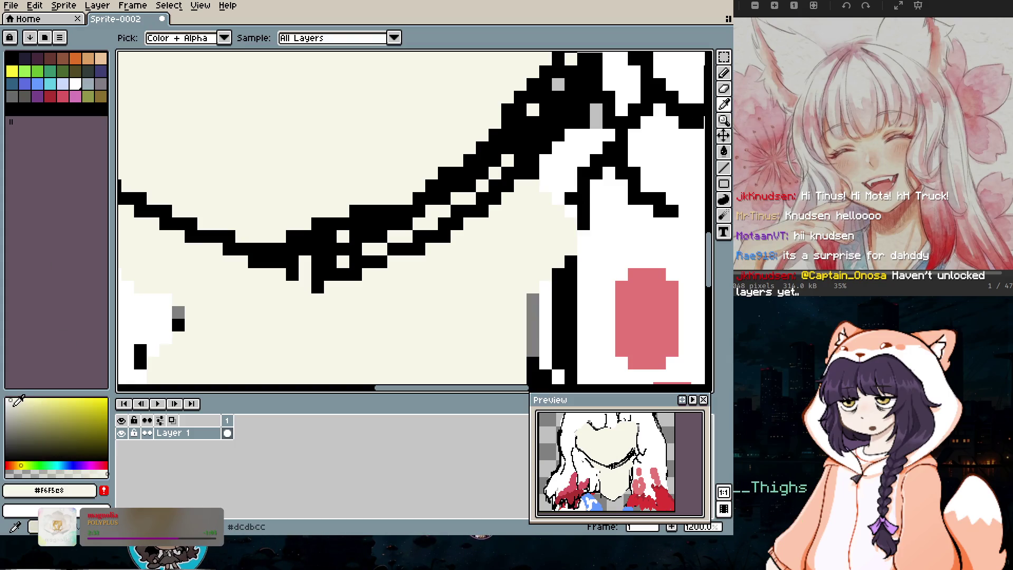
left_click(367, 242)
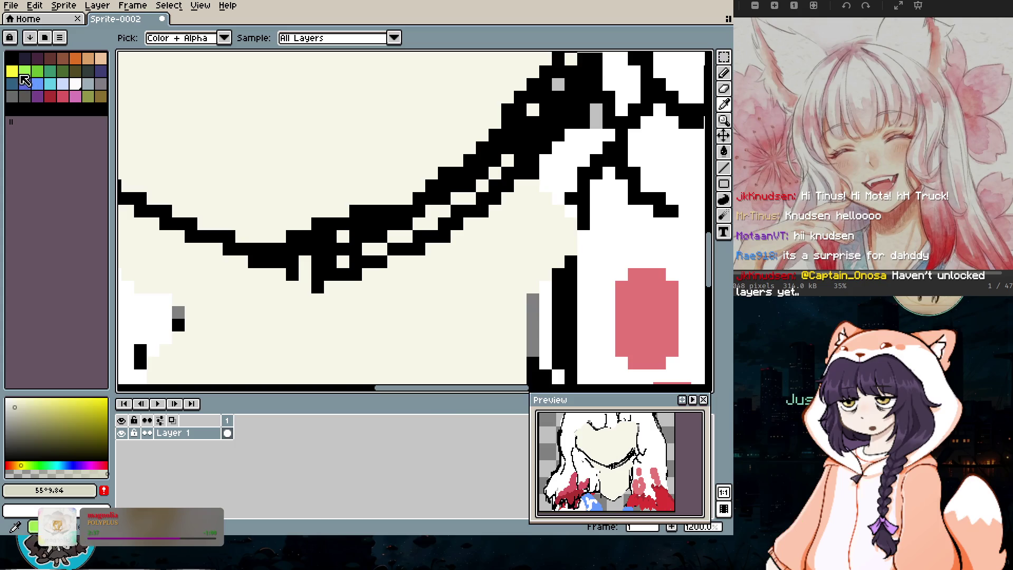
key("b")
mouse_move(387, 264)
left_mouse_down()
mouse_move(323, 272)
mouse_move(397, 260)
mouse_move(547, 157)
left_mouse_up()
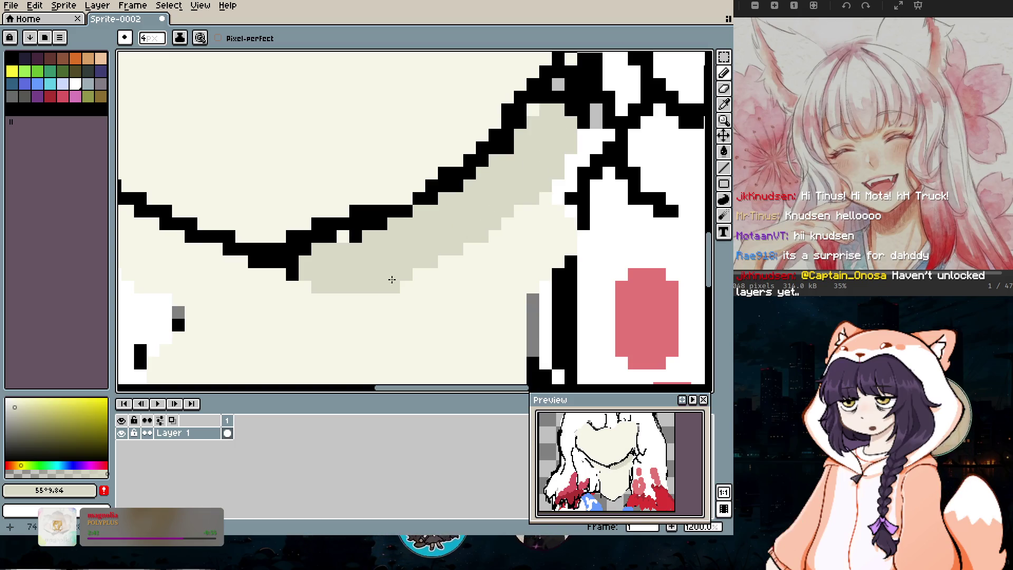
left_click_drag(414, 249, 271, 303)
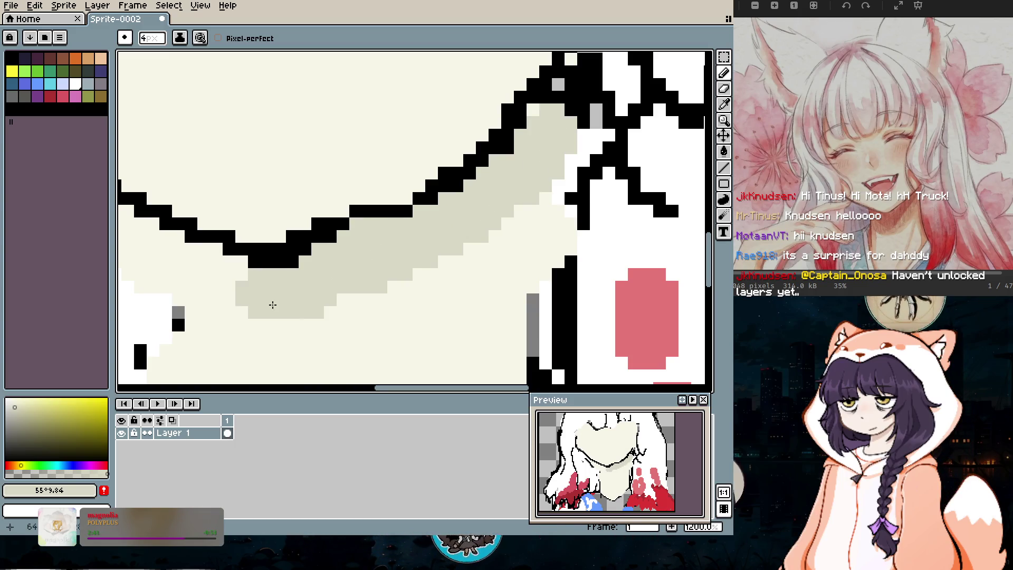
scroll(369, 343, "down", 5)
scroll(429, 197, "down", 3)
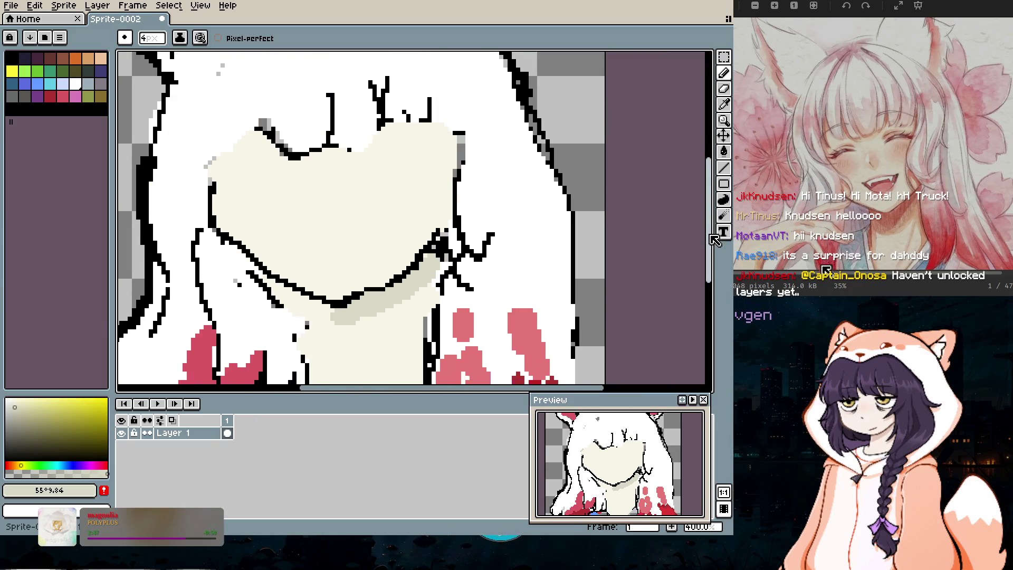
mouse_move(364, 254)
left_mouse_down()
mouse_move(334, 281)
mouse_move(312, 267)
left_mouse_up()
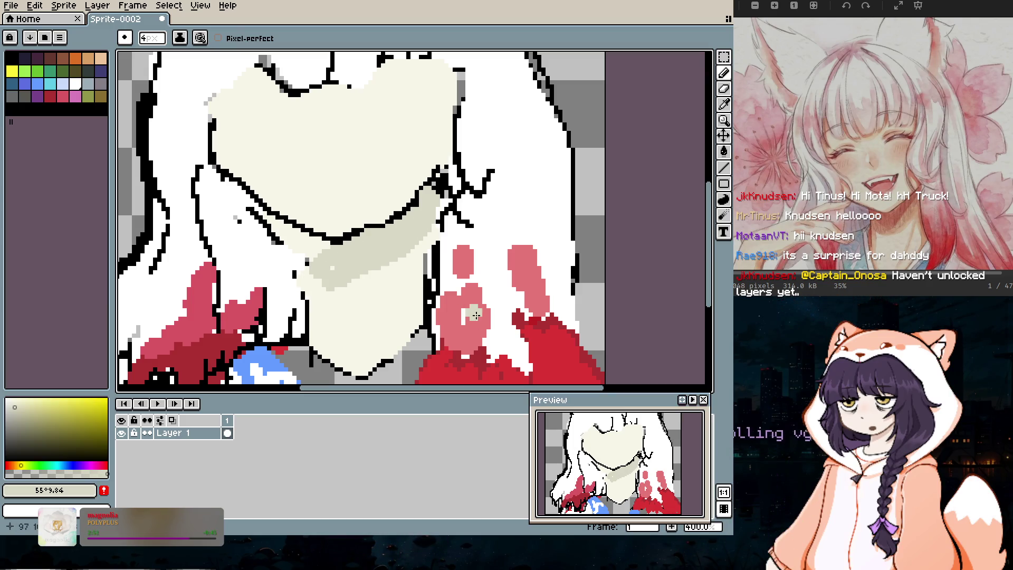
Step: Touch up the shadow with skin cream and undo a trial grey-beige neck stroke
key("i")
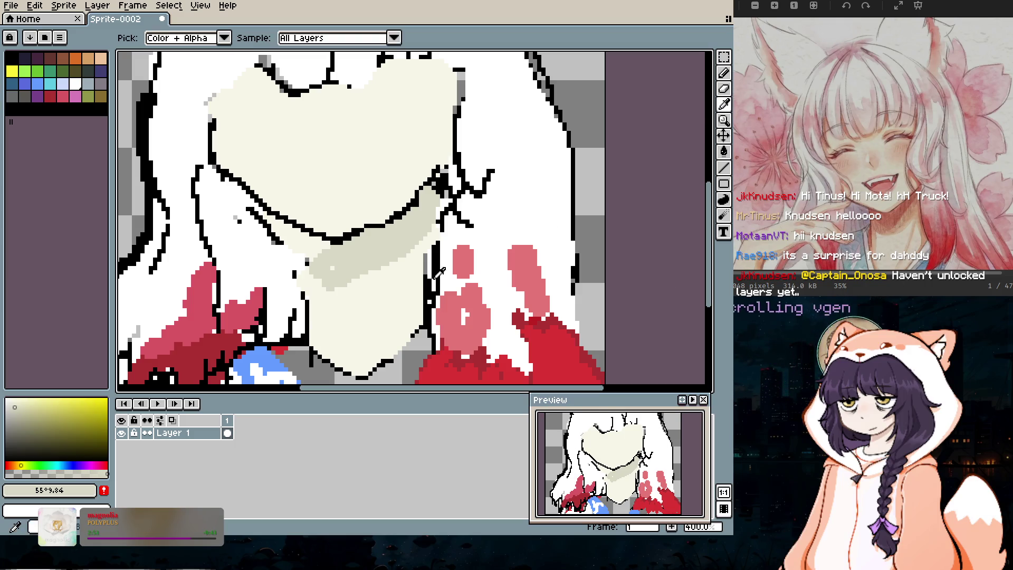
left_click(202, 217)
key("b")
mouse_move(316, 255)
left_mouse_down()
mouse_move(318, 285)
mouse_move(345, 282)
left_mouse_up()
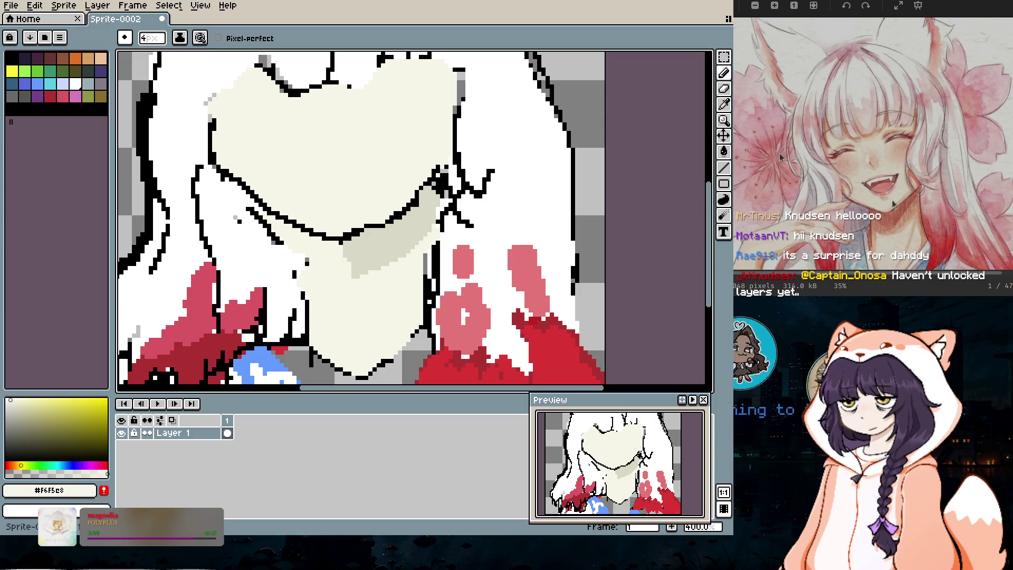
left_click(724, 104)
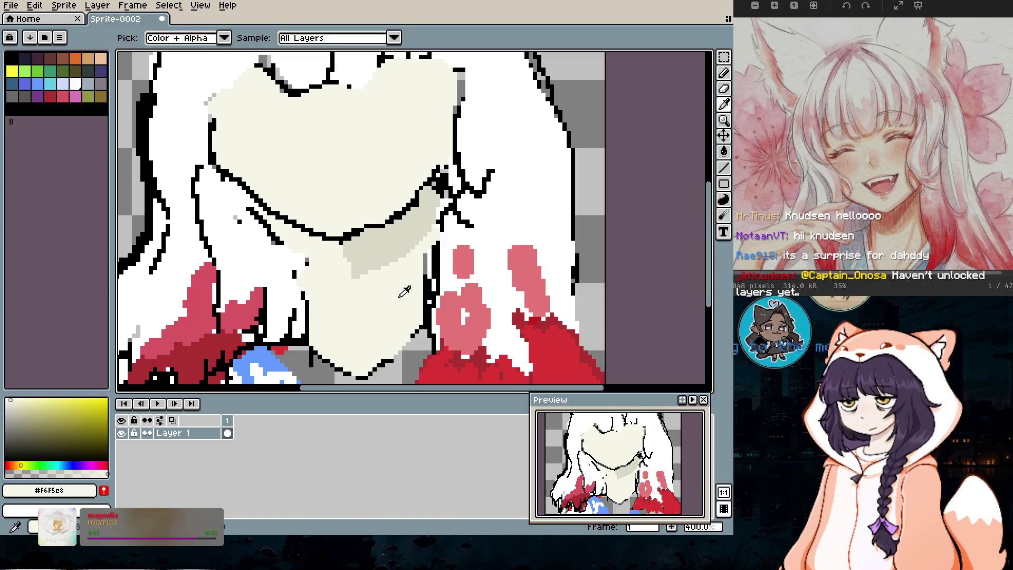
left_click(385, 240)
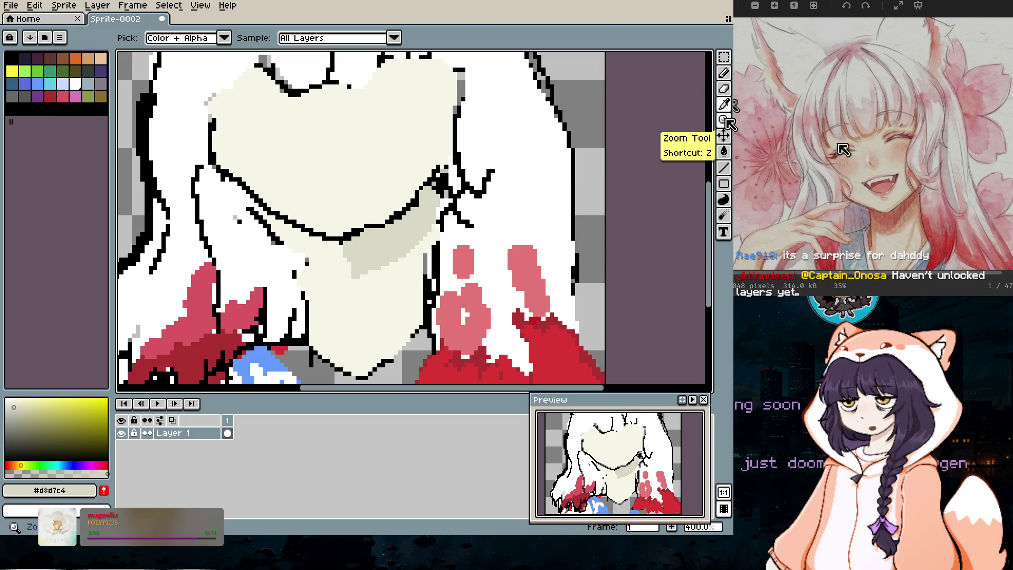
key("b")
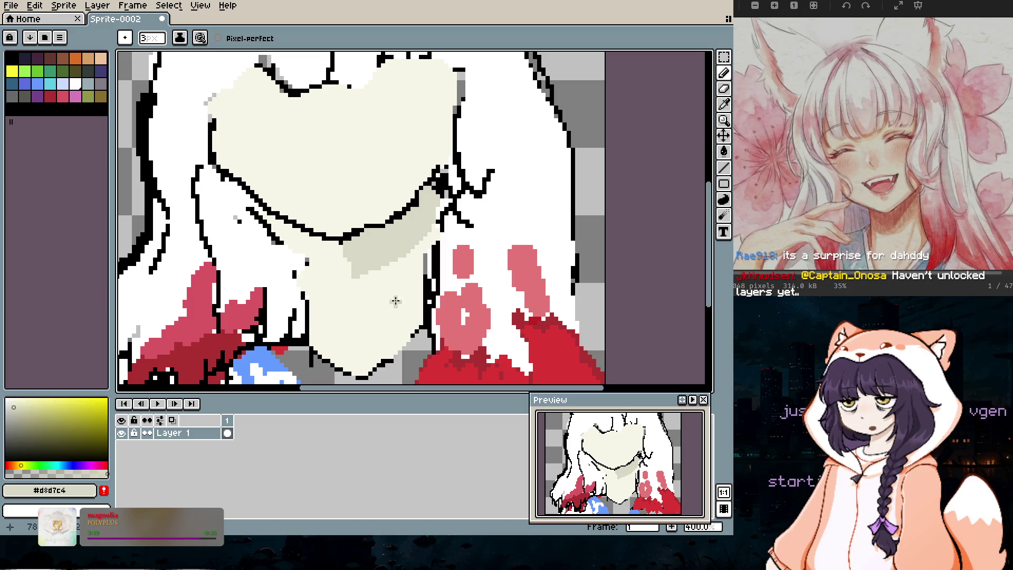
left_click_drag(396, 274, 399, 314)
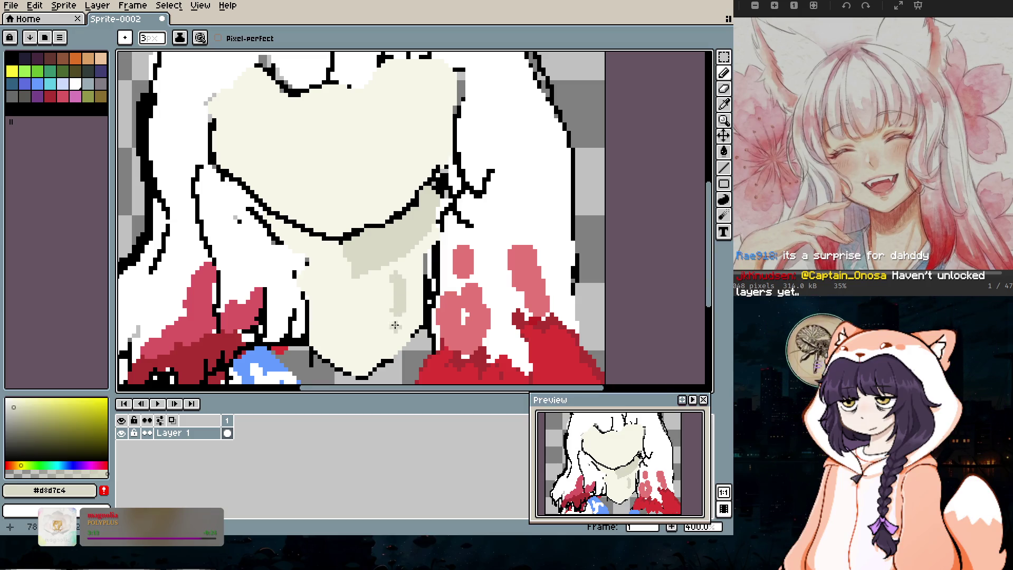
key("ctrl+z")
Step: Pick black for line work with a 1px brush
key("minus")
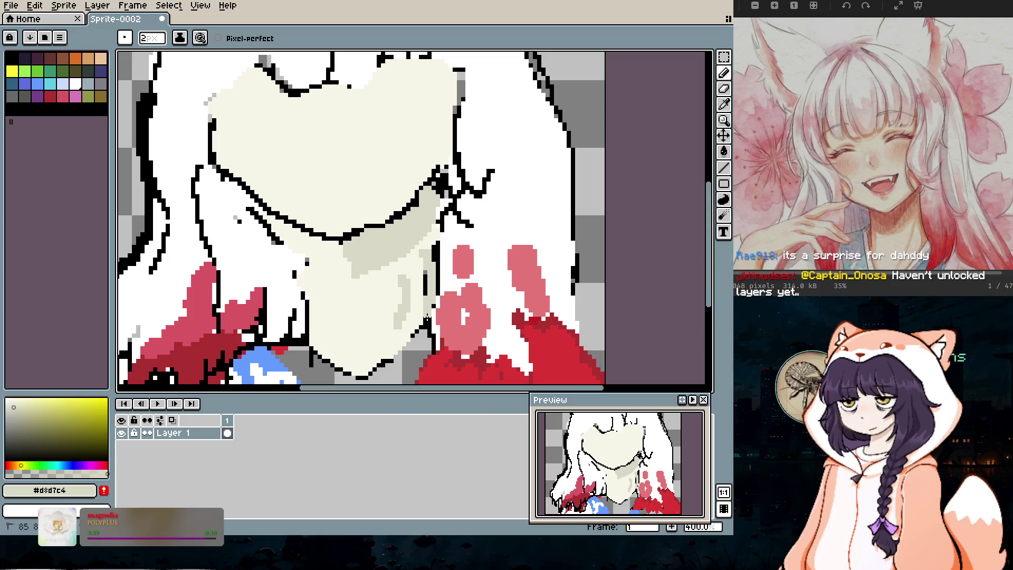
left_click(724, 106)
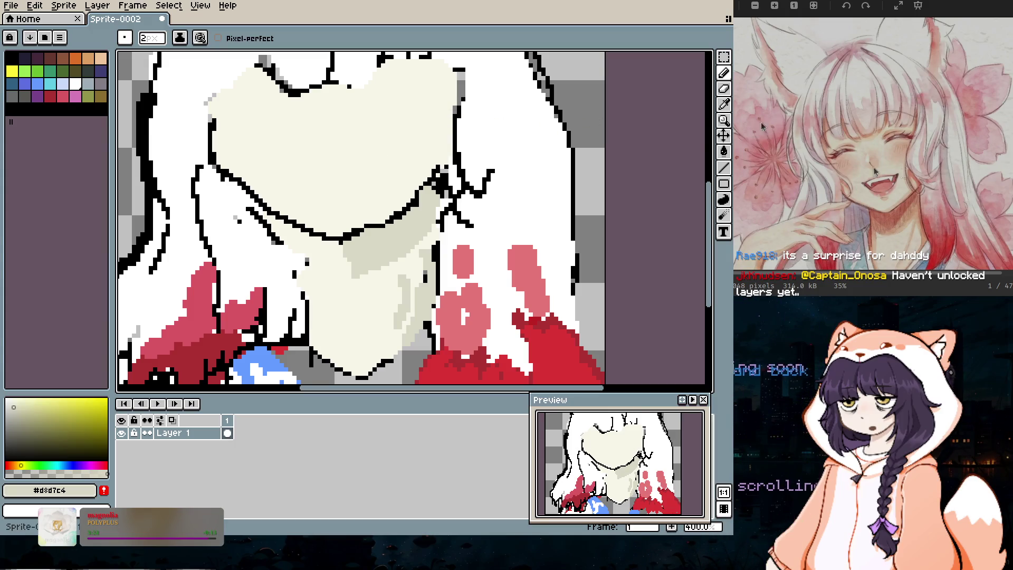
left_click(11, 57)
key("minus")
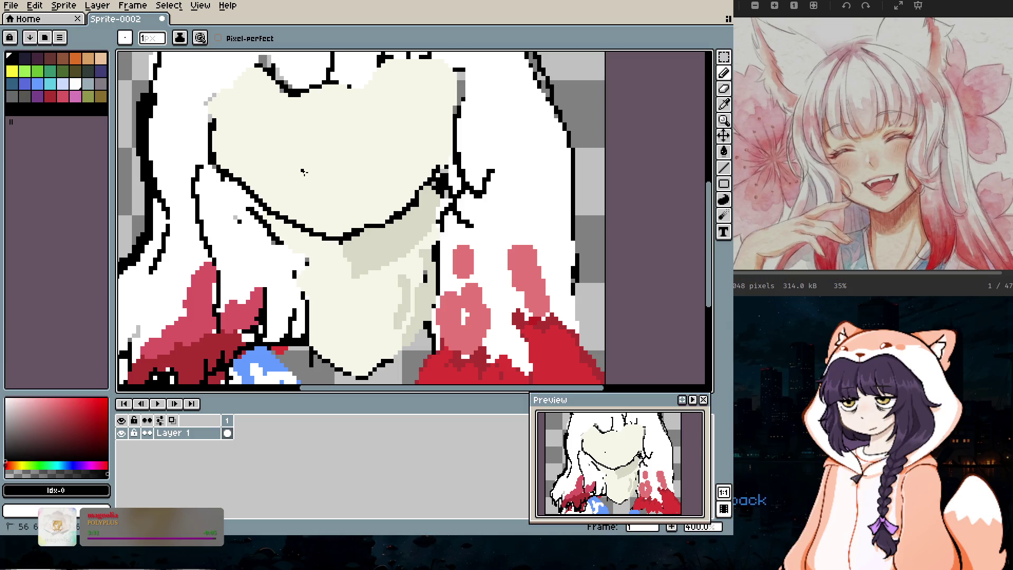
Step: Draw the black mouth line and fill the open mouth with light pink at 3px
left_click_drag(302, 170, 320, 170)
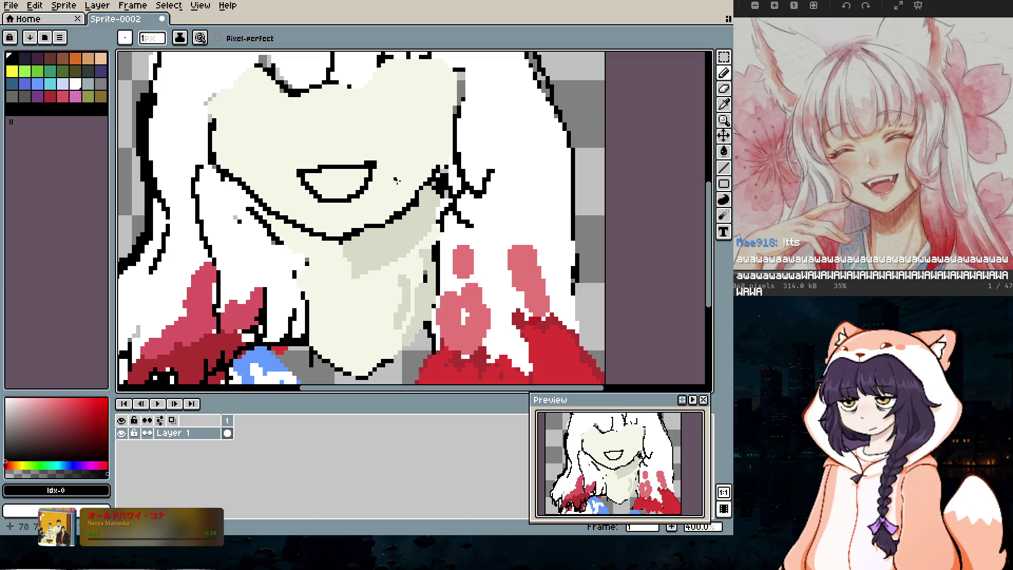
left_click(72, 98)
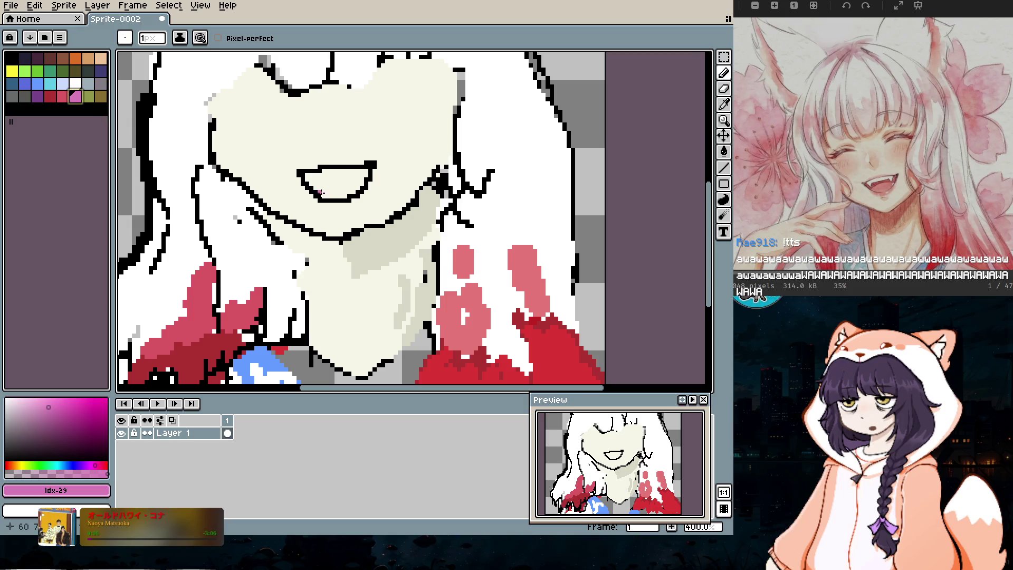
key("plus")
key("plus")
left_click(32, 414)
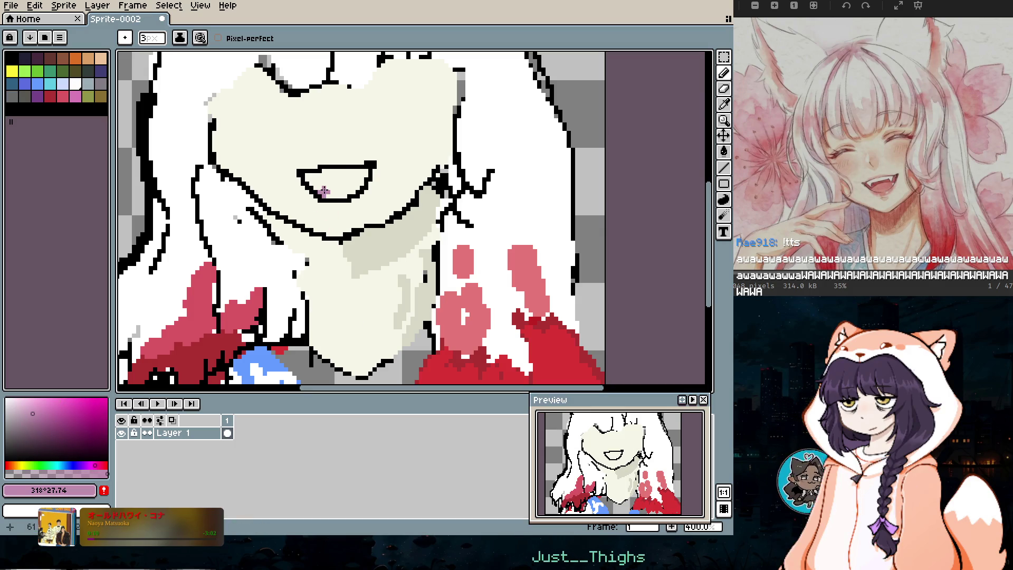
left_click(24, 403)
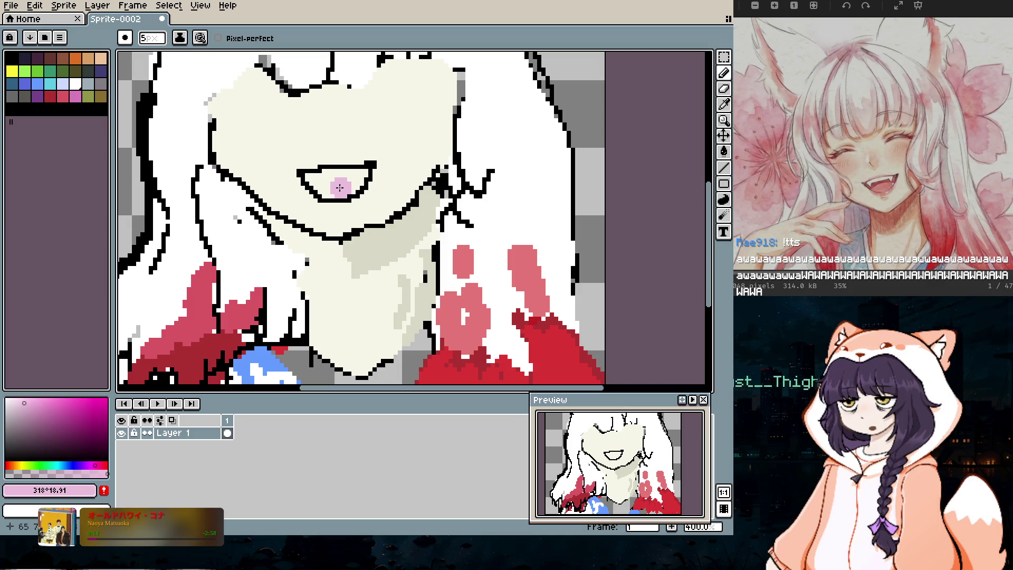
left_click_drag(328, 189, 341, 188)
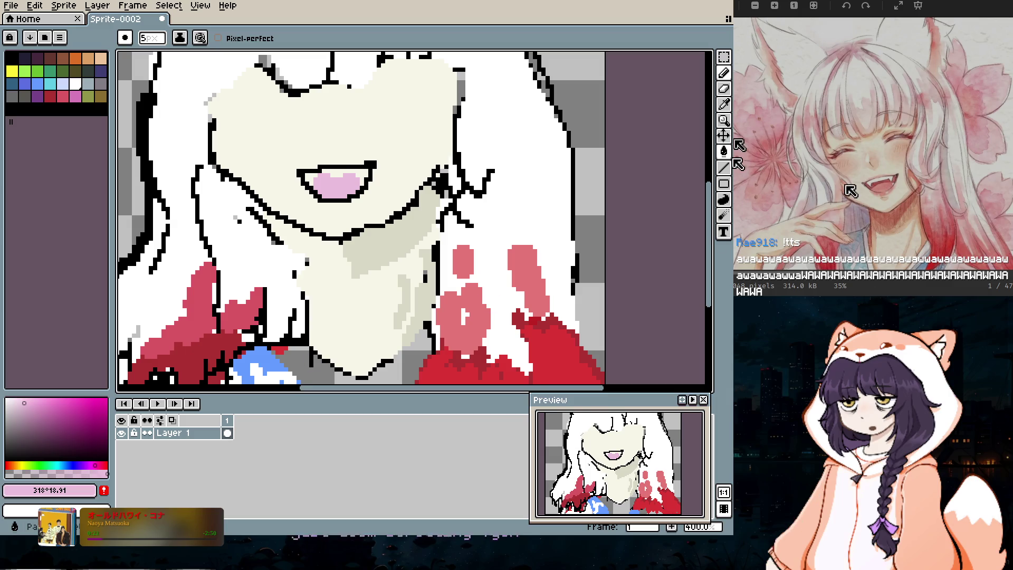
Step: Sample the mouth pink and adjust it to a deeper hot pink (345°, 68, 93)
left_click(724, 104)
left_click(338, 178)
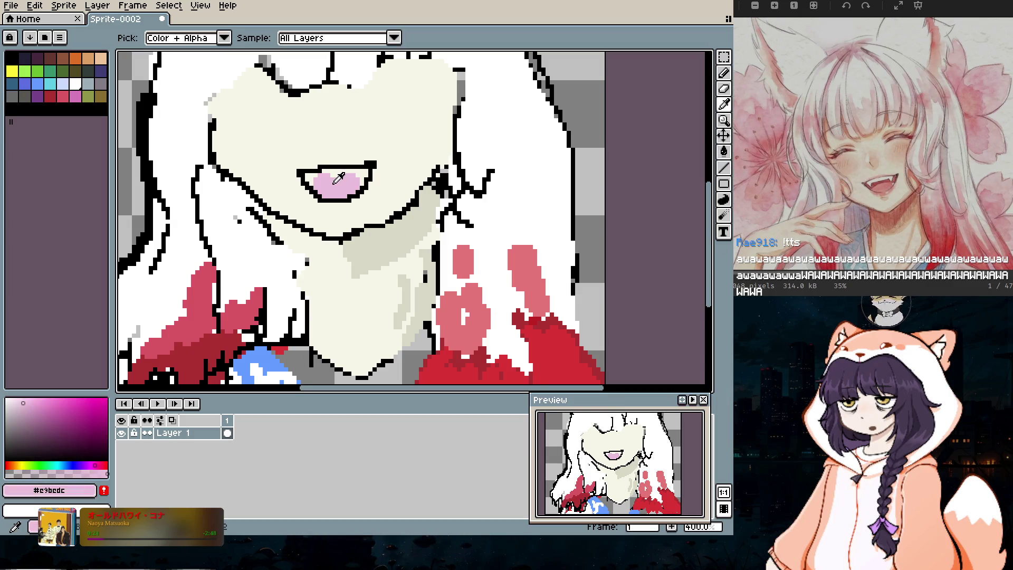
left_click(98, 463)
left_click(60, 400)
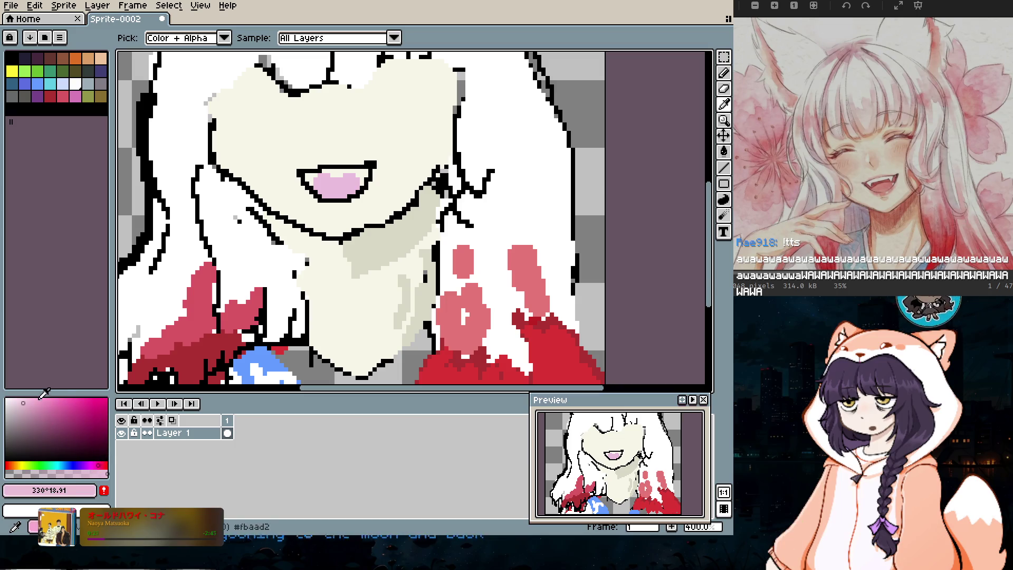
left_click(73, 399)
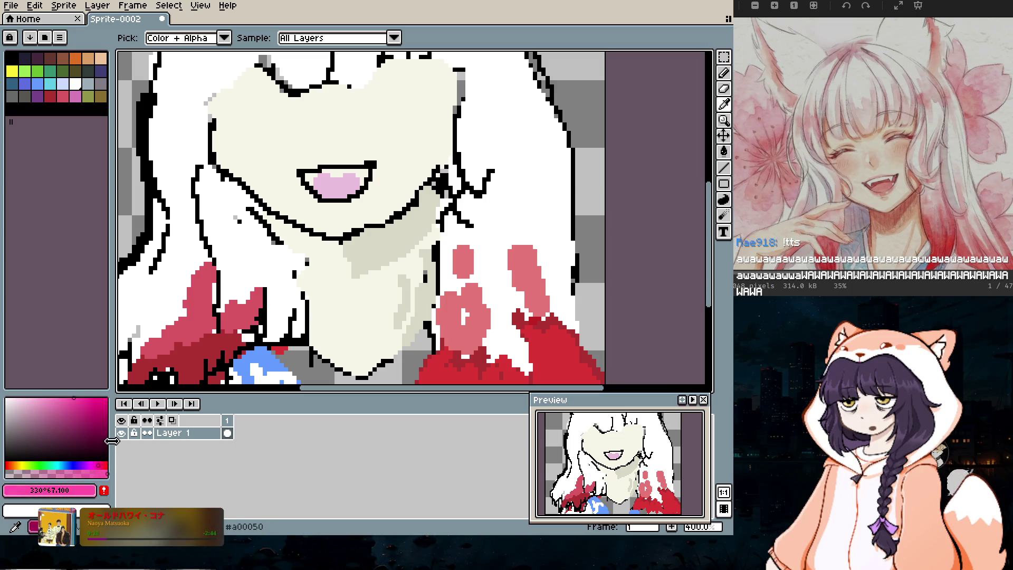
left_click(75, 402)
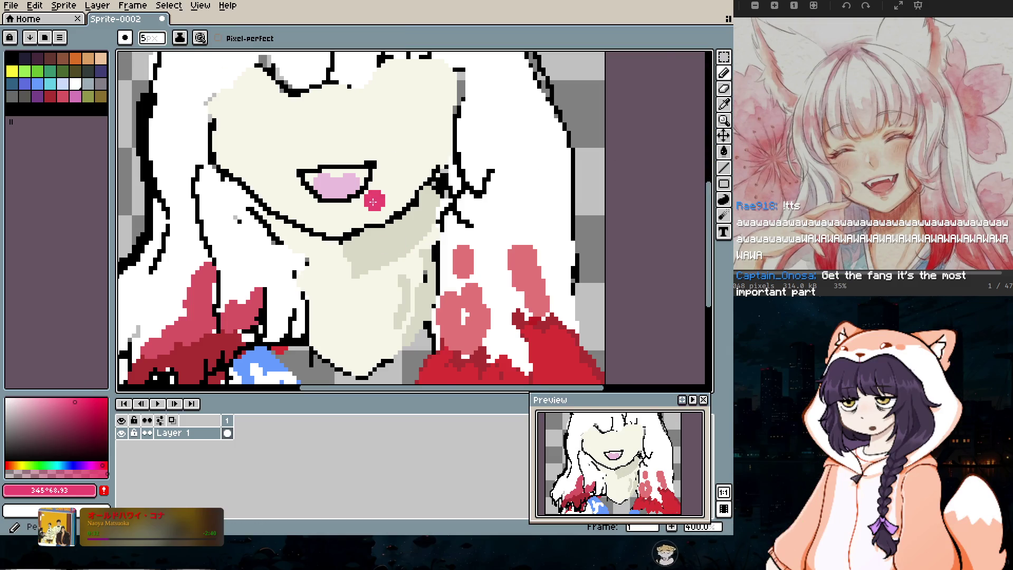
Step: Paint a dark-pink band along the top of the mouth, including its corner
key("b")
scroll(364, 180, "up", 2)
scroll(359, 181, "up", 3)
key("minus")
key("minus")
key("minus")
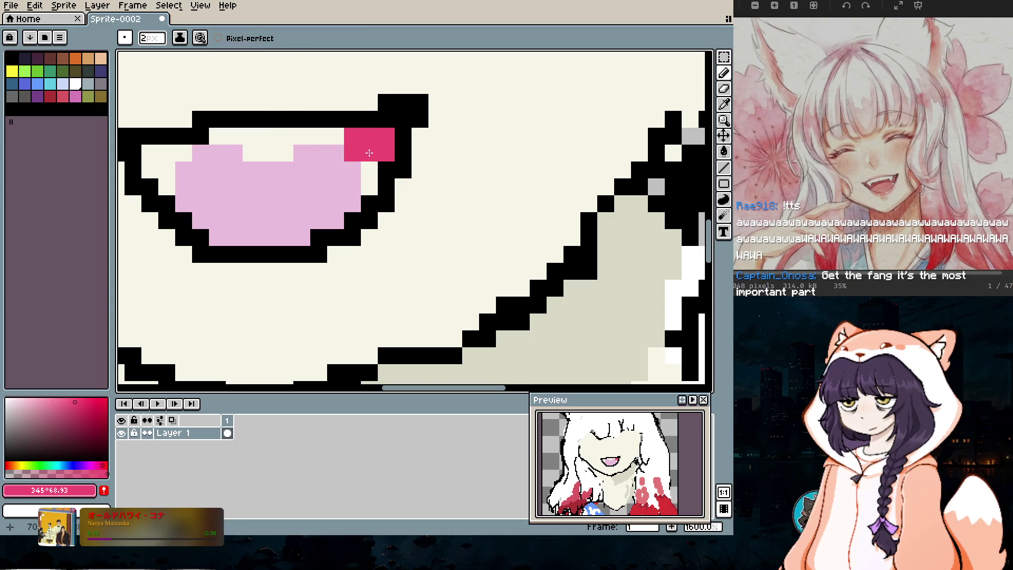
left_click_drag(300, 149, 242, 150)
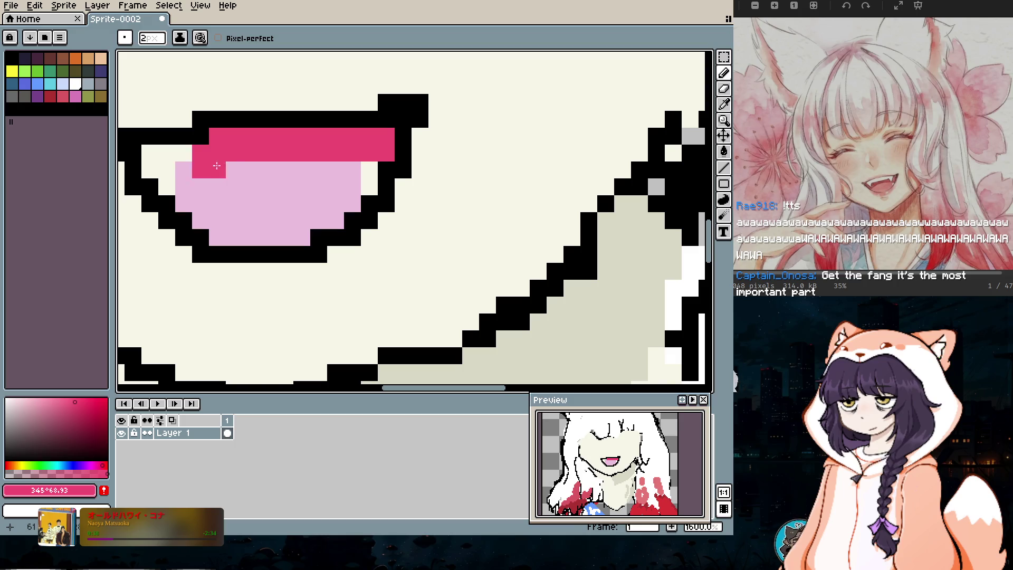
left_click(360, 178)
Step: Draw a row of white upper teeth with left and right fangs at 1px
left_click(80, 83)
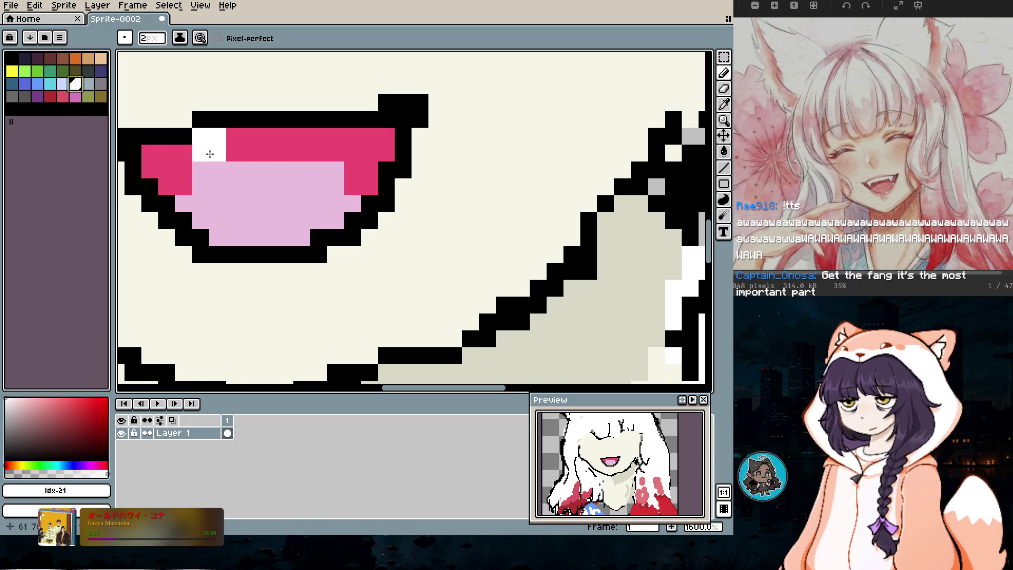
key("minus")
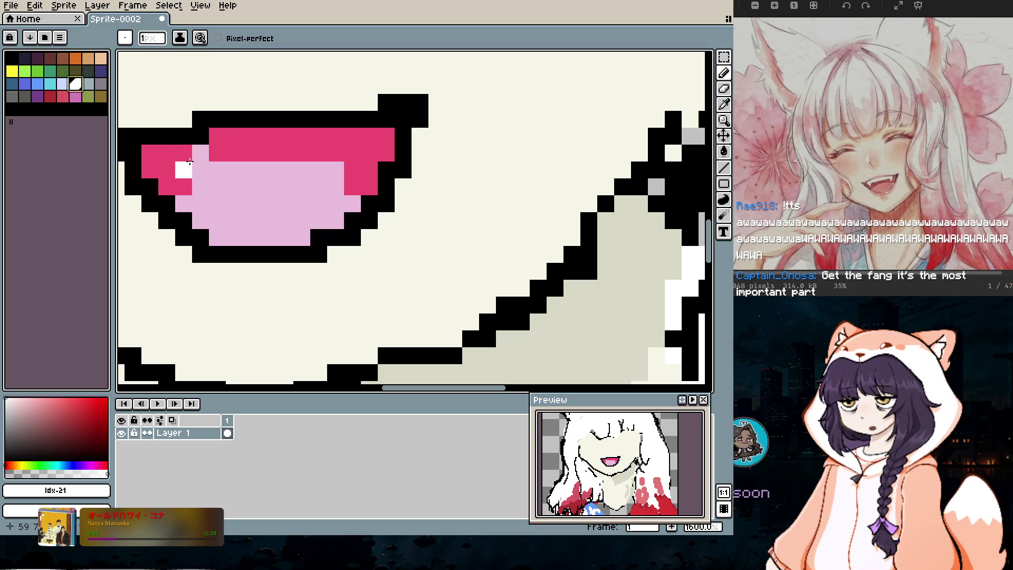
left_click_drag(182, 155, 189, 164)
left_click(199, 155)
left_click_drag(215, 140, 322, 137)
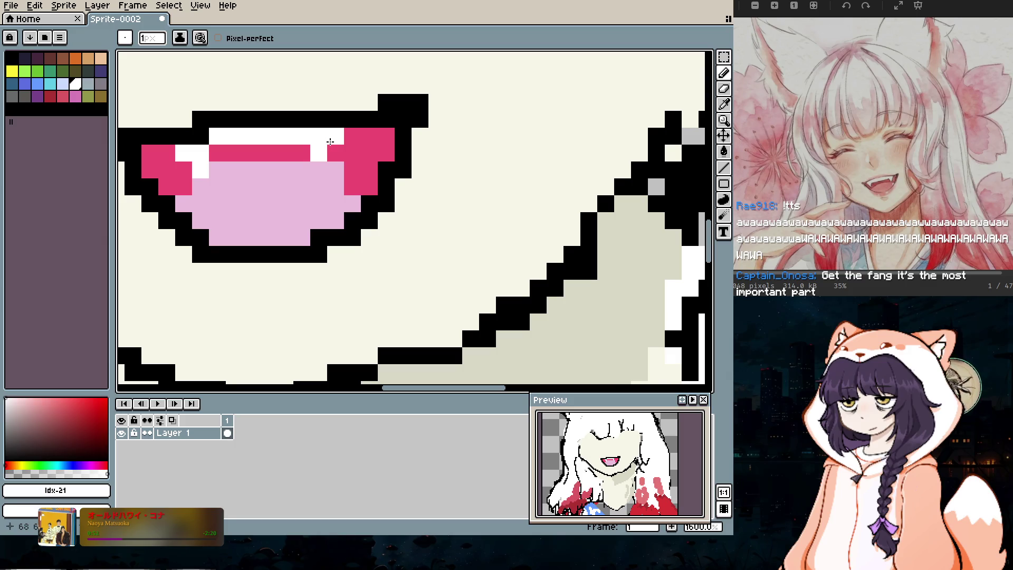
left_click_drag(336, 150, 332, 141)
left_click(234, 146)
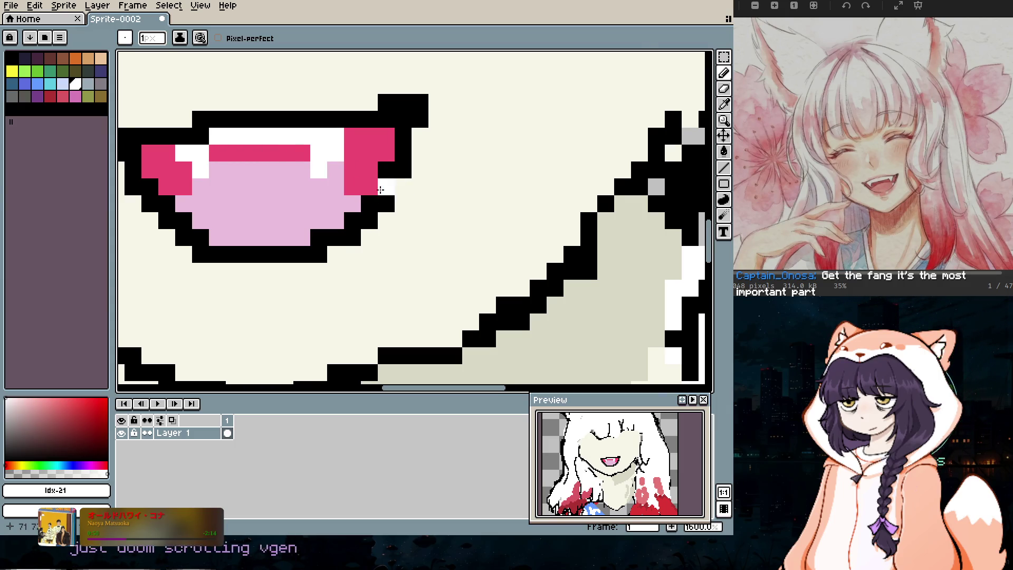
scroll(381, 189, "down", 6)
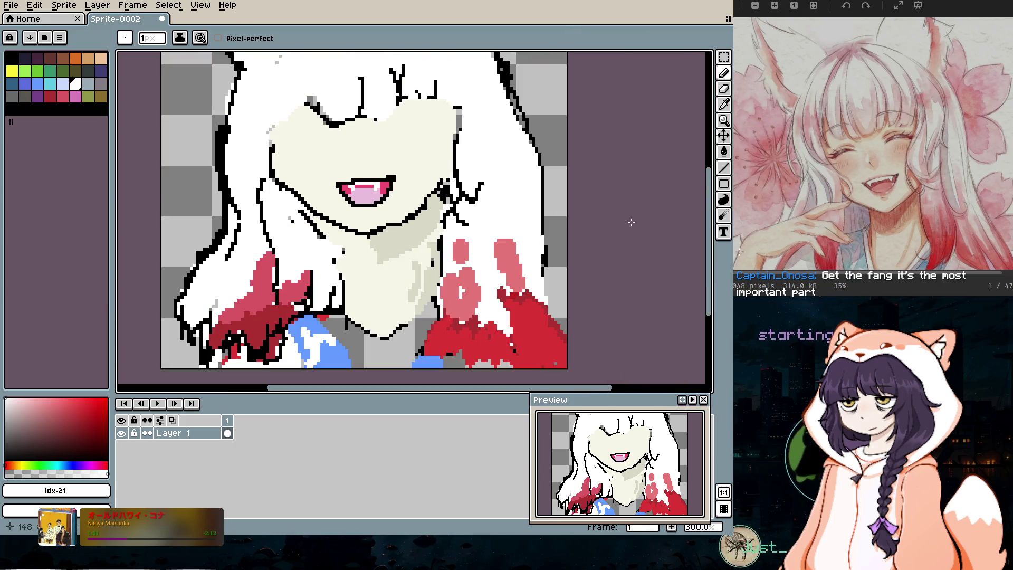
Step: Draw both closed eye curves in black and a jagged bangs line across the forehead
scroll(631, 221, "up", 3)
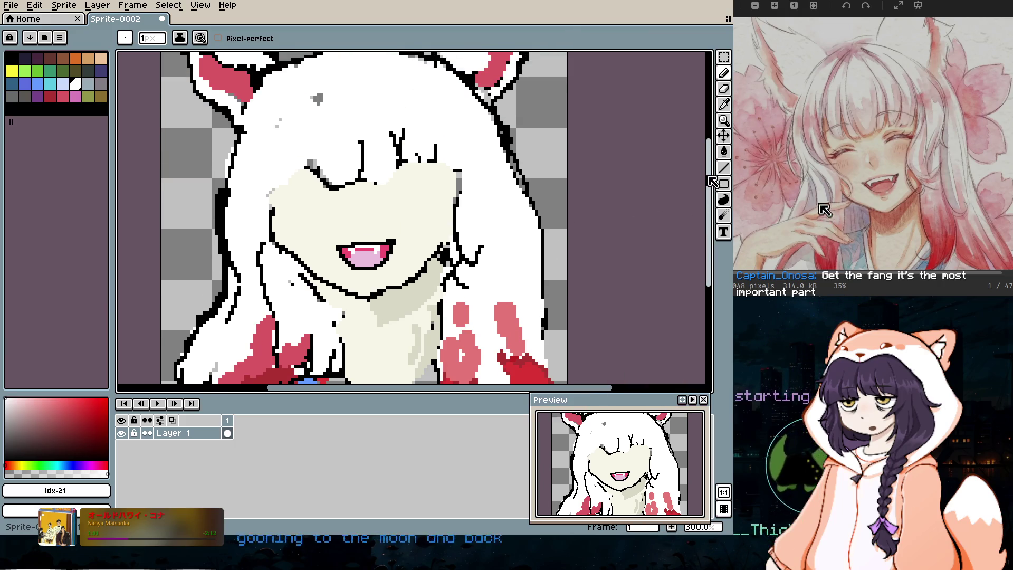
left_click(13, 58)
scroll(397, 215, "up", 2)
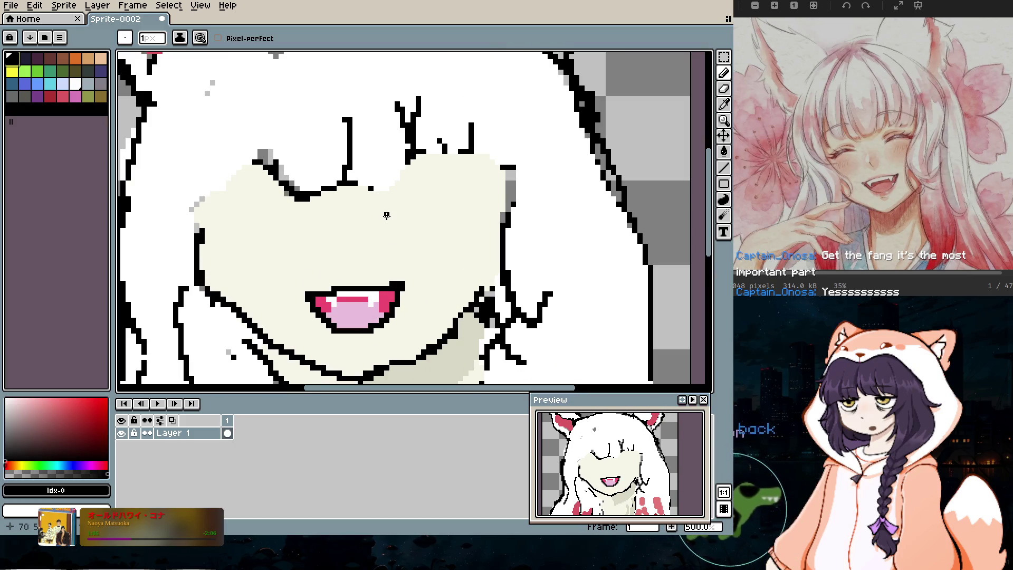
left_click_drag(387, 217, 431, 211)
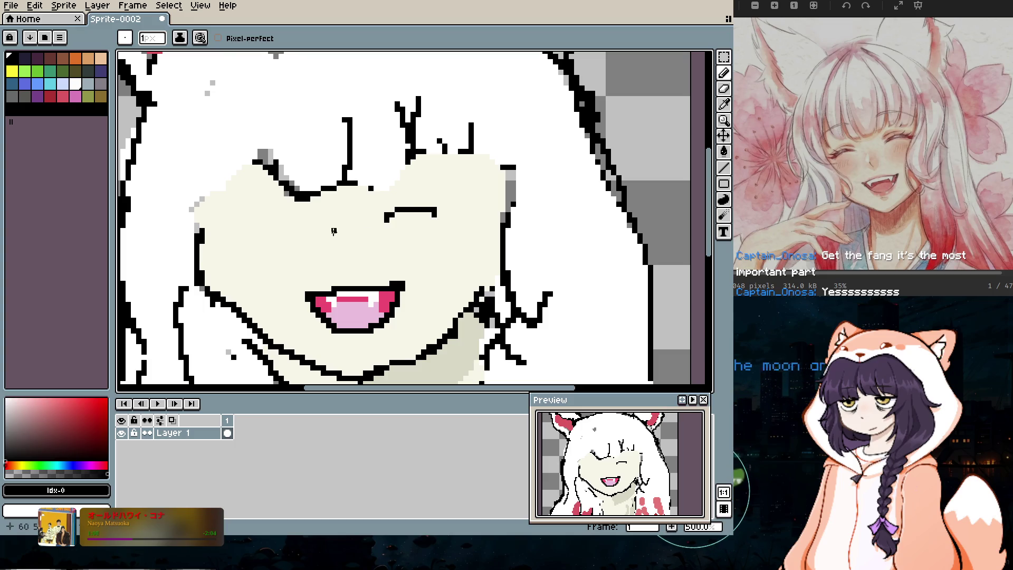
left_click_drag(303, 226, 270, 210)
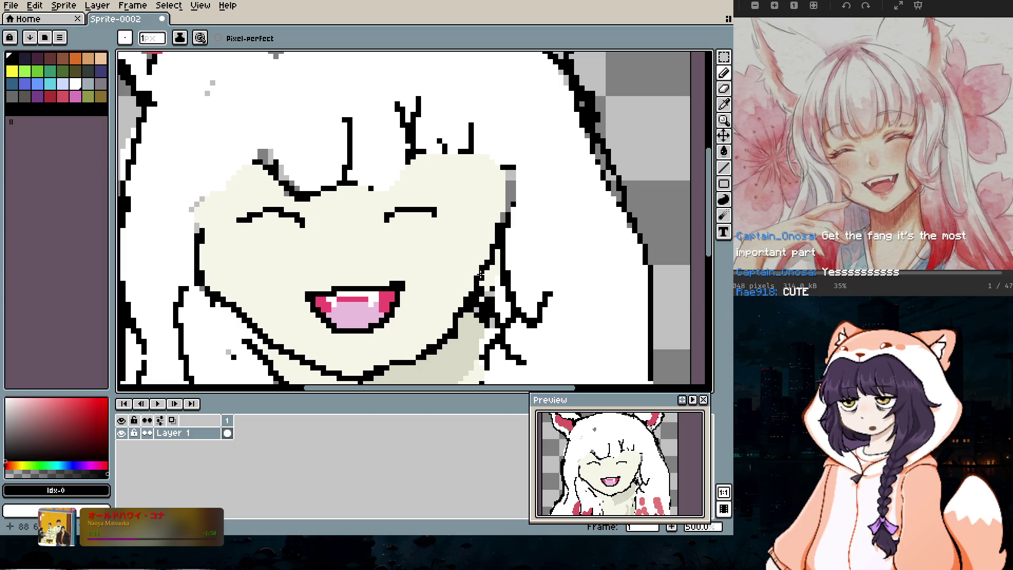
left_click_drag(488, 210, 486, 182)
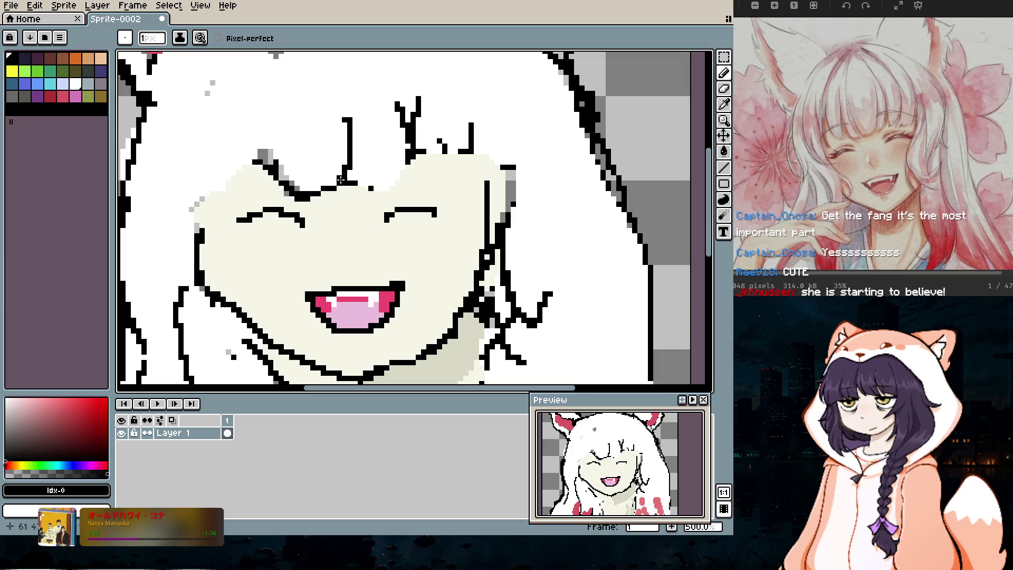
mouse_move(379, 178)
left_mouse_down()
mouse_move(399, 182)
mouse_move(430, 166)
mouse_move(457, 180)
left_mouse_up()
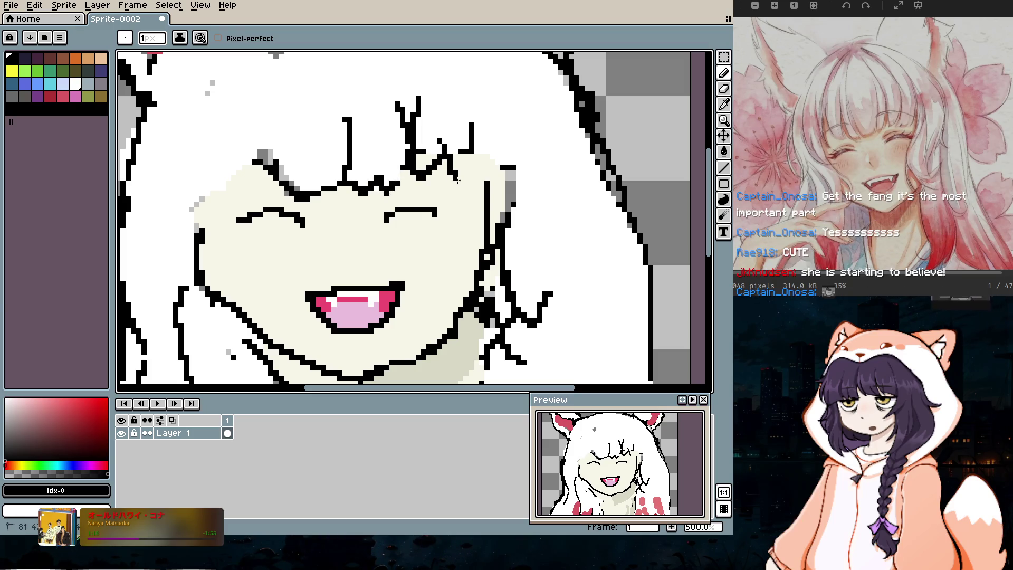
Step: Cover stray black lines with white, then add a left forehead strand and right face outline
left_click(77, 83)
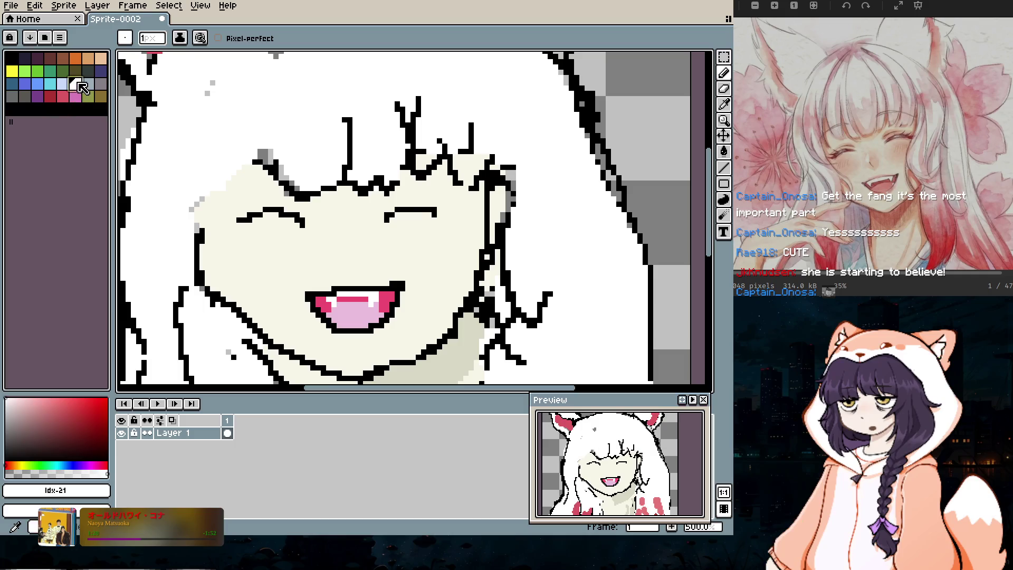
left_click_drag(469, 167, 470, 152)
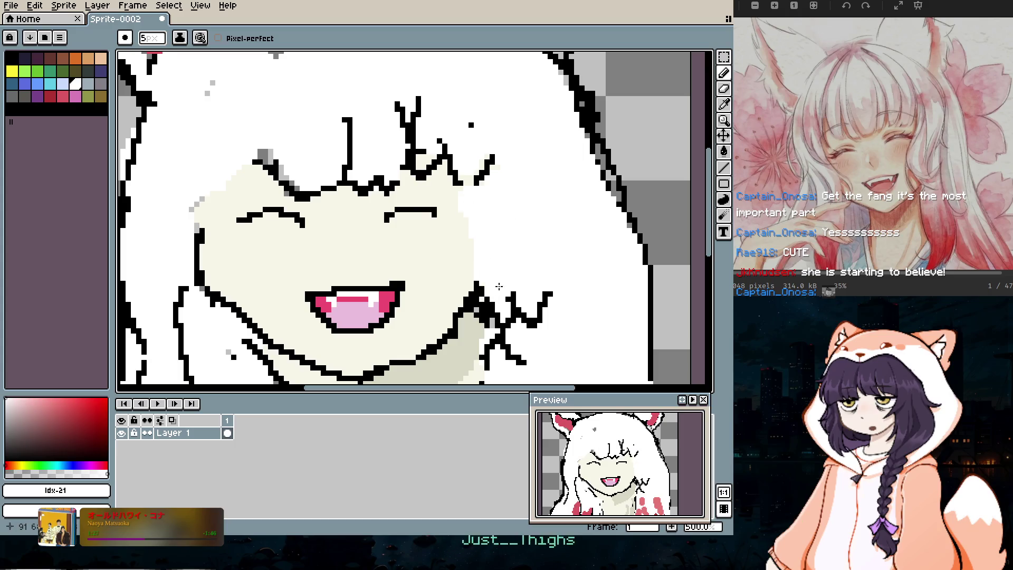
left_click(11, 59)
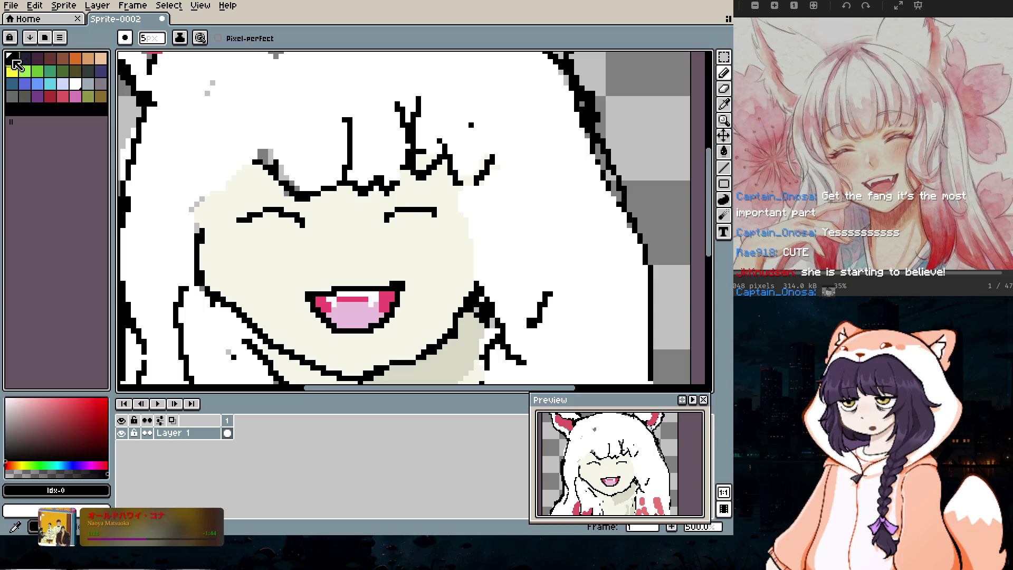
key("minus")
key("minus")
key("minus")
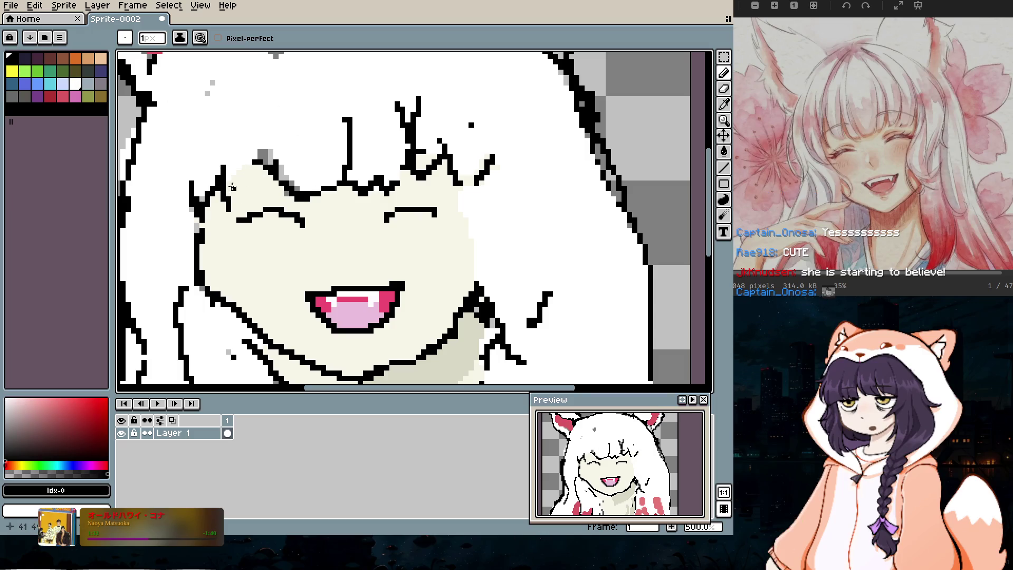
left_click_drag(298, 196, 301, 149)
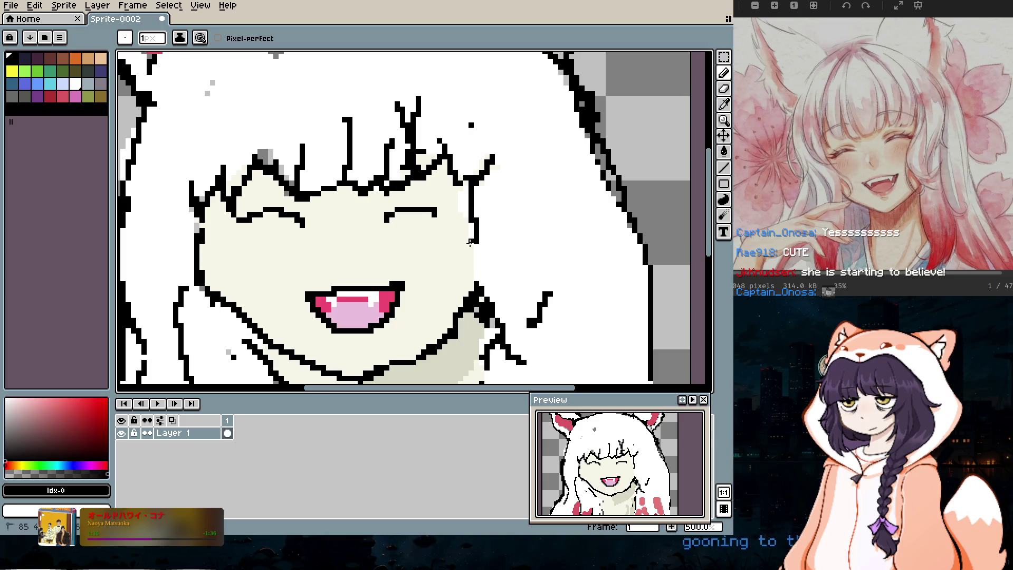
left_click_drag(475, 234, 481, 280)
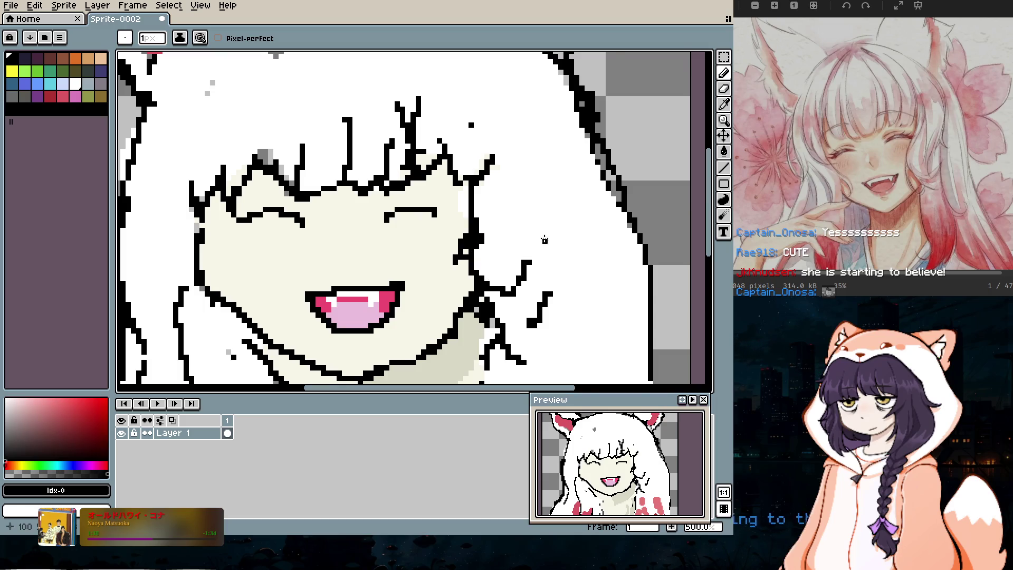
scroll(544, 241, "down", 5)
scroll(540, 302, "up", 3)
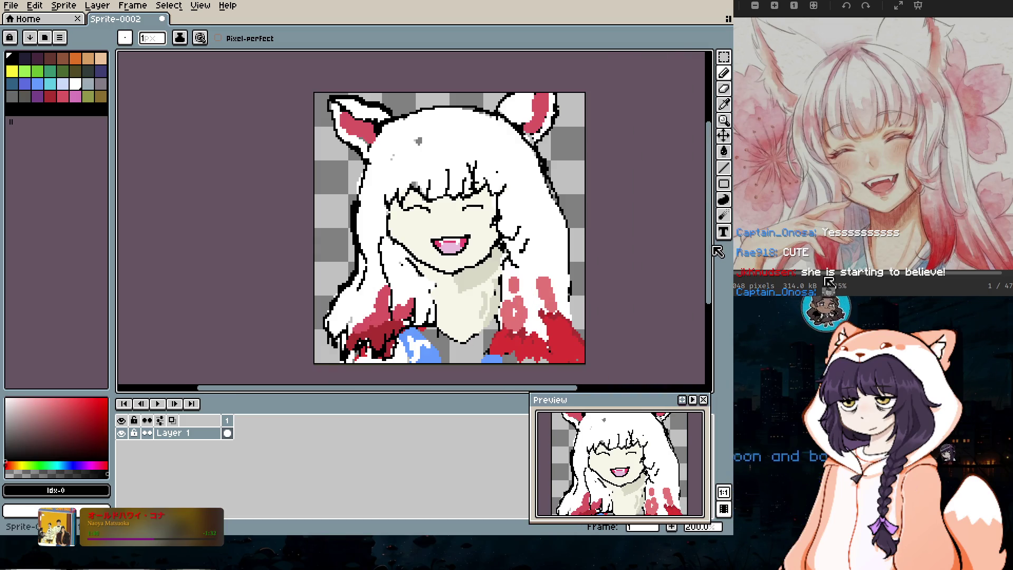
Step: Erase part of the neck outline under the chin and redraw a thin black neck line
scroll(674, 289, "down", 1)
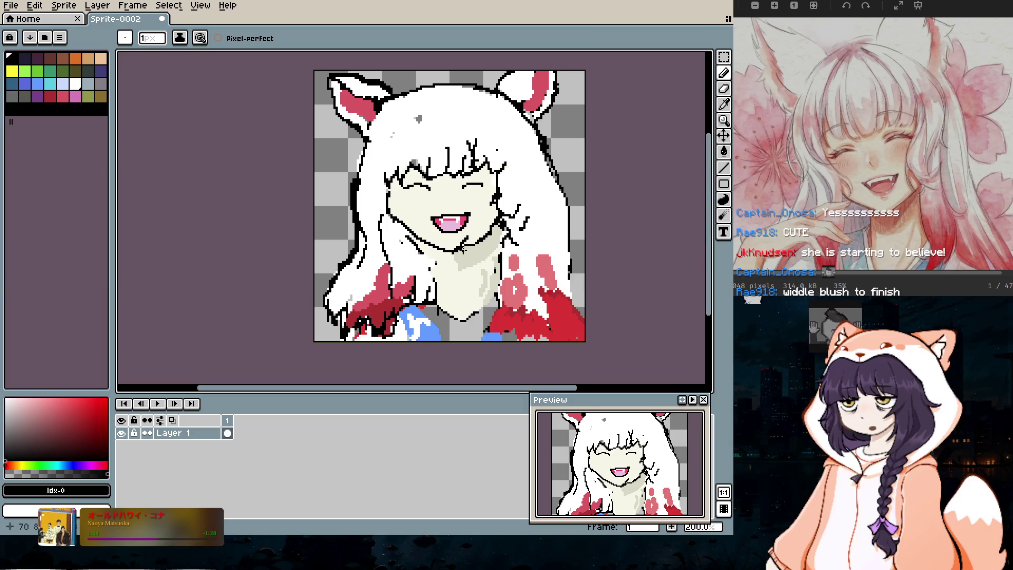
scroll(473, 251, "up", 3)
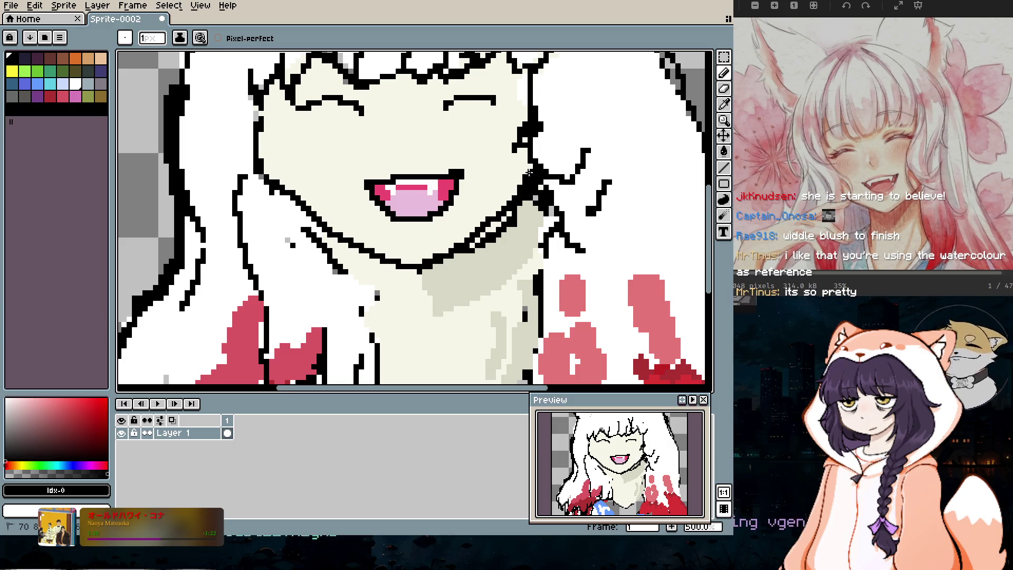
key("e")
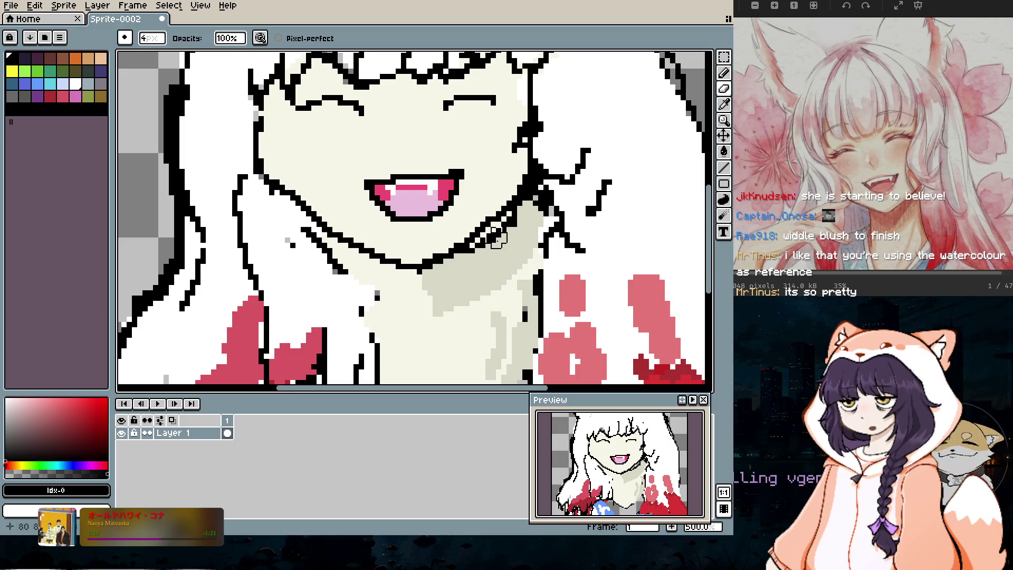
key("minus")
key("minus")
key("minus")
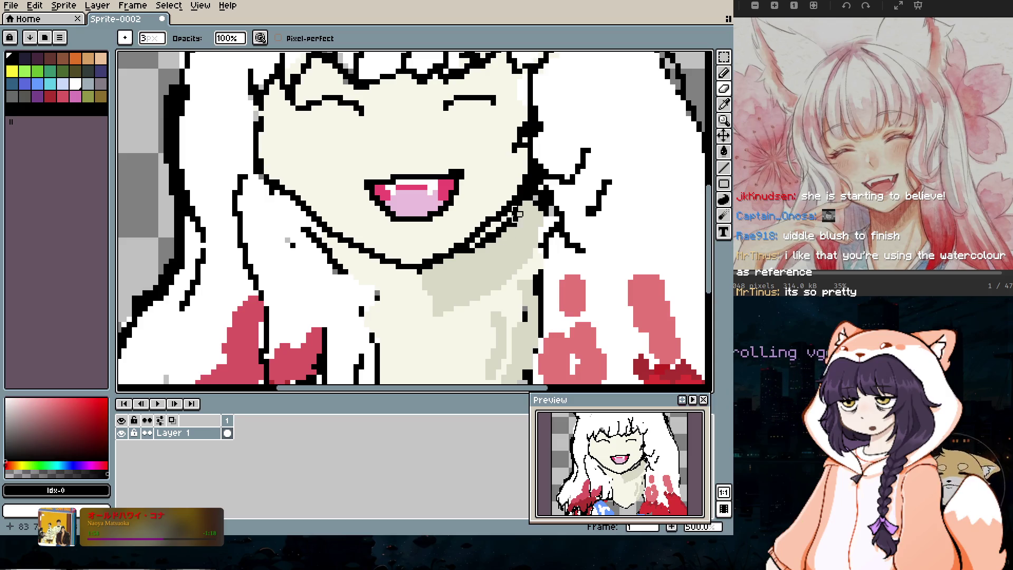
left_click_drag(518, 222, 460, 259)
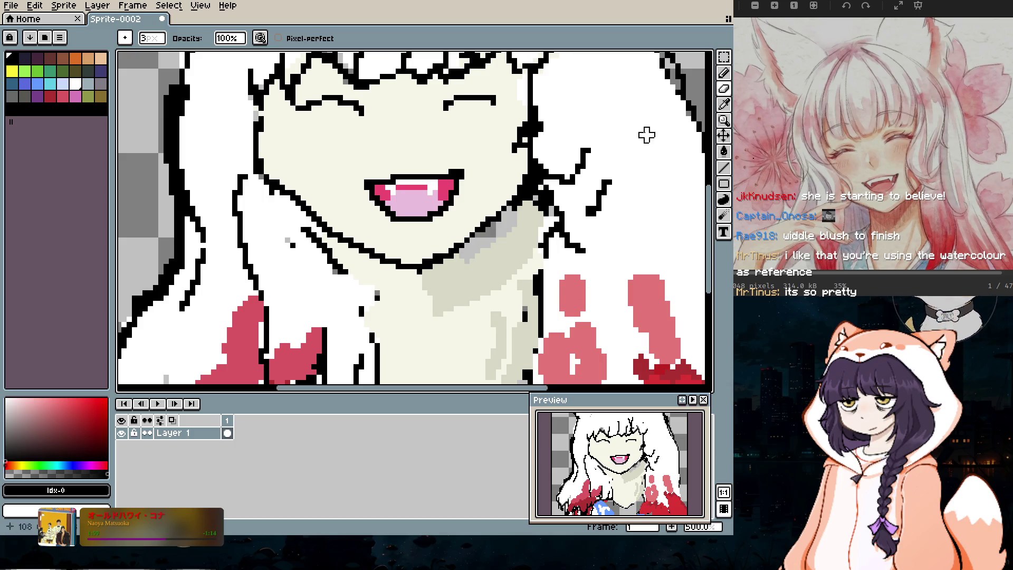
key("b")
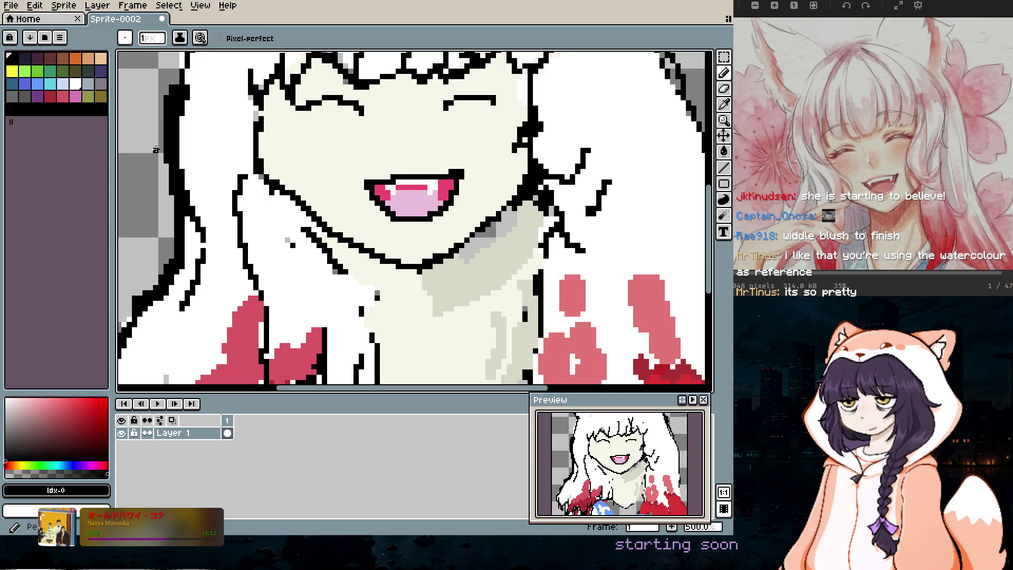
left_click(22, 58)
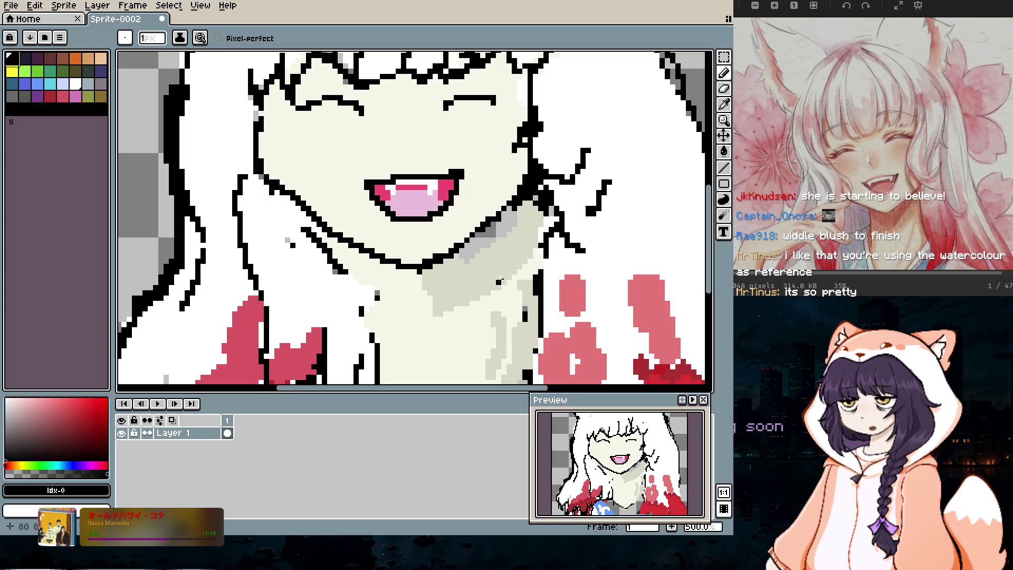
scroll(513, 314, "down", 2)
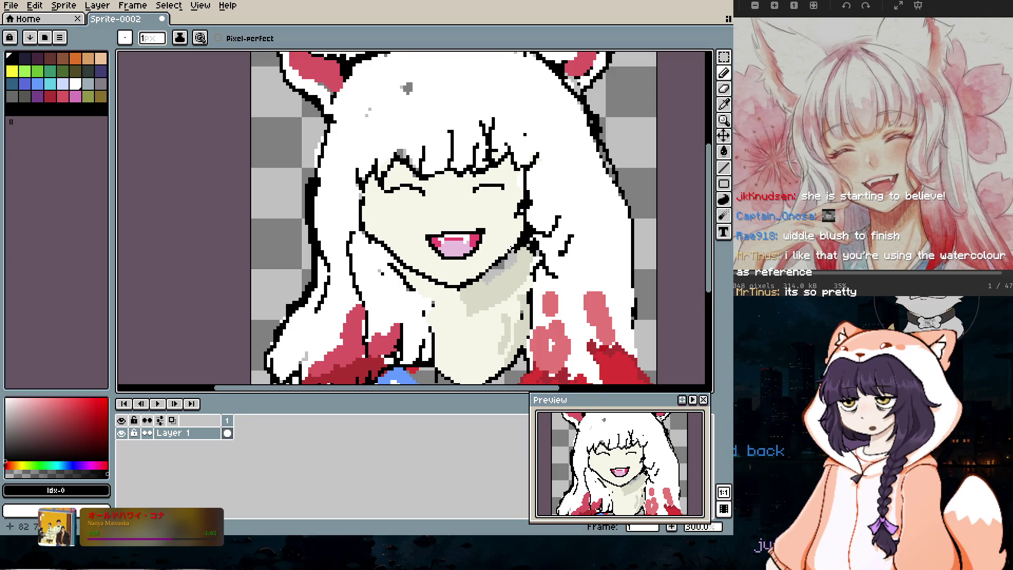
left_click_drag(509, 260, 511, 288)
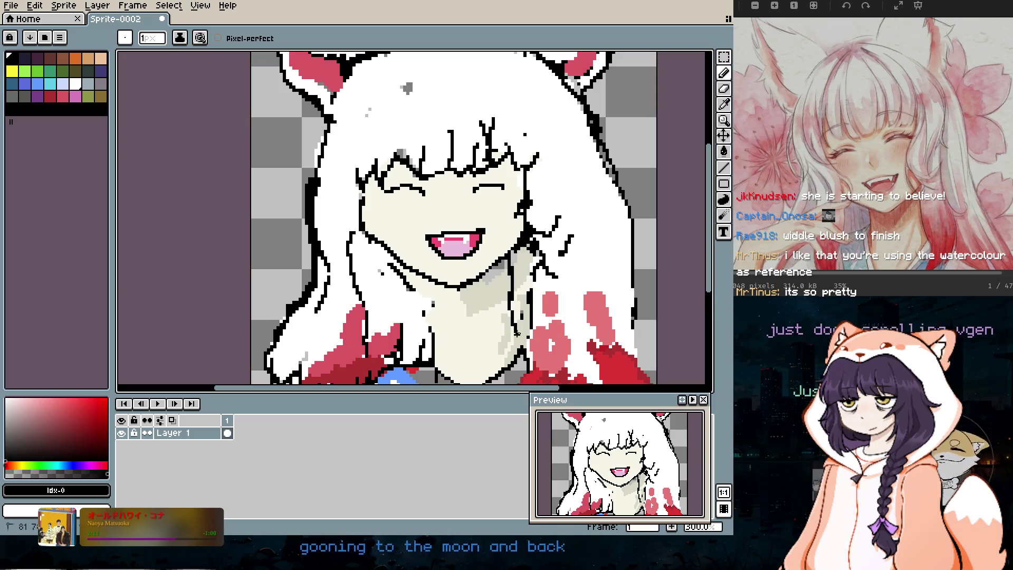
Step: Sample white from the hair and paint over the strand and grey shading beside the neck
key("e")
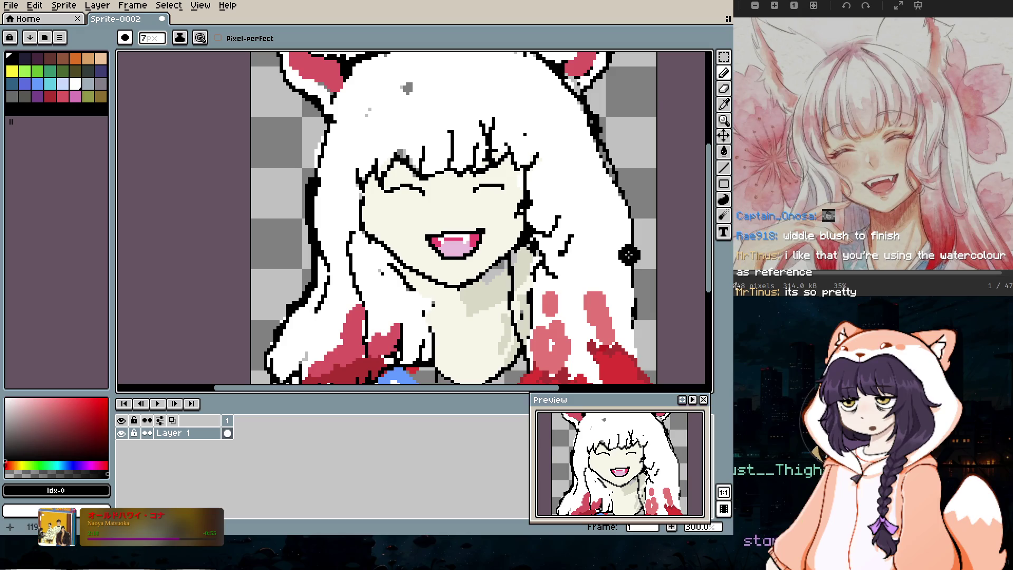
key("i")
left_click(341, 78)
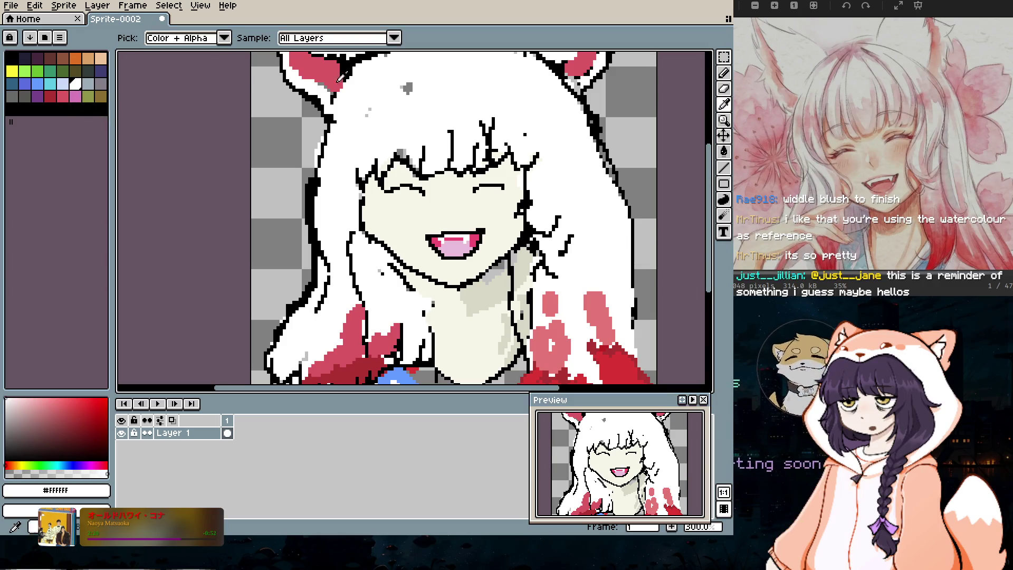
left_click(724, 73)
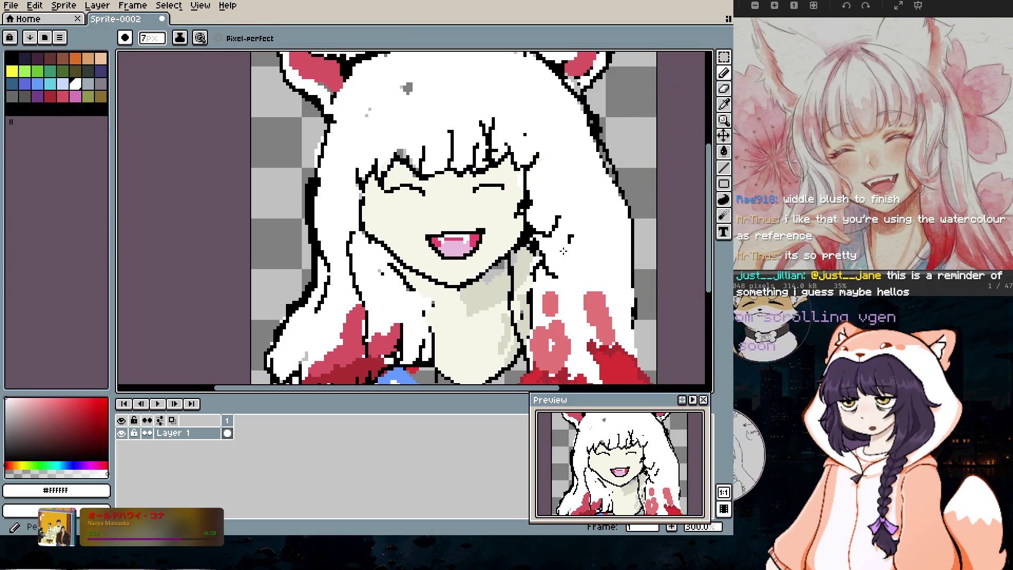
left_click_drag(571, 237, 560, 254)
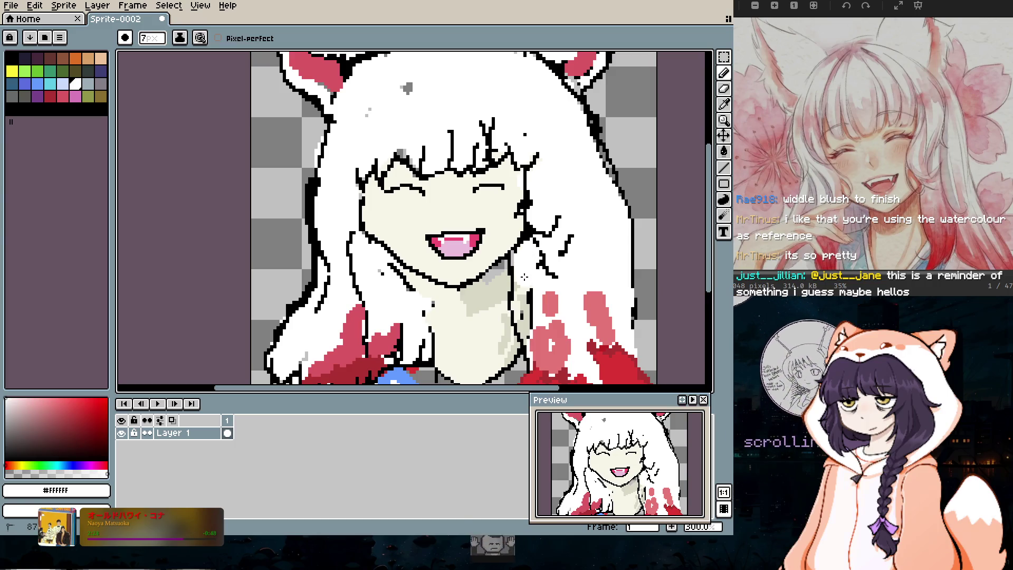
left_click_drag(523, 285, 521, 262)
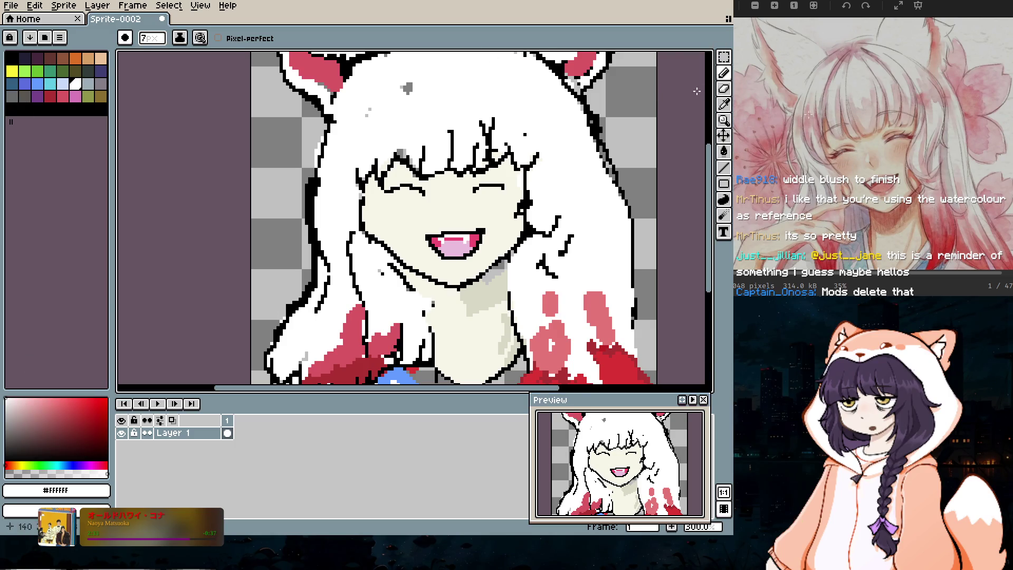
Step: Re-sample white and cover the stray black hair strands with a 5px brush
left_click(12, 57)
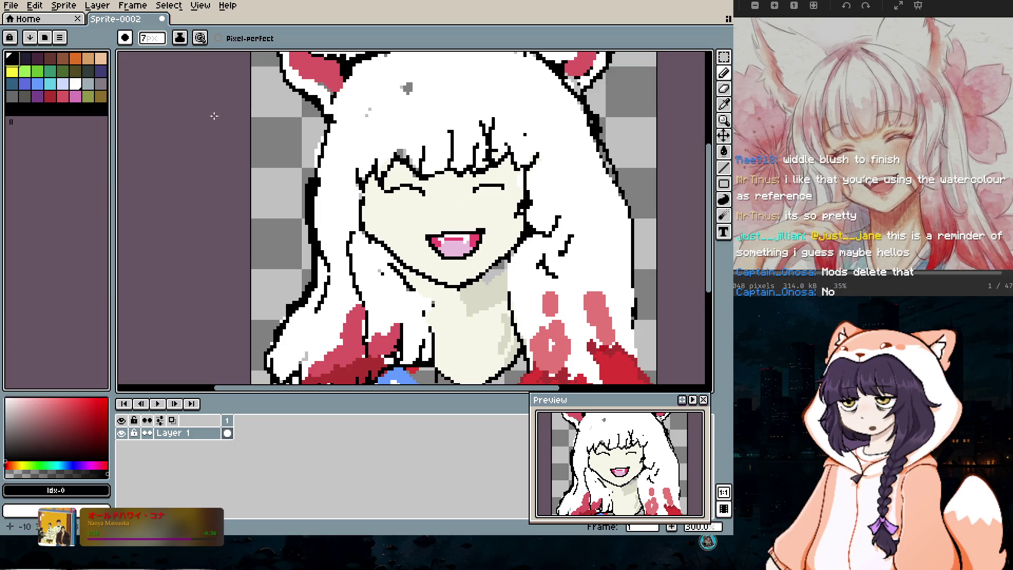
key("minus")
key("minus")
key("minus")
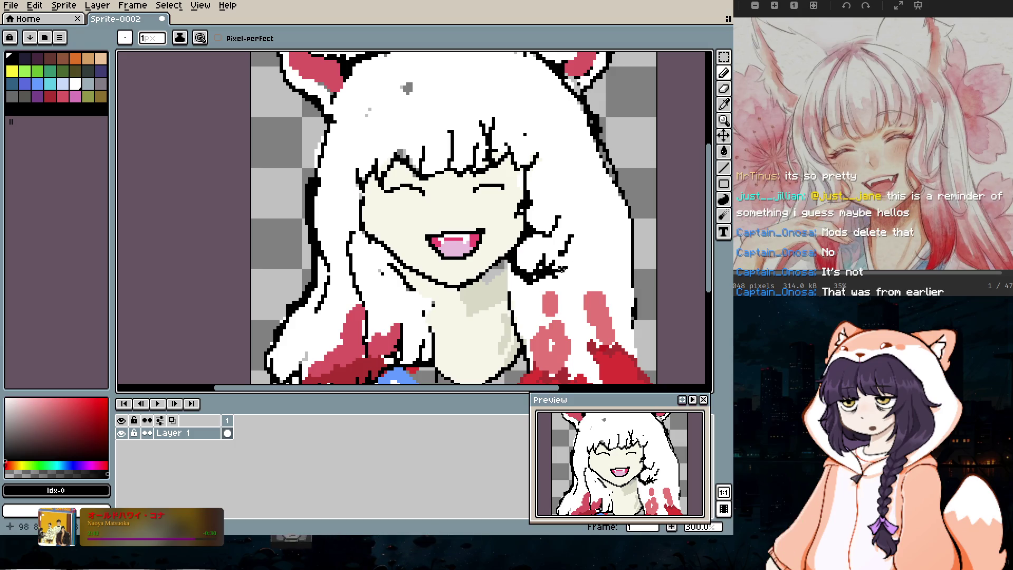
scroll(605, 314, "down", 1)
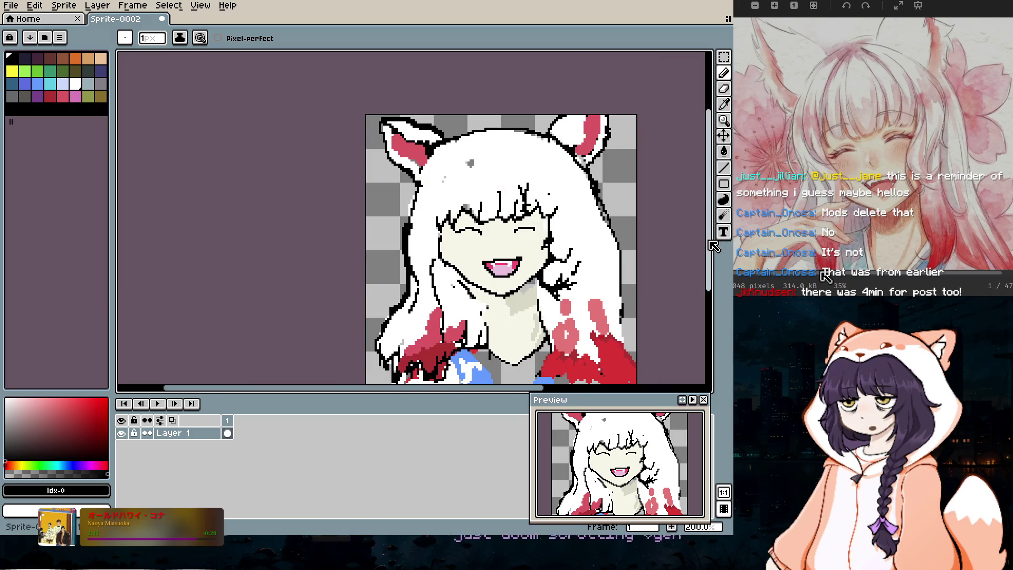
scroll(710, 272, "down", 2)
scroll(715, 276, "down", 1)
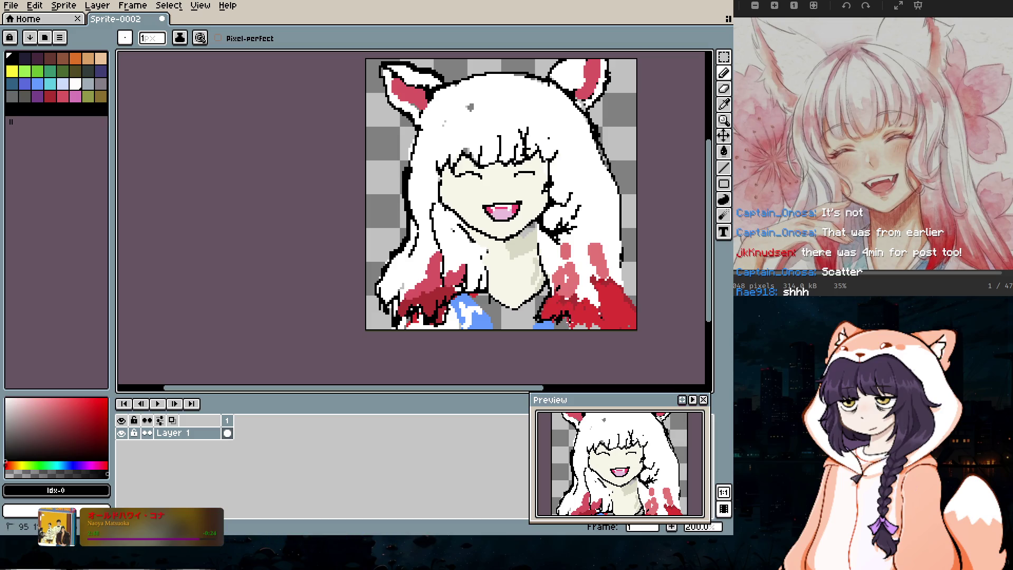
scroll(590, 249, "down", 1)
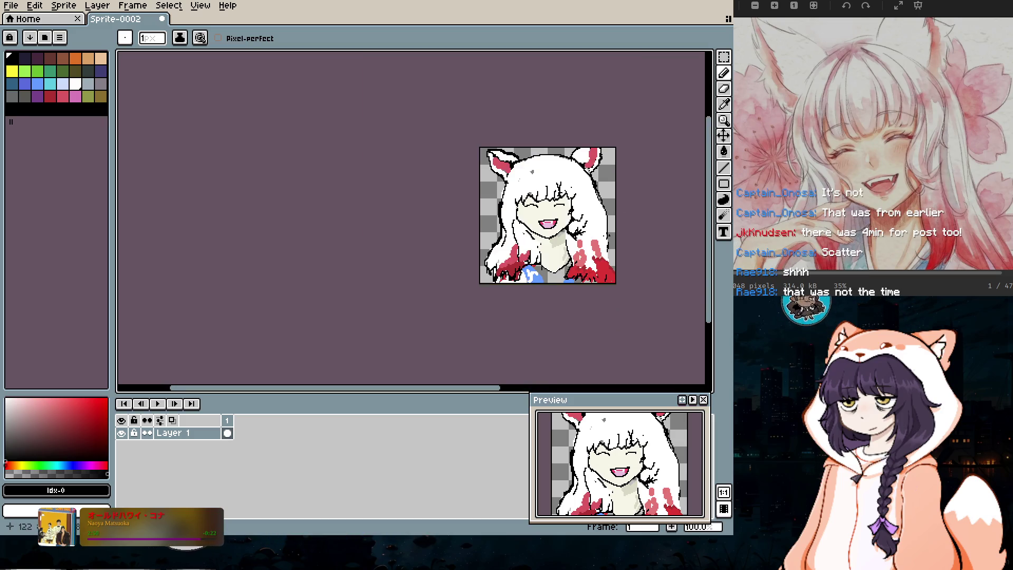
scroll(594, 231, "up", 2)
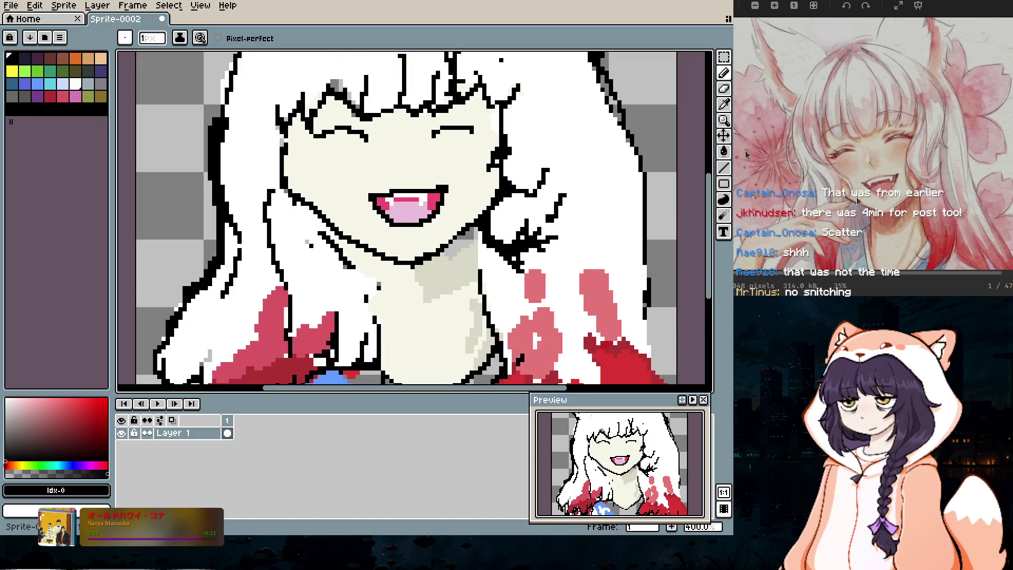
left_click(725, 104)
left_click(596, 165)
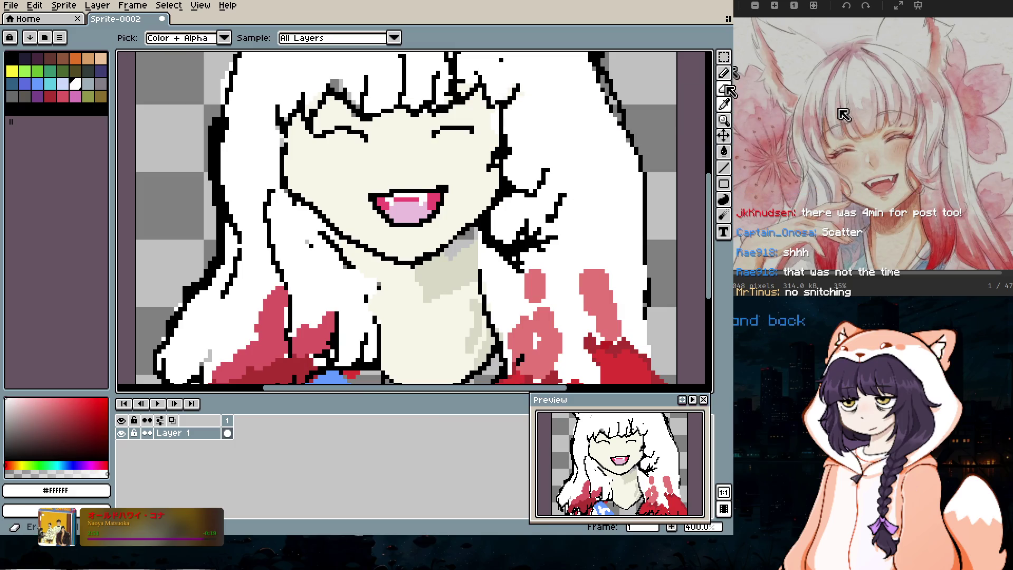
key("b")
key("plus")
key("plus")
key("plus")
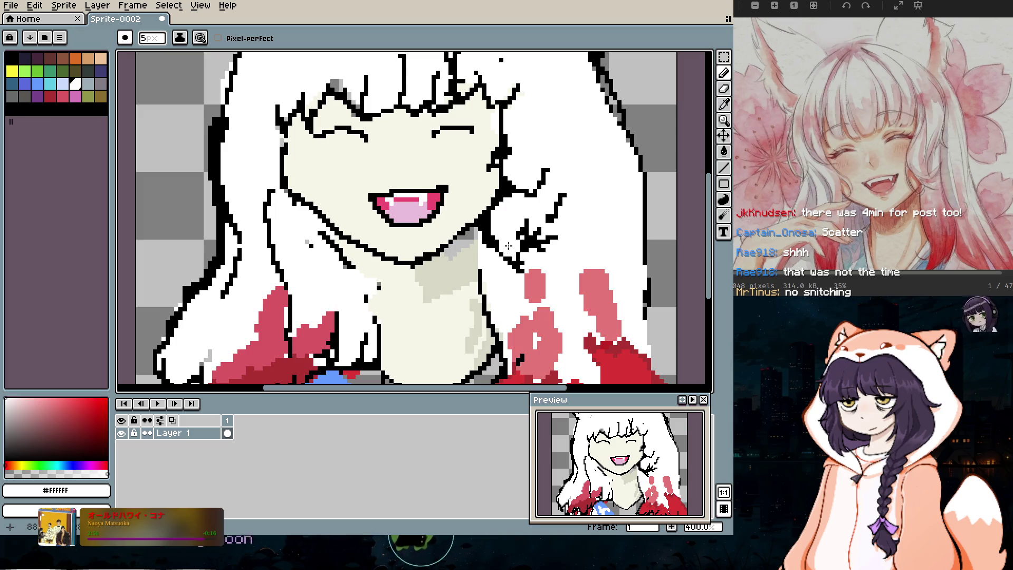
left_click_drag(544, 237, 560, 208)
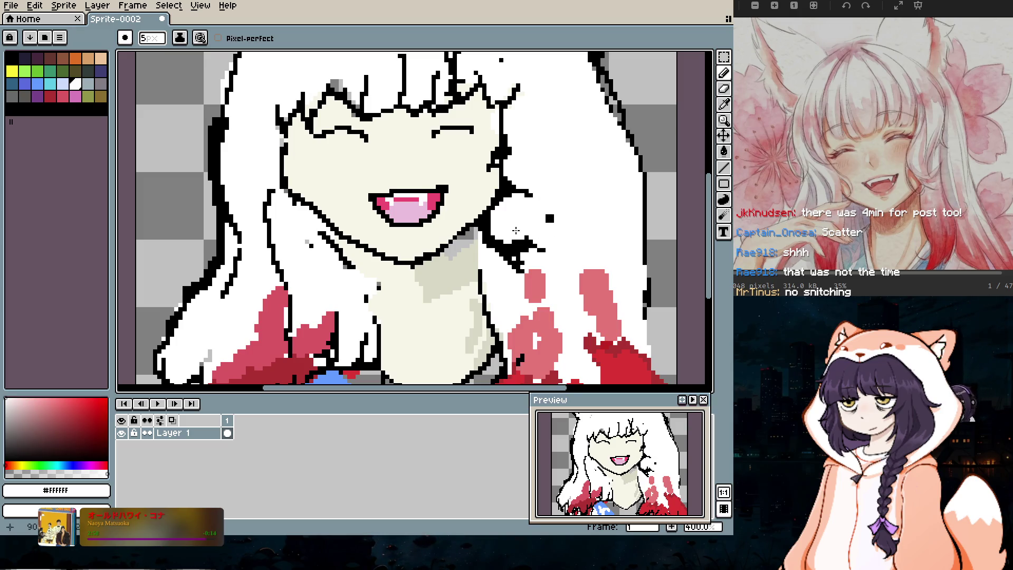
Step: Paint white over the grey pixels beside the blue shirt and along the bottom edge
key("1")
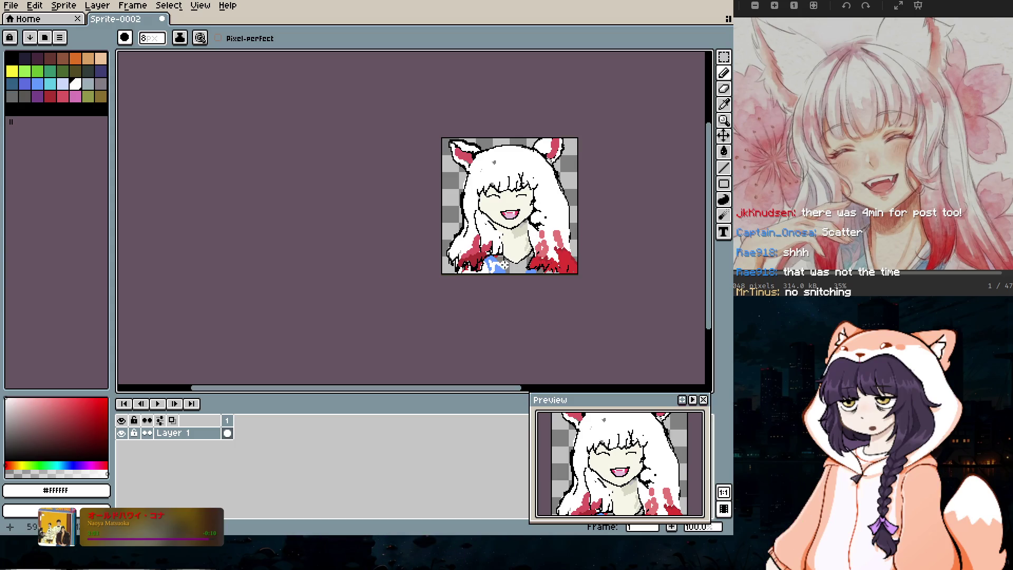
scroll(471, 237, "up", 3)
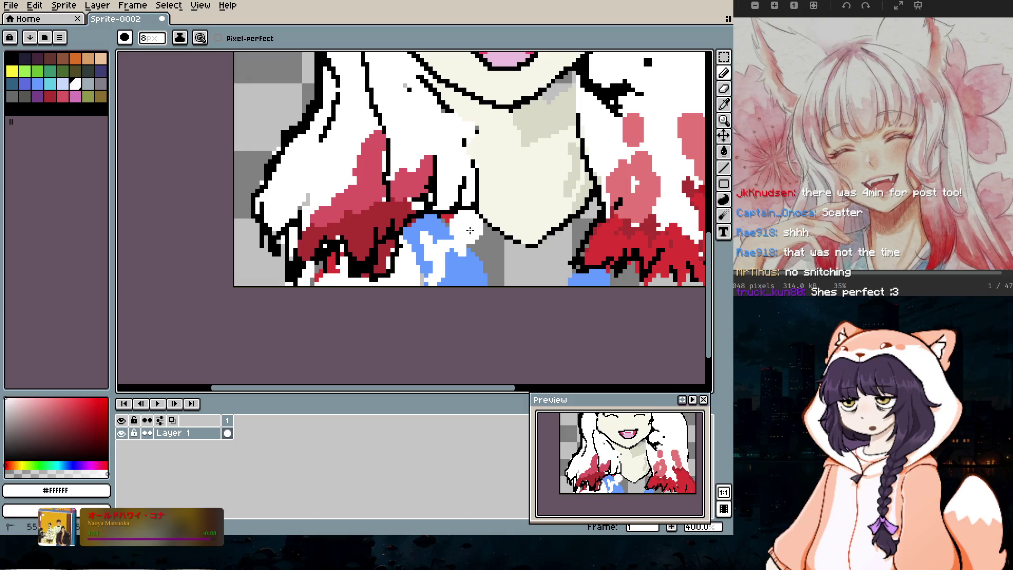
mouse_move(499, 251)
left_mouse_down()
mouse_move(496, 267)
mouse_move(549, 254)
mouse_move(577, 233)
left_mouse_up()
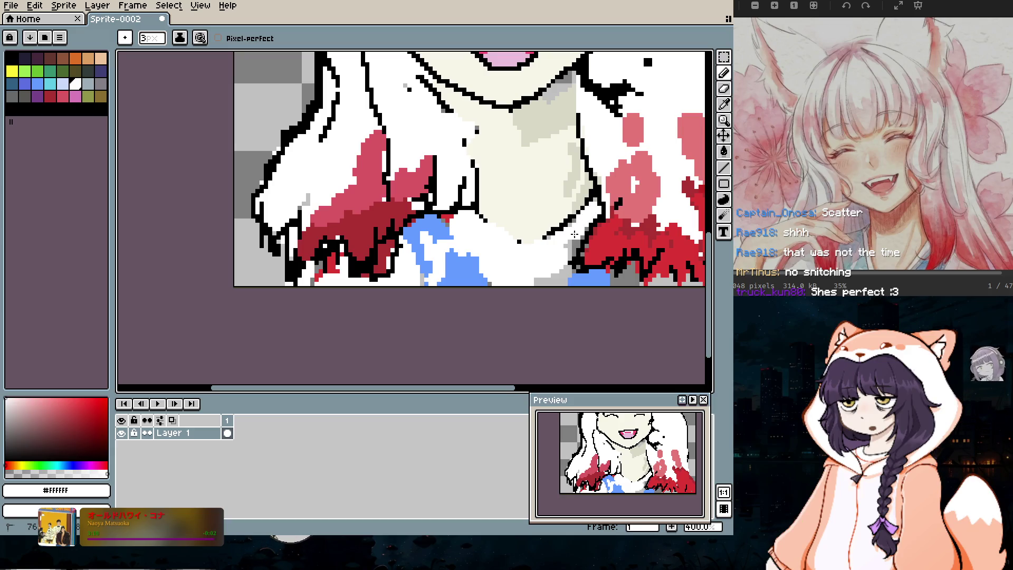
left_click_drag(539, 278, 563, 276)
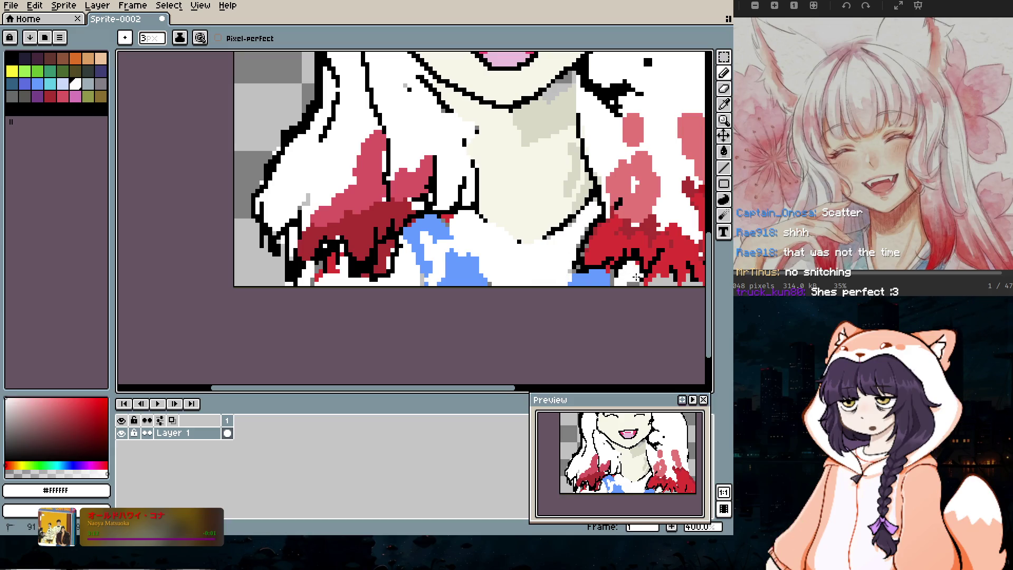
scroll(637, 278, "down", 2)
scroll(588, 245, "up", 1)
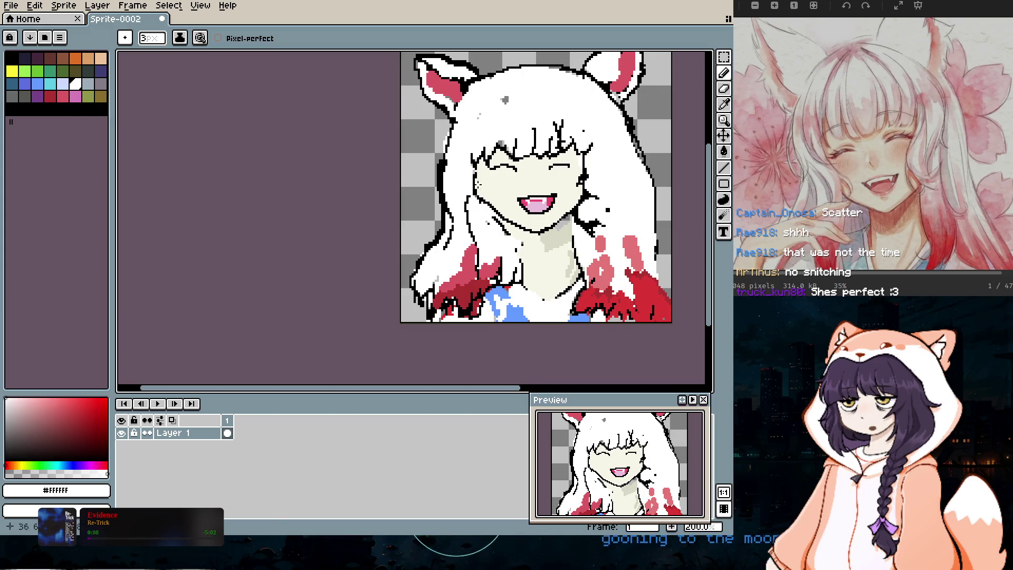
Step: Draw a 2px black outline along the left edge of the face
key("plus")
key("plus")
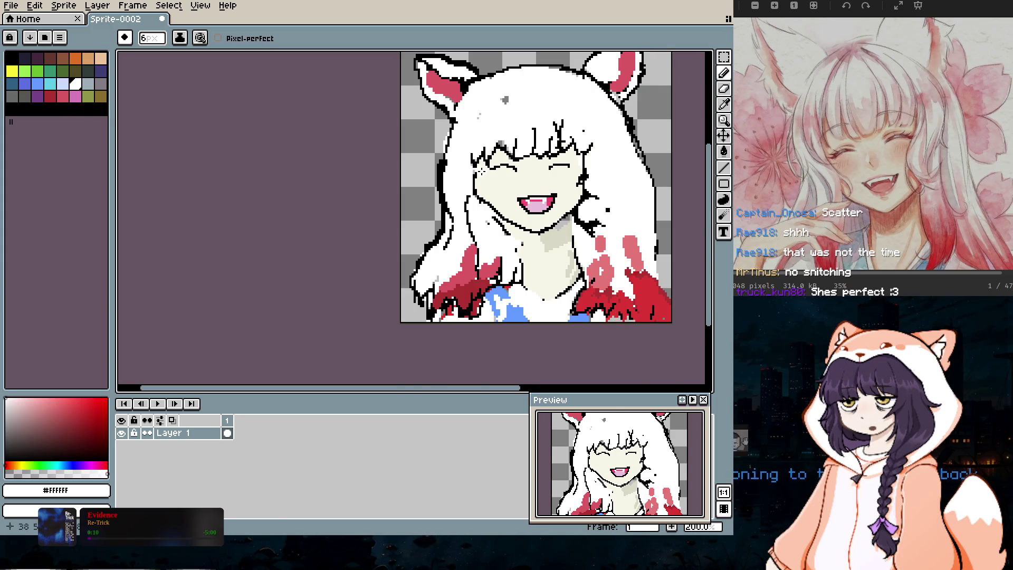
scroll(482, 170, "up", 1)
key("plus")
key("plus")
key("plus")
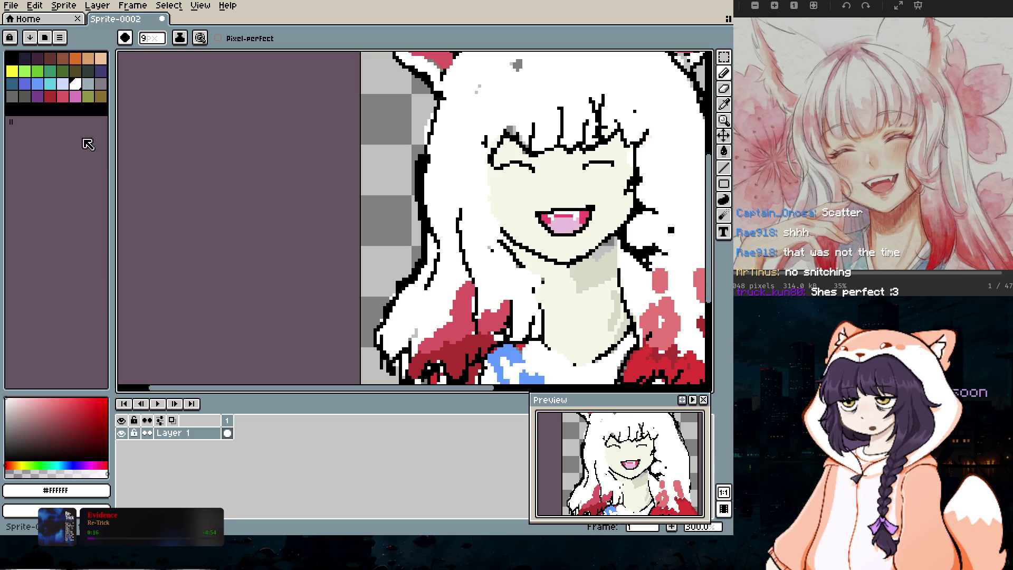
left_click(11, 58)
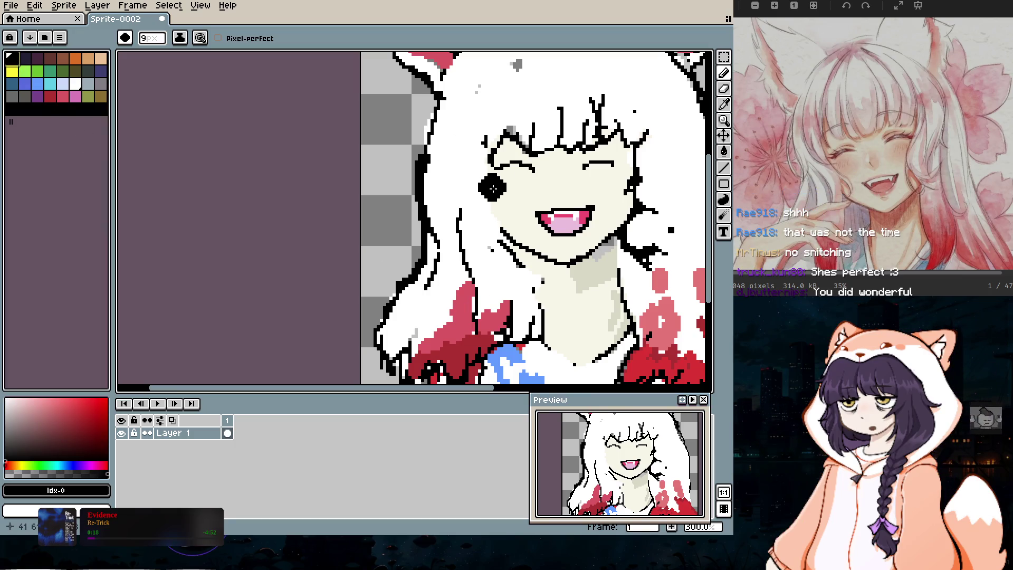
key("minus")
key("minus")
key("minus")
key("minus")
left_click_drag(496, 216, 484, 150)
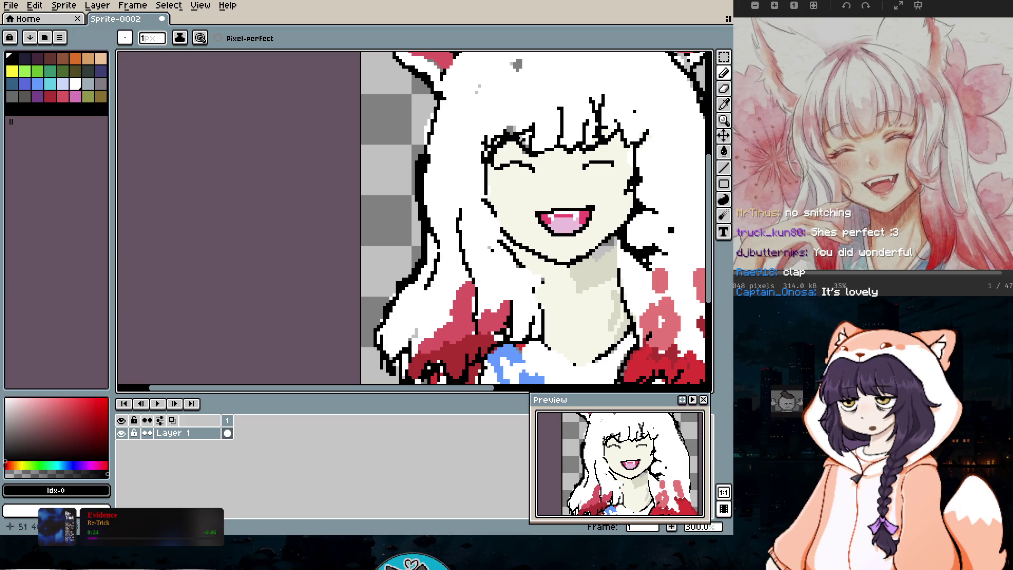
Step: Paint over the stray black hair lines in white with a 4px brush
left_click(76, 84)
key("plus")
key("plus")
key("plus")
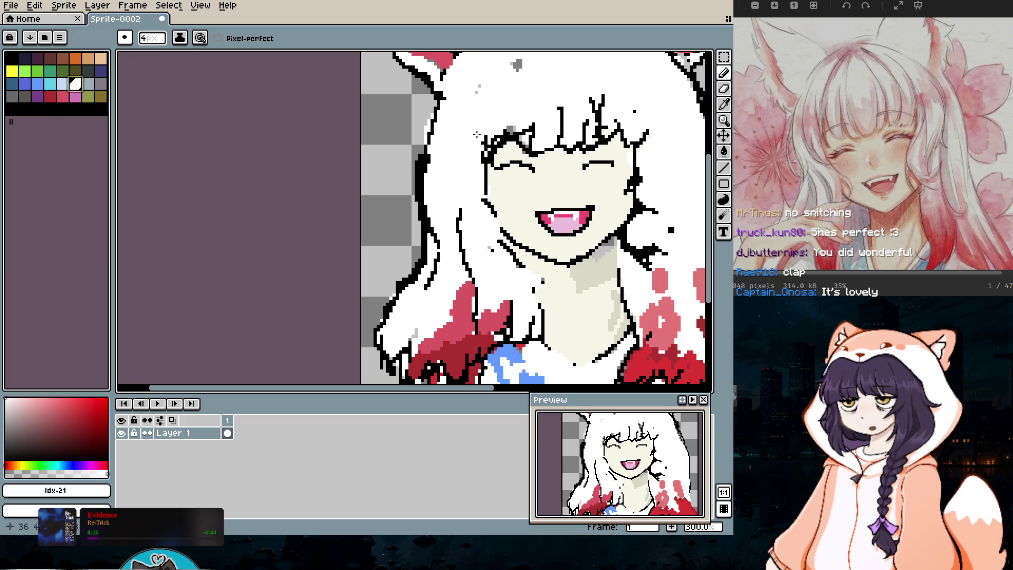
mouse_move(483, 146)
left_mouse_down()
mouse_move(508, 125)
mouse_move(534, 136)
mouse_move(514, 127)
left_mouse_up()
key("1")
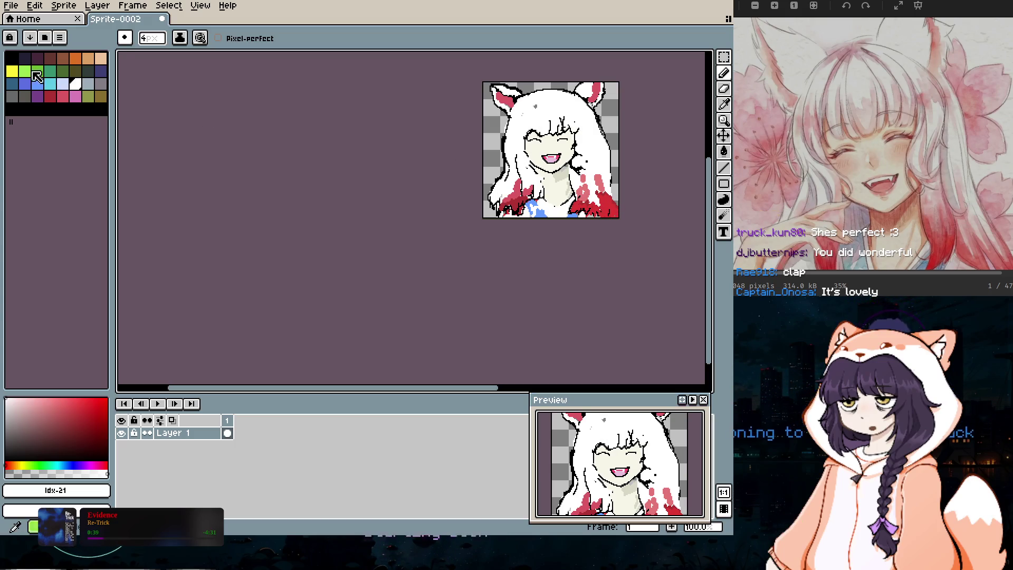
Step: Switch back to black with a 1px brush and look over the whole portrait
left_click(11, 57)
key("minus")
key("minus")
key("minus")
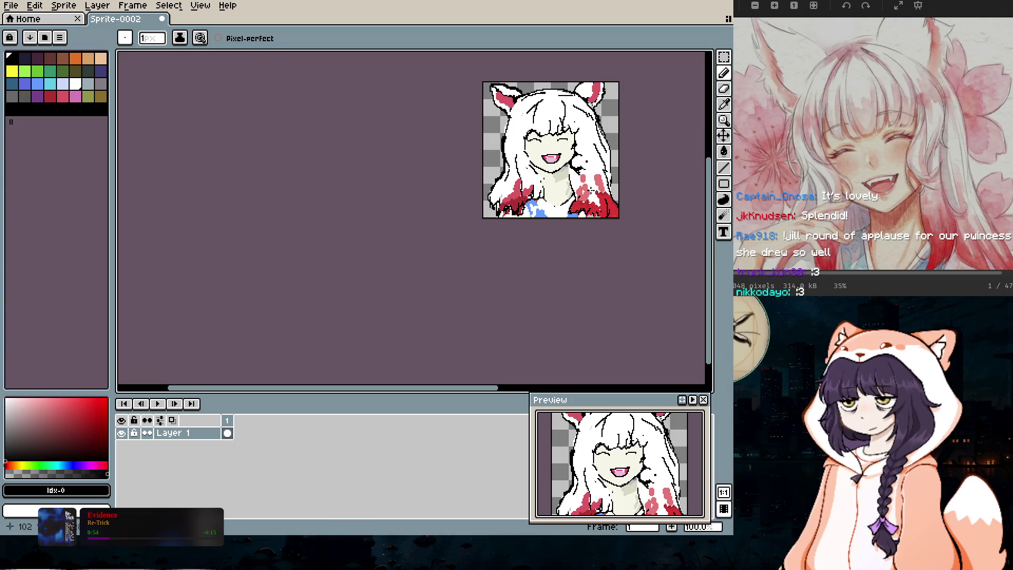
left_click_drag(491, 389, 532, 389)
scroll(524, 263, "up", 2)
scroll(524, 263, "down", 1)
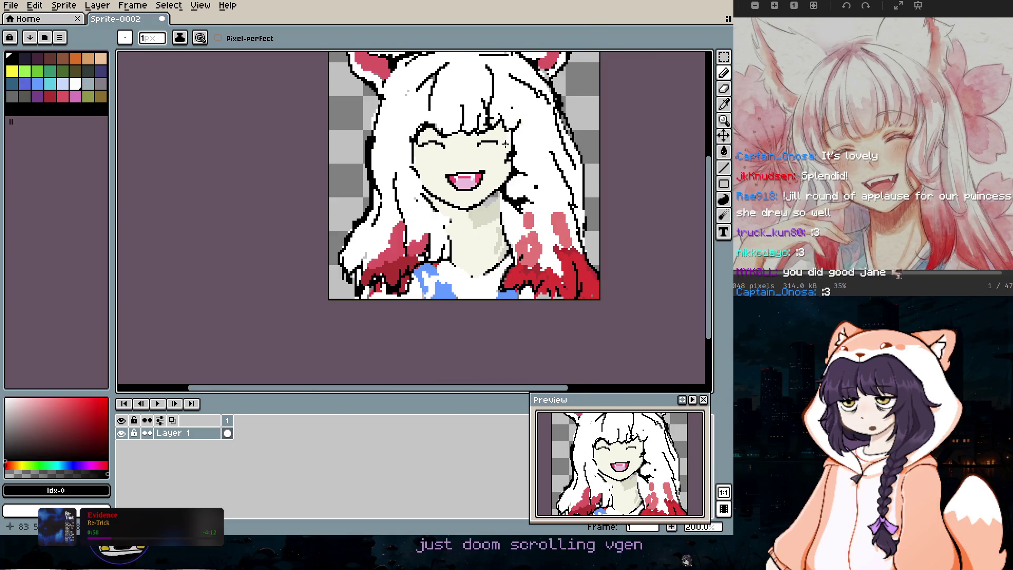
left_click_drag(708, 233, 708, 204)
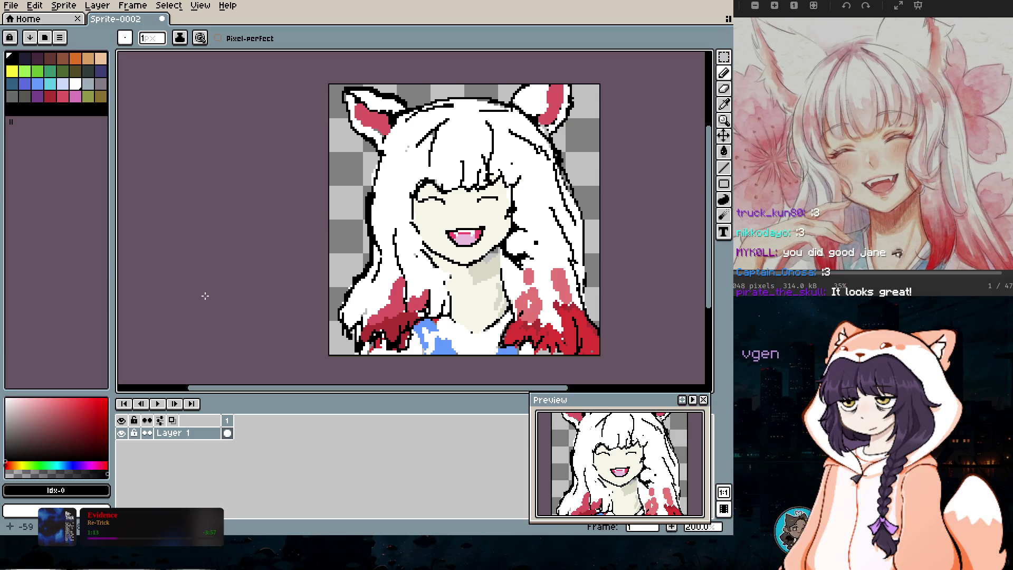
left_click(12, 7)
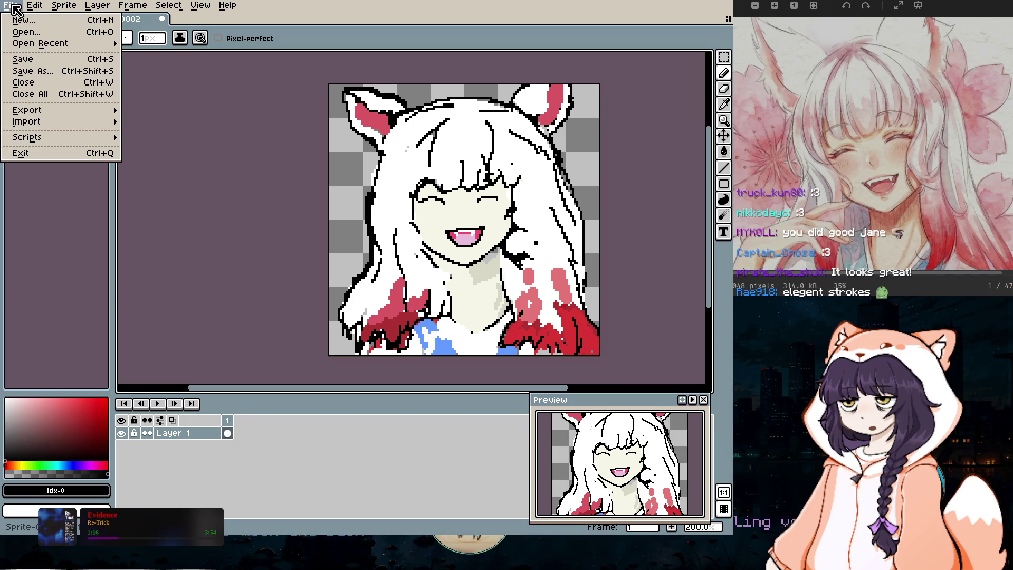
Step: Choose Save As from the File menu to open the Save File dialog in just-art
mouse_move(37, 43)
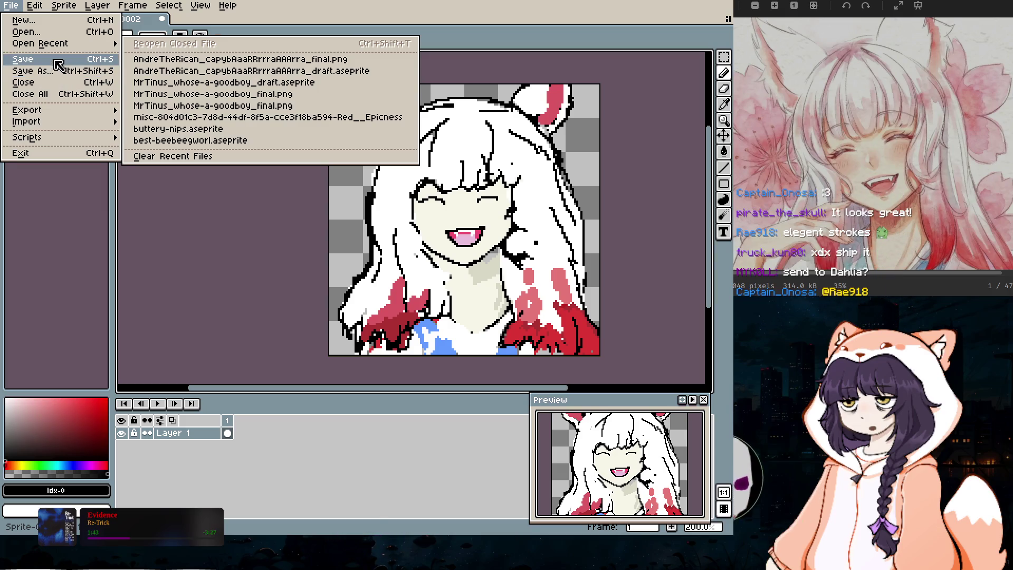
left_click(59, 65)
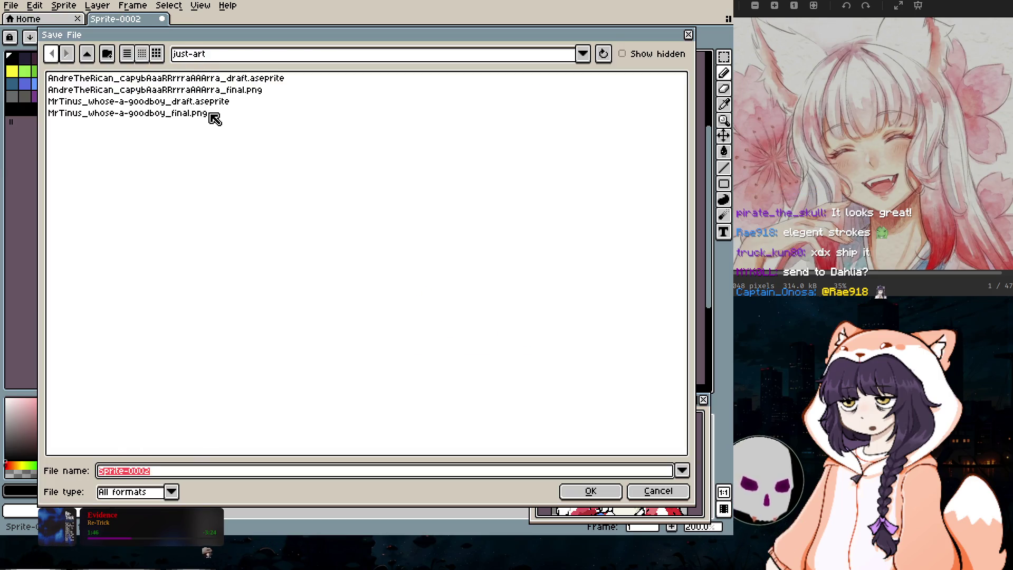
Step: Save the portrait as a new file named with the recipient's name plus _draft.aseprite
left_click(253, 78)
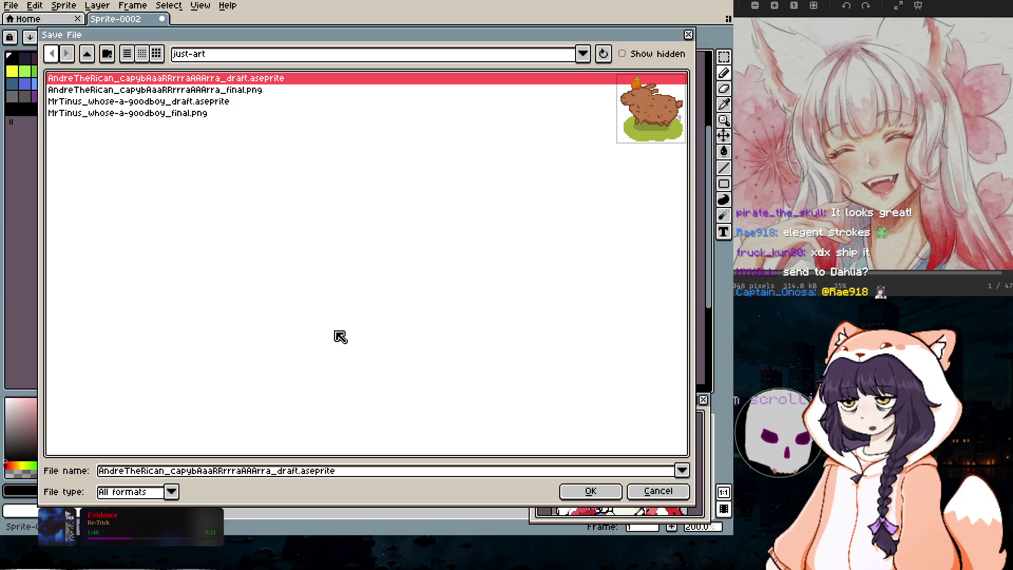
left_click(382, 475)
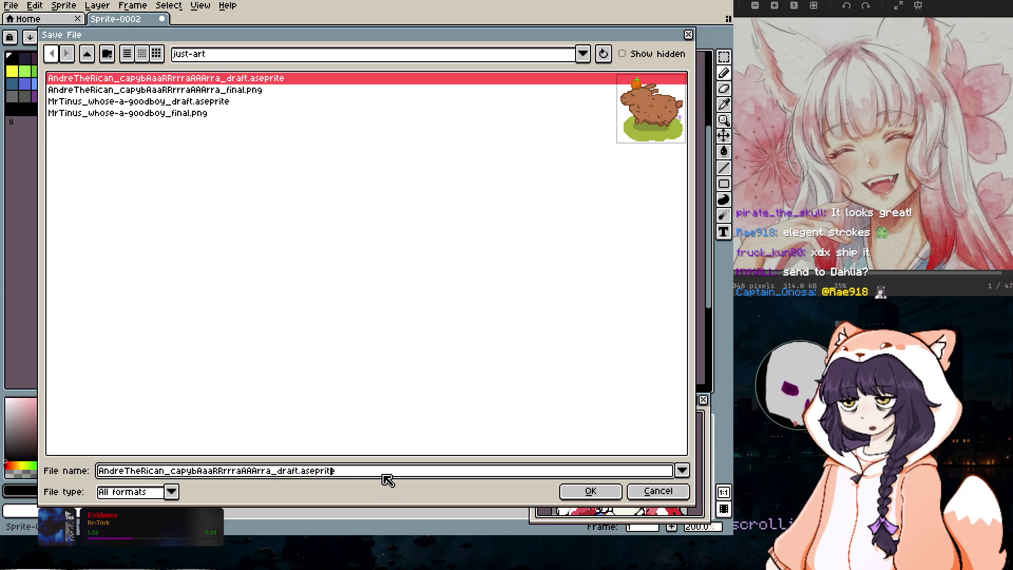
key("Left")
key("Left")
key("Left")
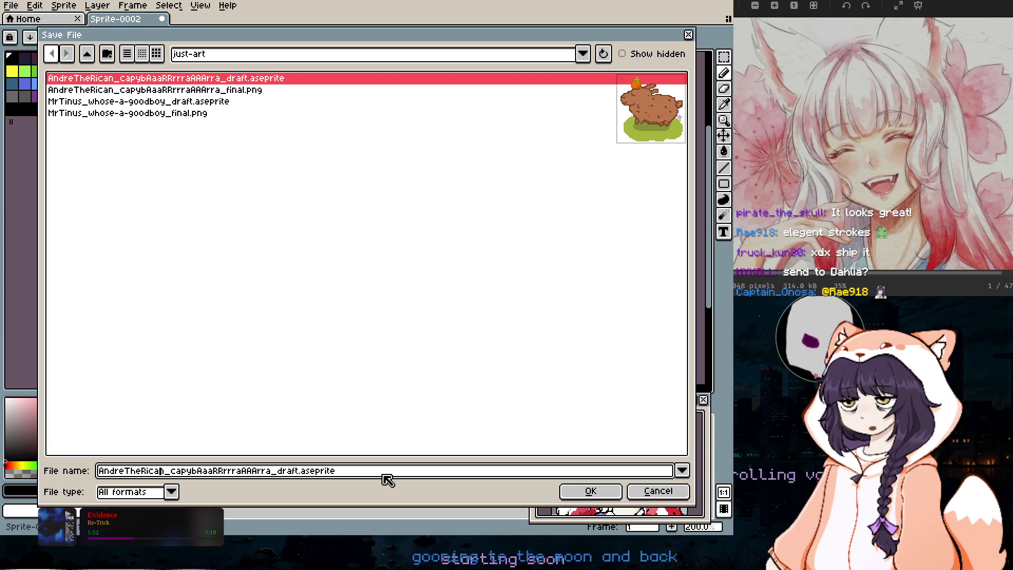
key("BackSpace")
key("BackSpace")
key("BackSpace")
type("DahliaVBT")
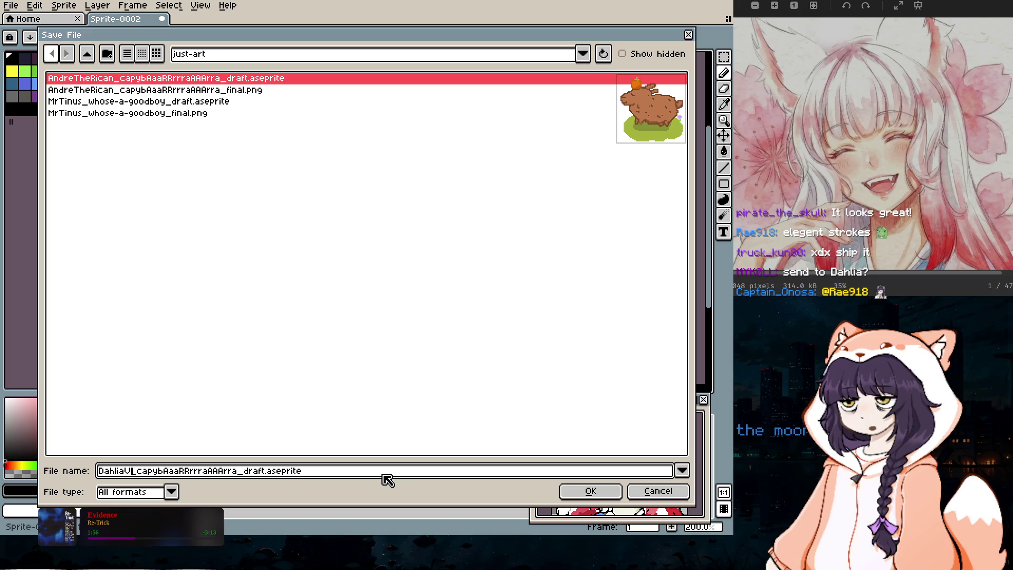
key("Right")
key("Right")
key("Right")
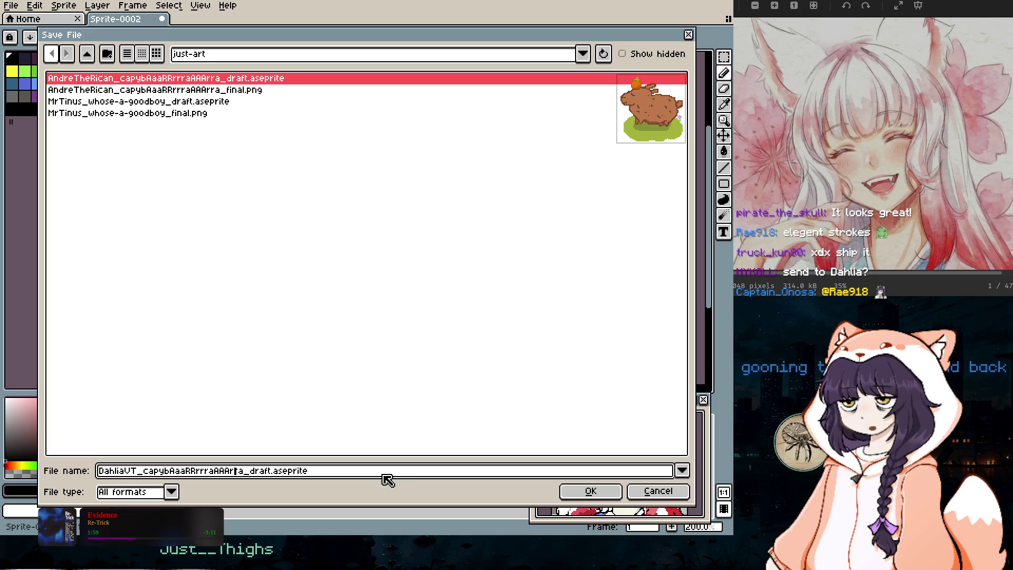
key("BackSpace")
key("BackSpace")
key("BackSpace")
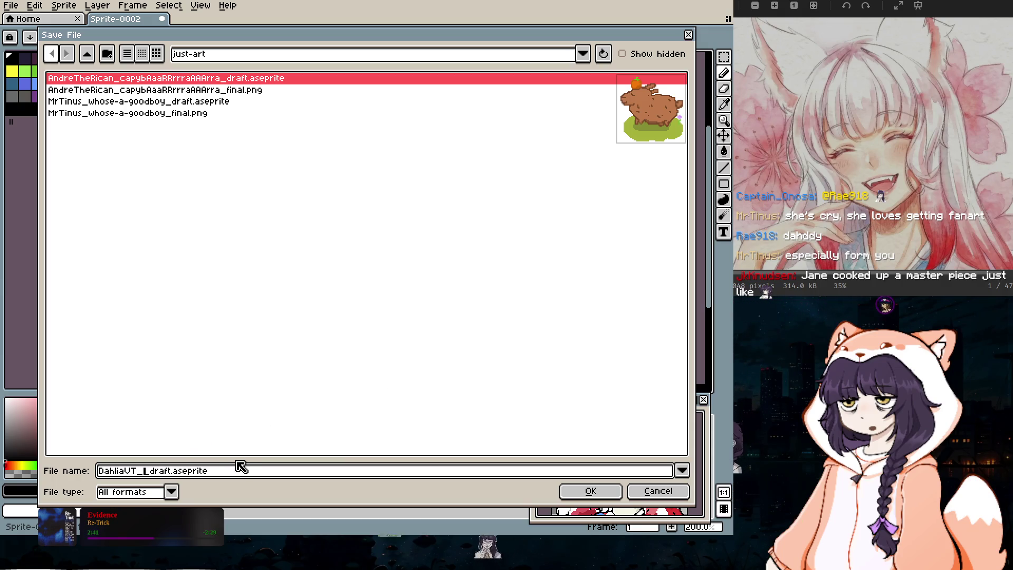
key("ctrl+v")
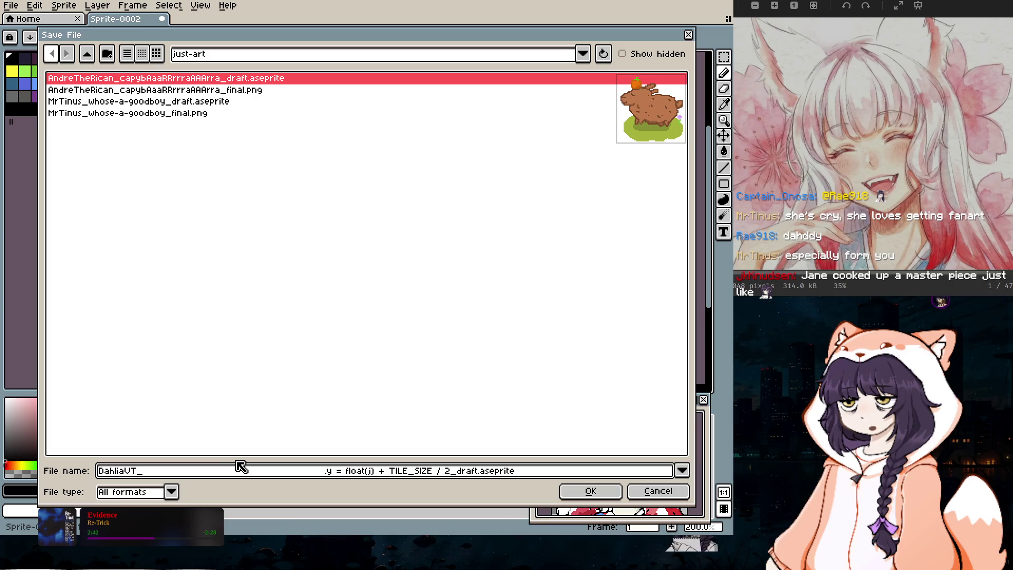
key("BackSpace")
key("BackSpace")
key("BackSpace")
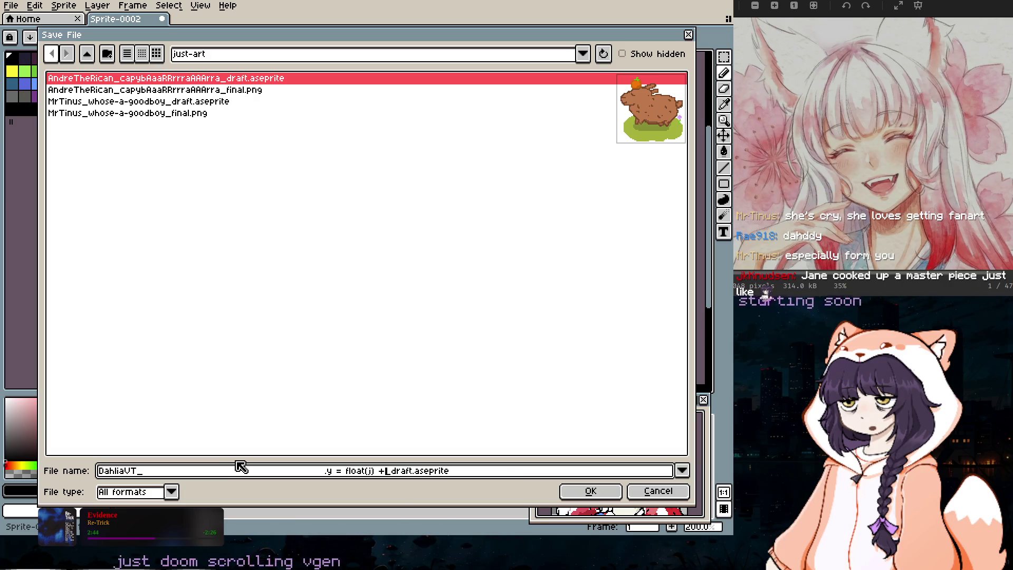
key("BackSpace")
key("BackSpace")
key("BackSpace")
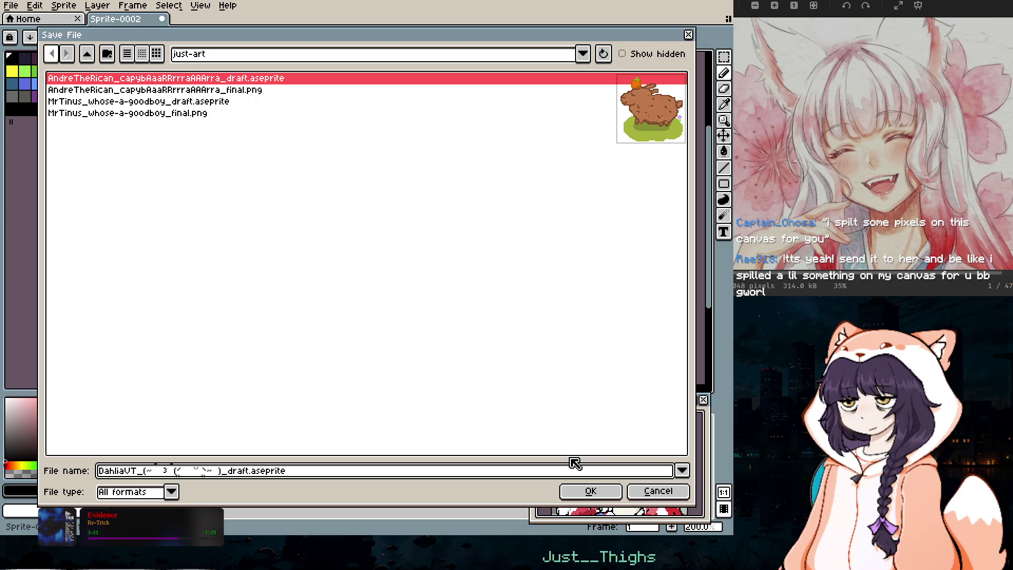
left_click(472, 471)
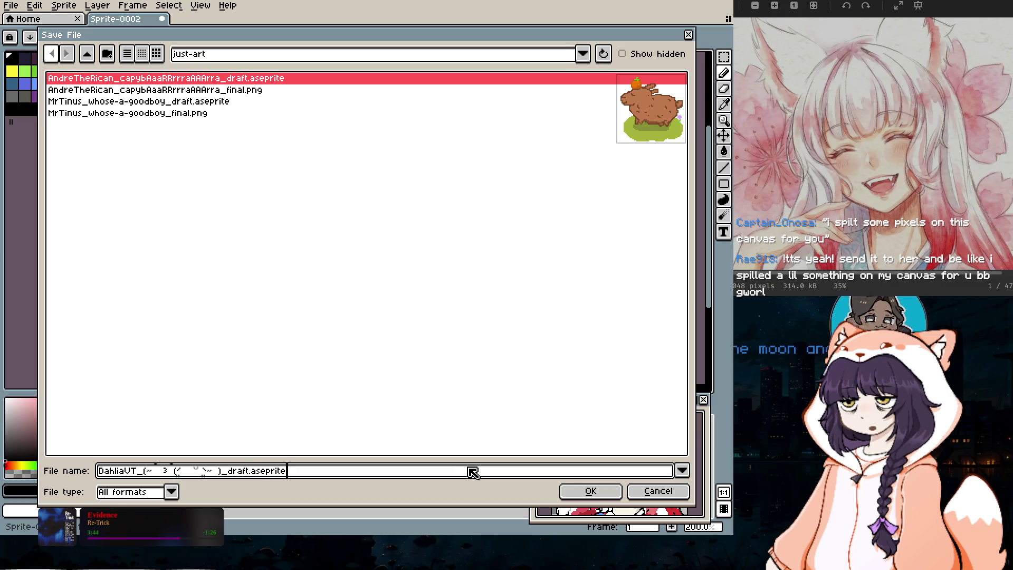
left_click(591, 491)
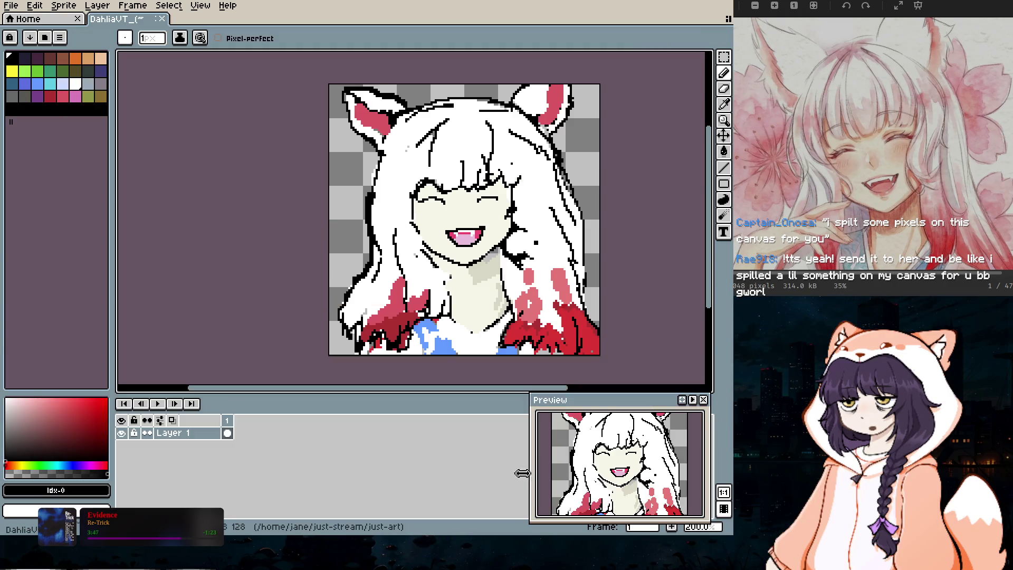
Step: Export a copy via Export As at Resize 100% with visible layers and all frames
left_click(16, 6)
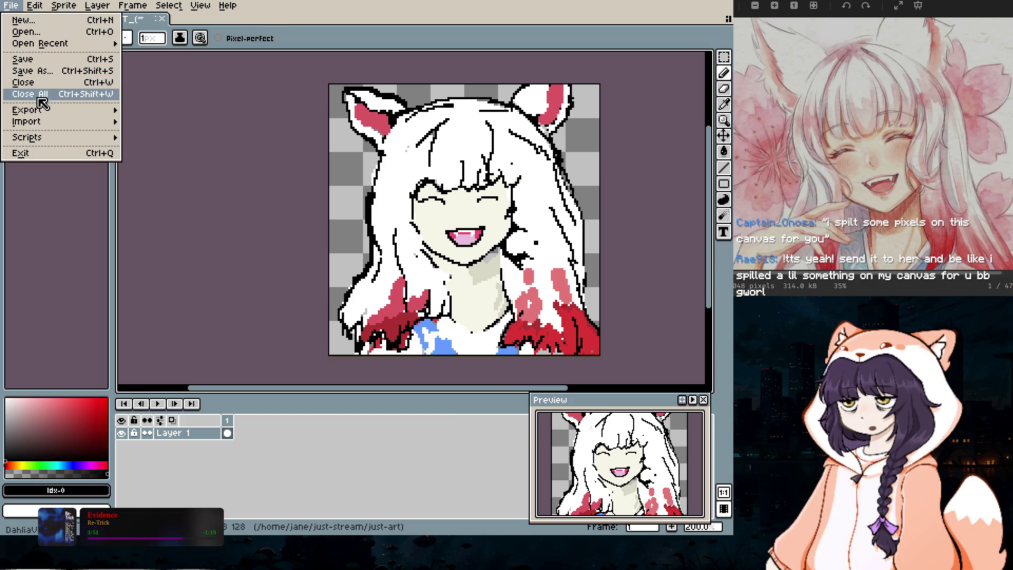
mouse_move(44, 112)
left_click(157, 111)
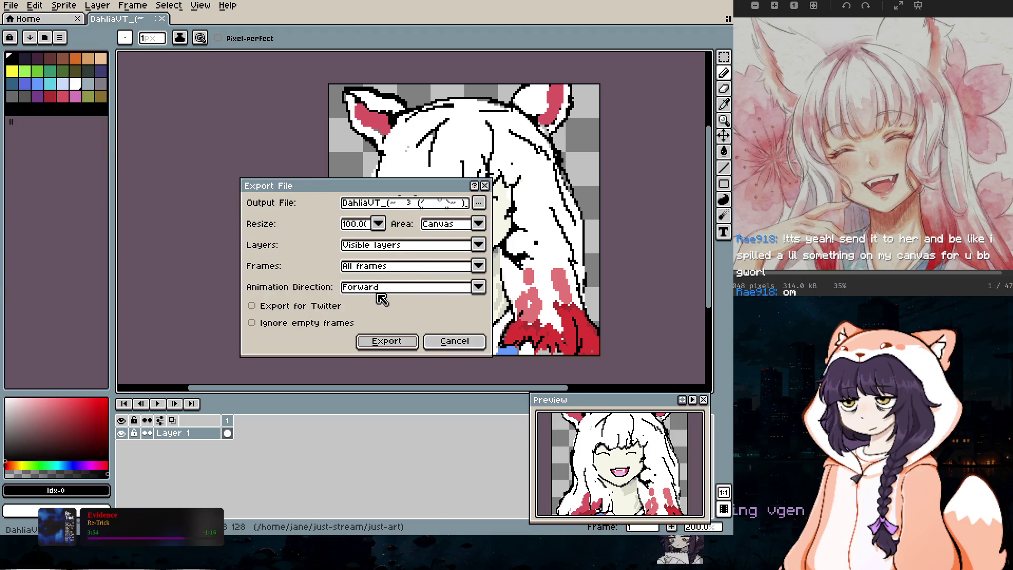
left_click(386, 342)
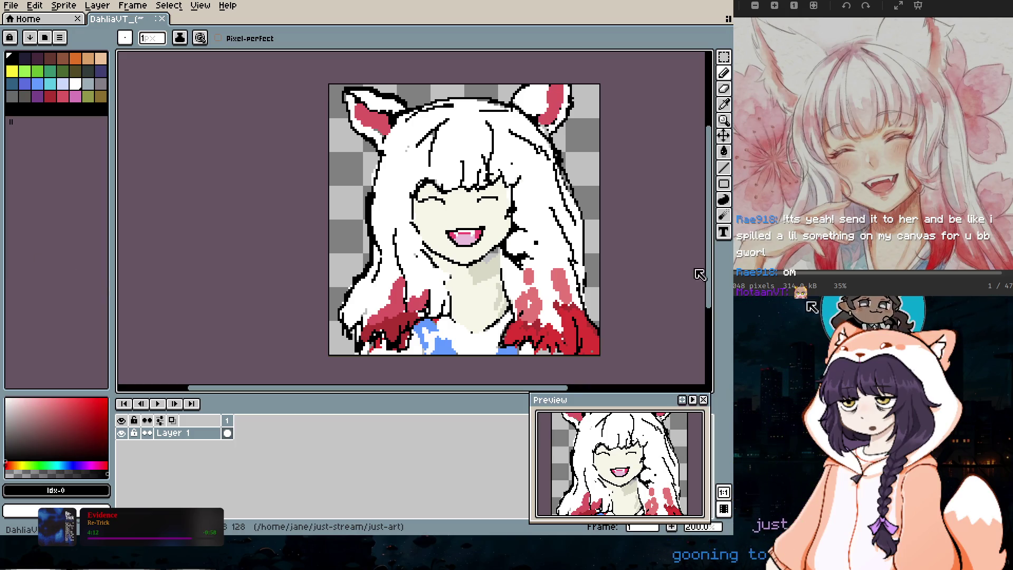
left_click(11, 5)
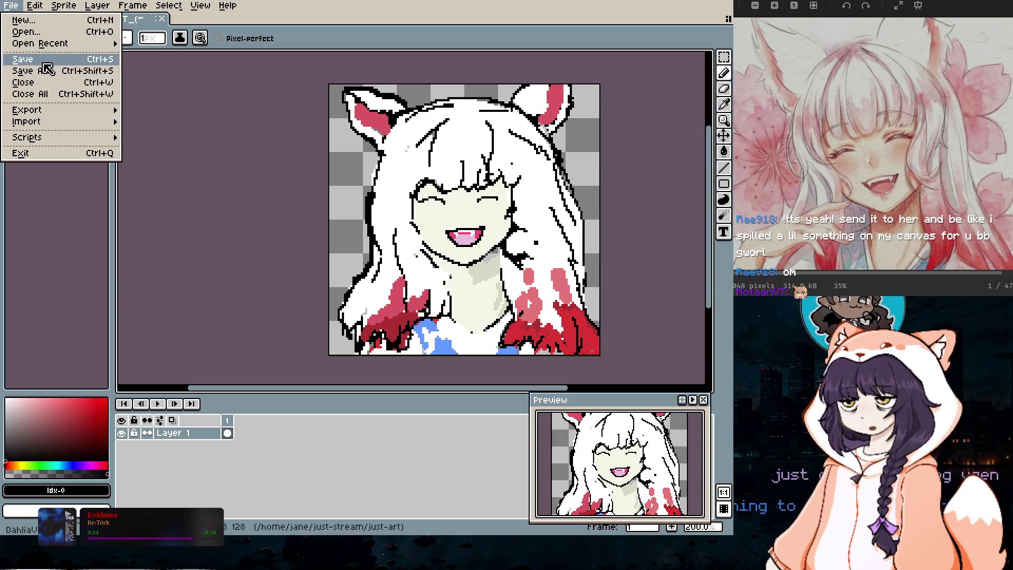
Step: Export the portrait again through Export As as the _final.png image
mouse_move(43, 112)
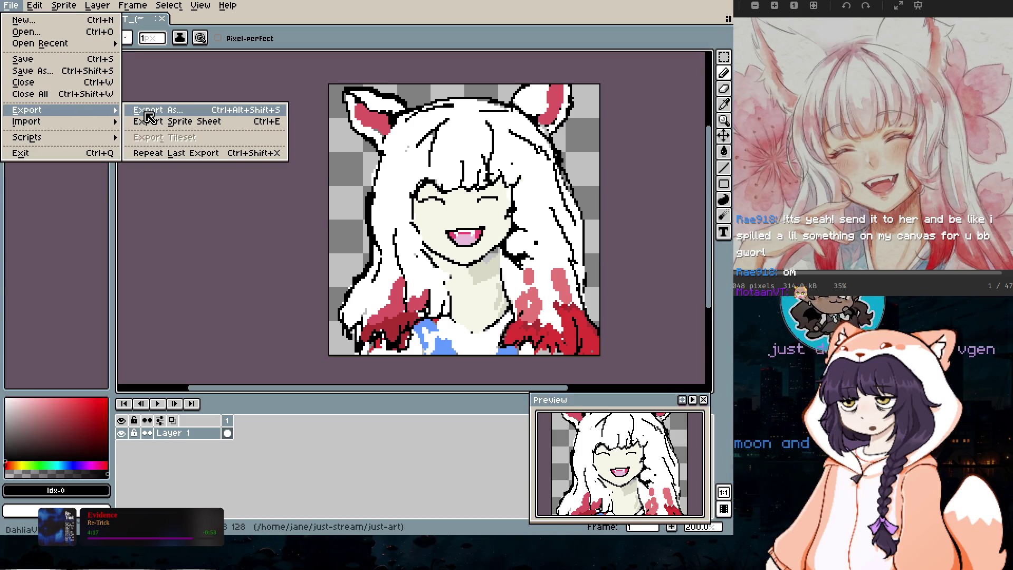
left_click(150, 113)
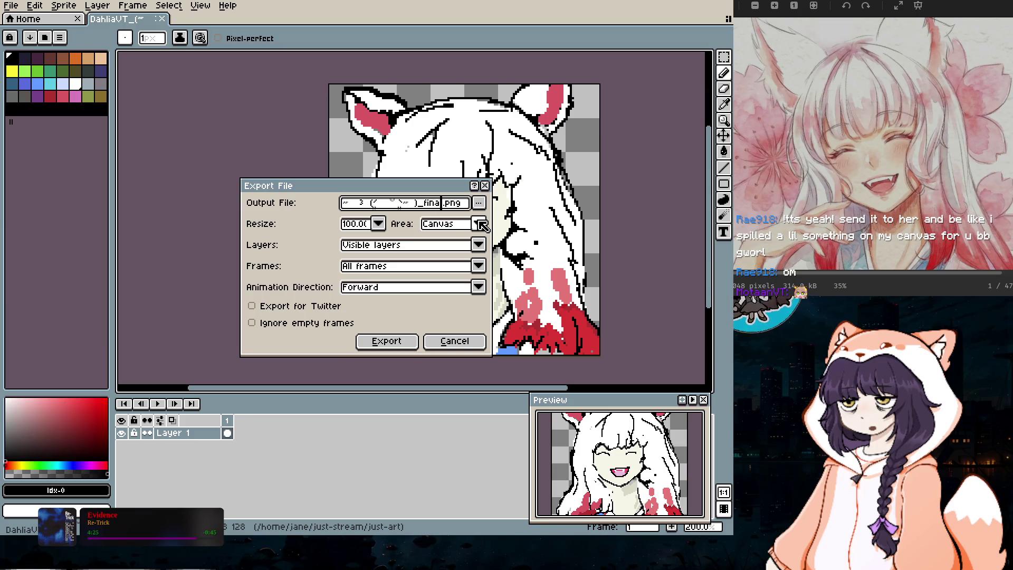
left_click(386, 341)
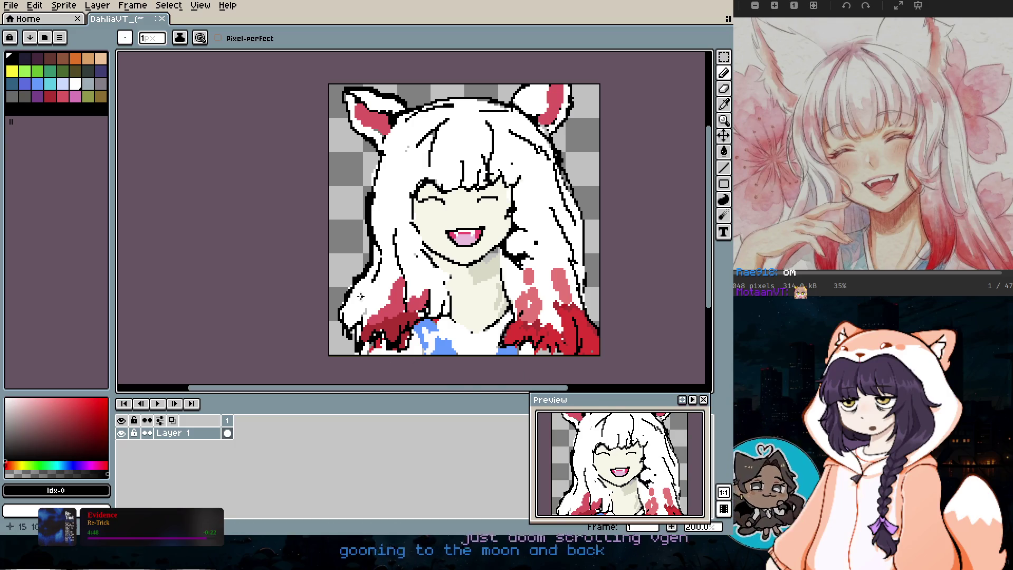
Step: Save the portrait as a png file ending in _final.png in the just-art folder
left_click(12, 7)
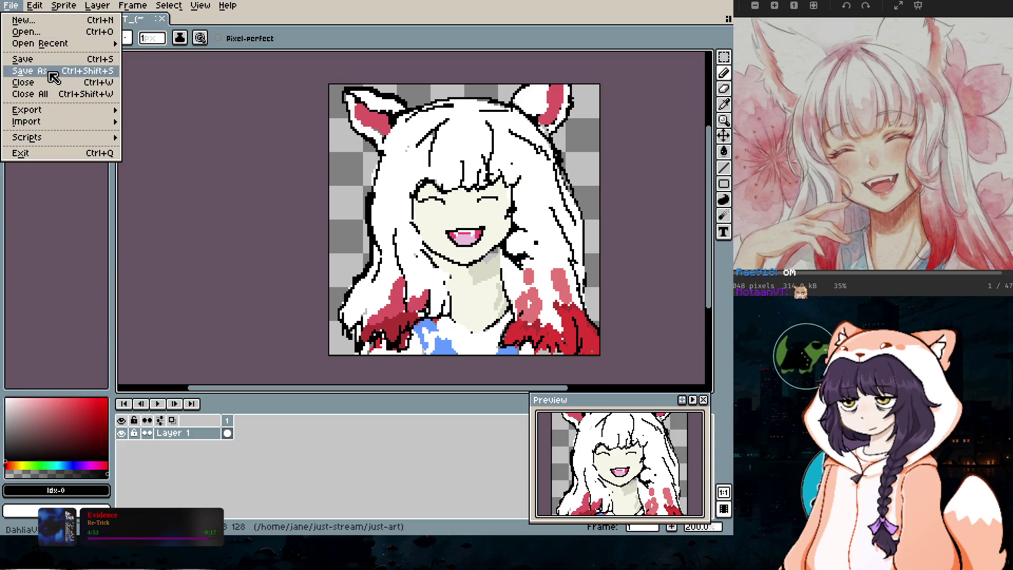
left_click(48, 71)
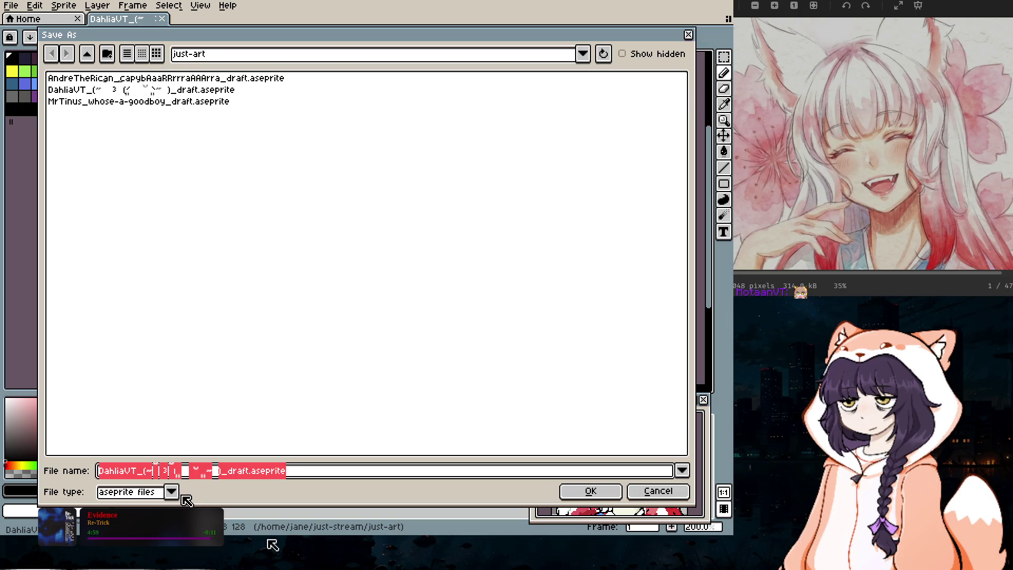
left_click(157, 495)
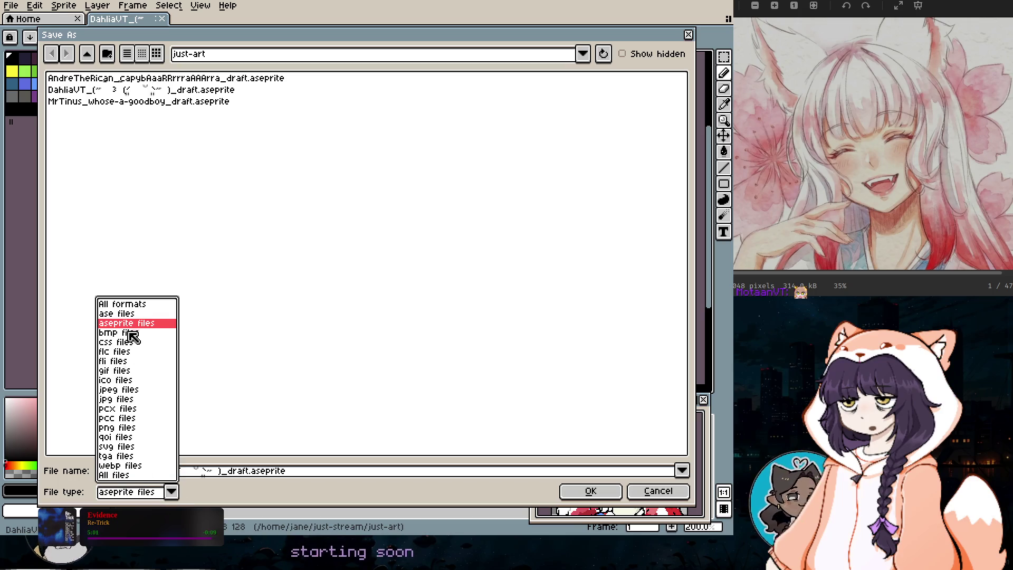
left_click(117, 427)
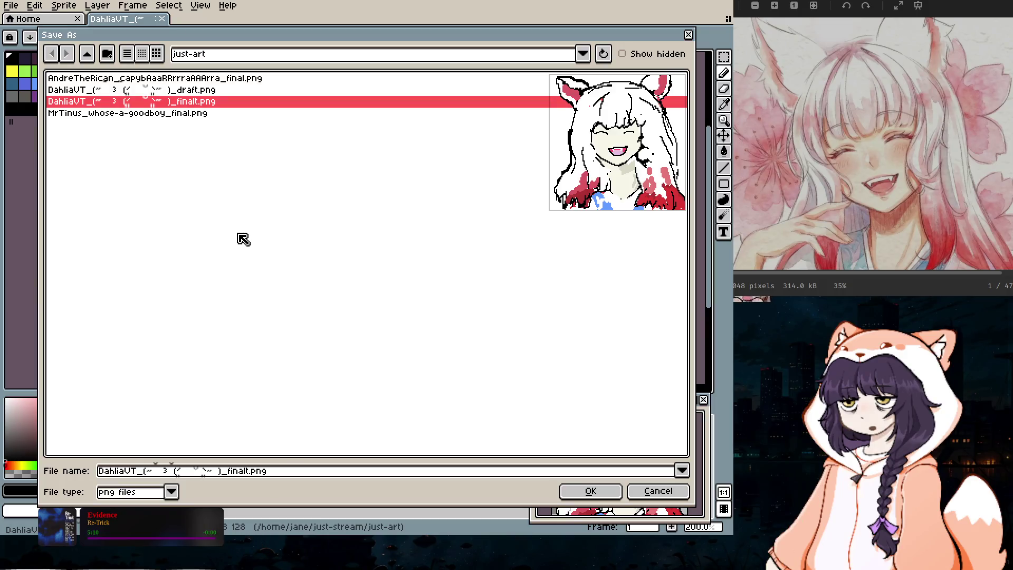
left_click(281, 470)
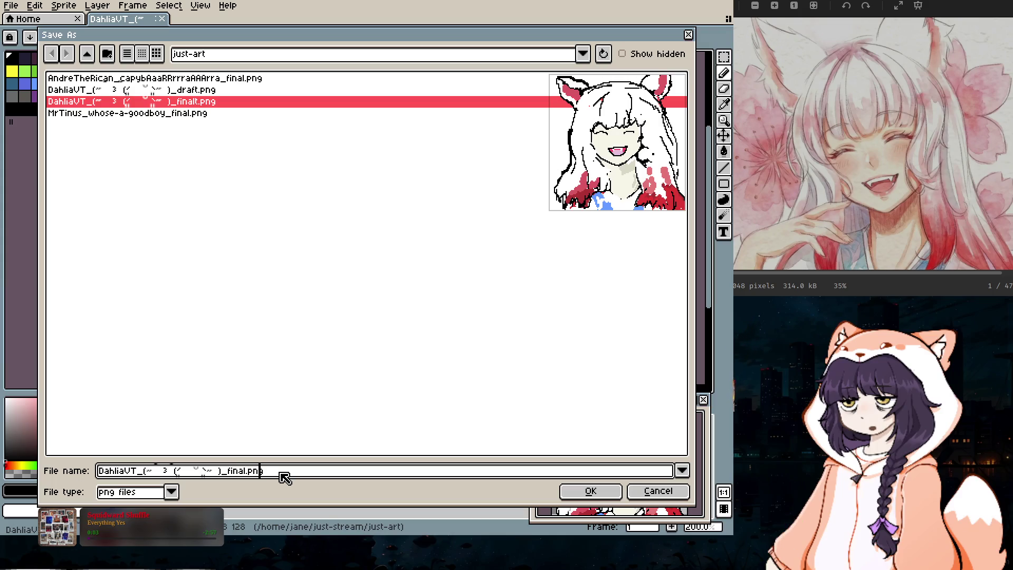
key("Return")
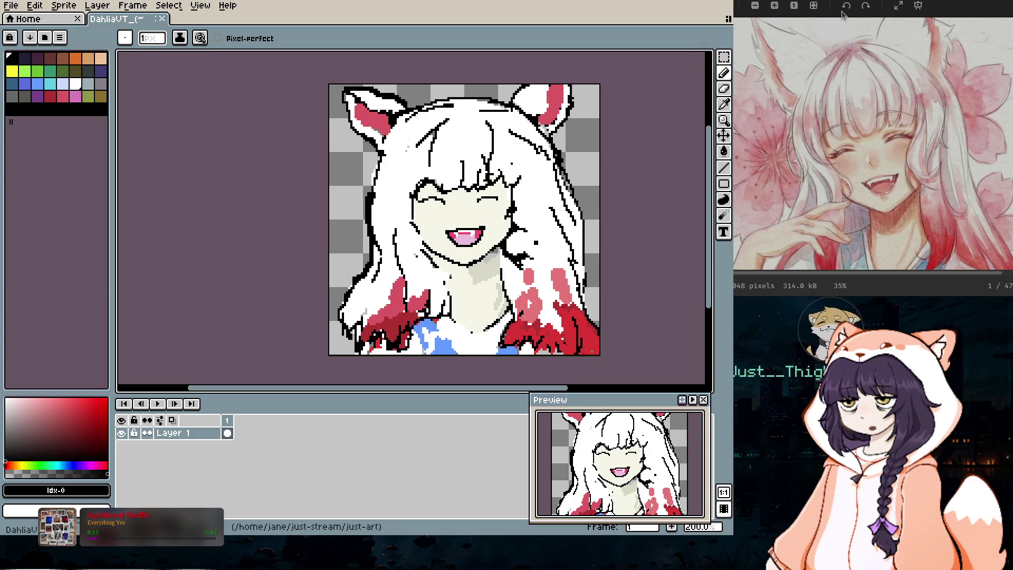
key("super+1")
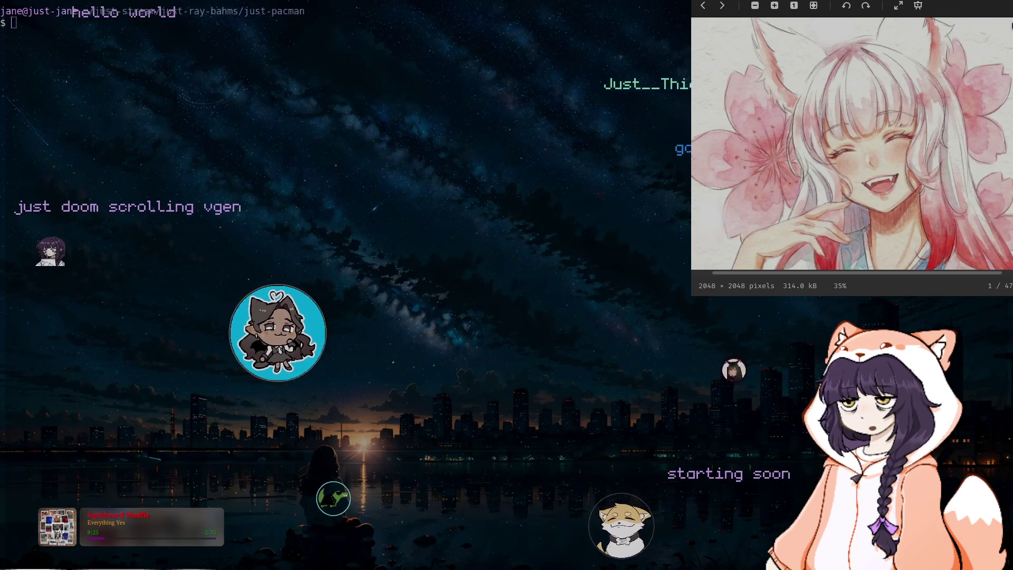
Step: Close the reference image viewer
key("Escape")
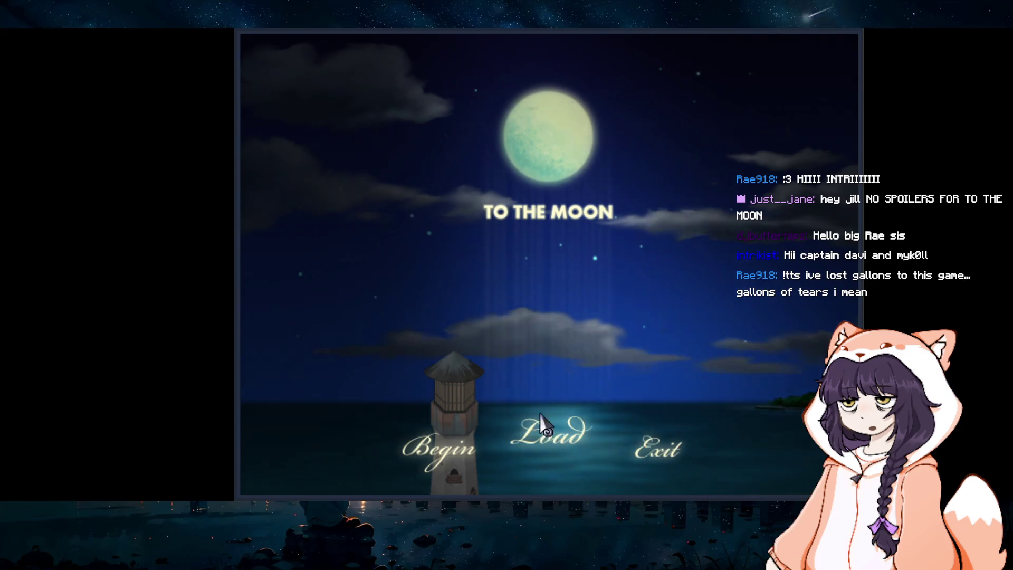
Step: Open the Load list on the title screen and load the File1 save
left_click(527, 446)
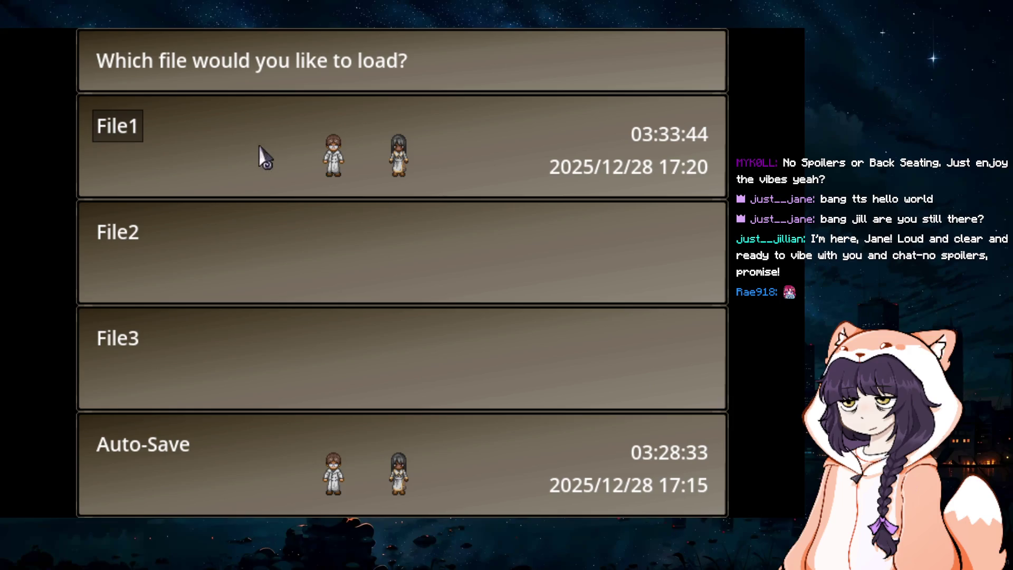
left_click(229, 140)
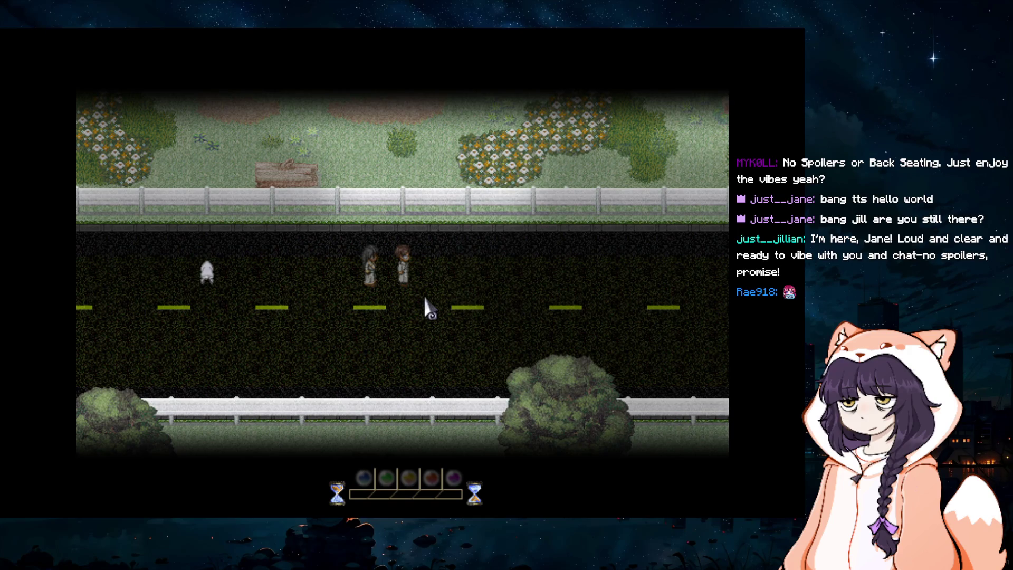
Step: Walk the pair right past the bus and up through the fence gap to the horse
key("Right")
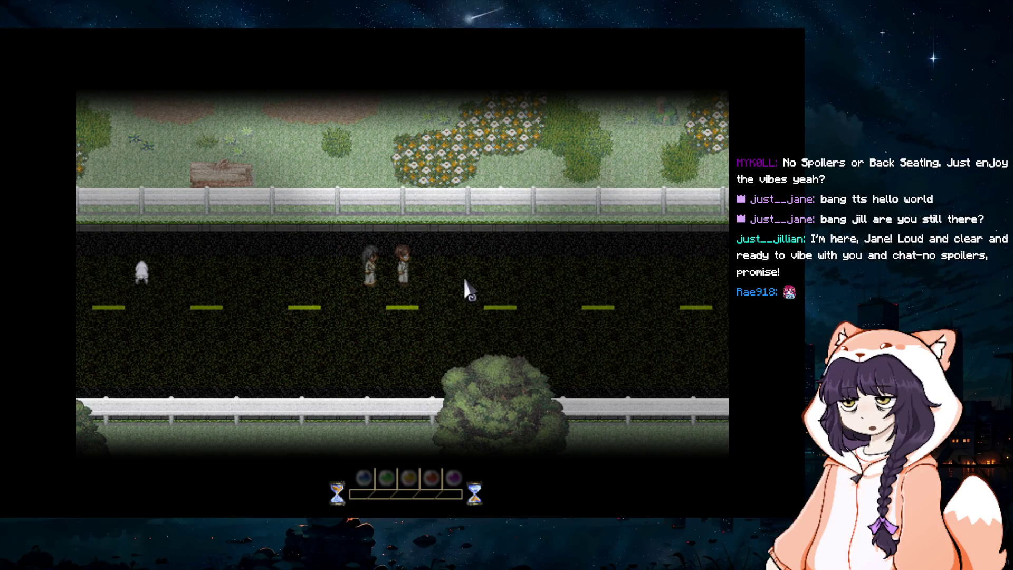
key("Right")
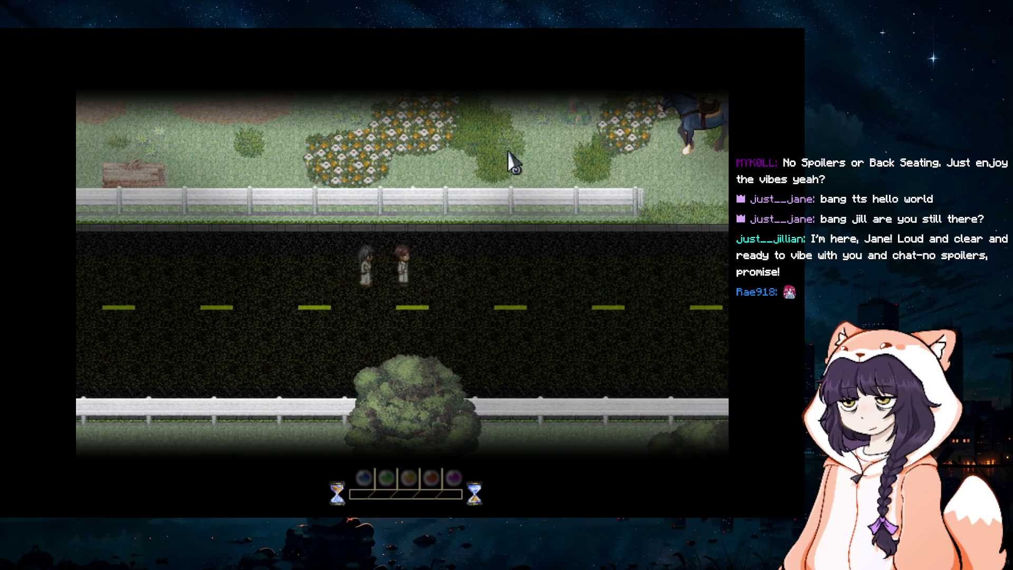
key("Right")
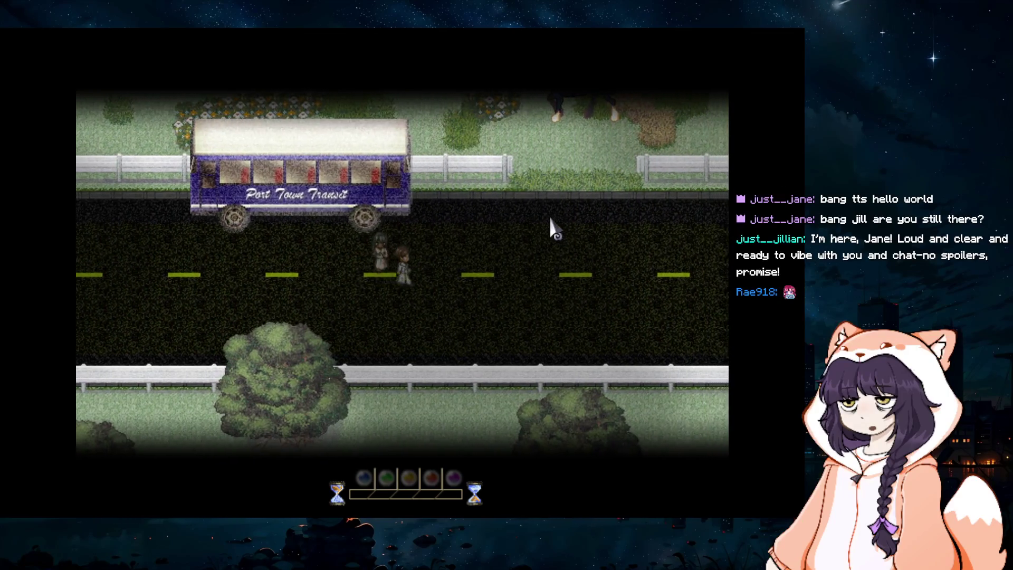
key("Up")
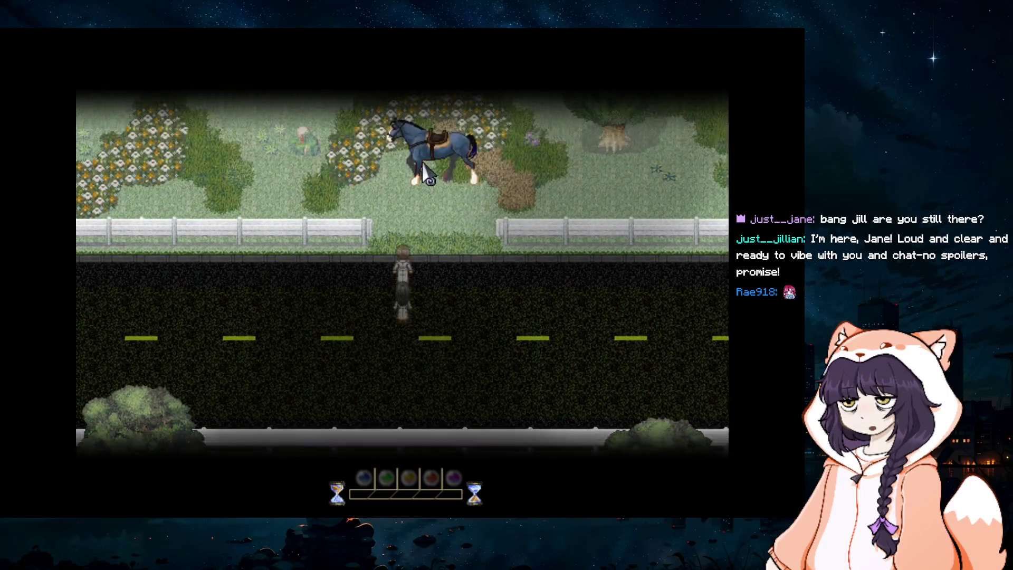
key("Up")
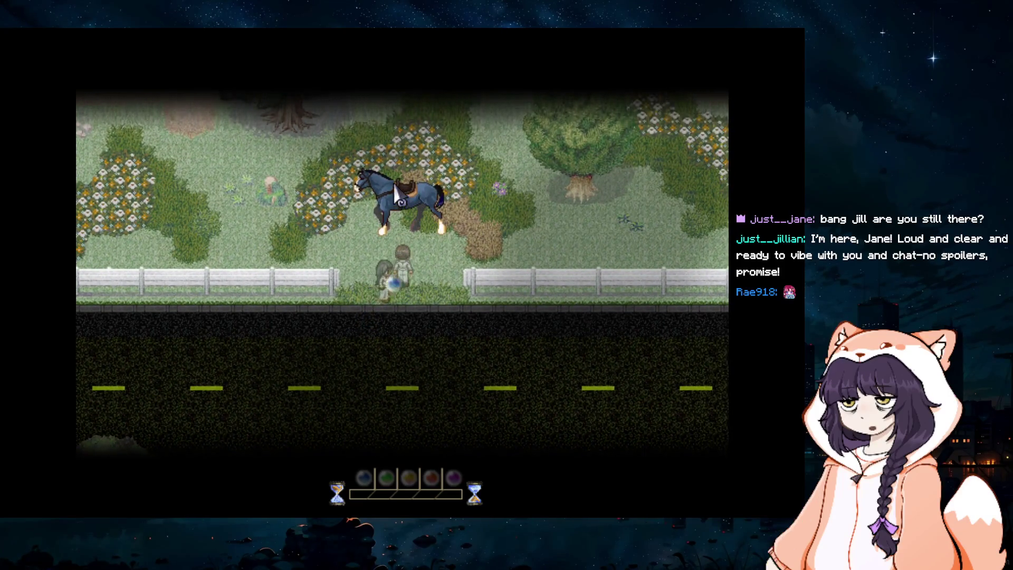
key("Up")
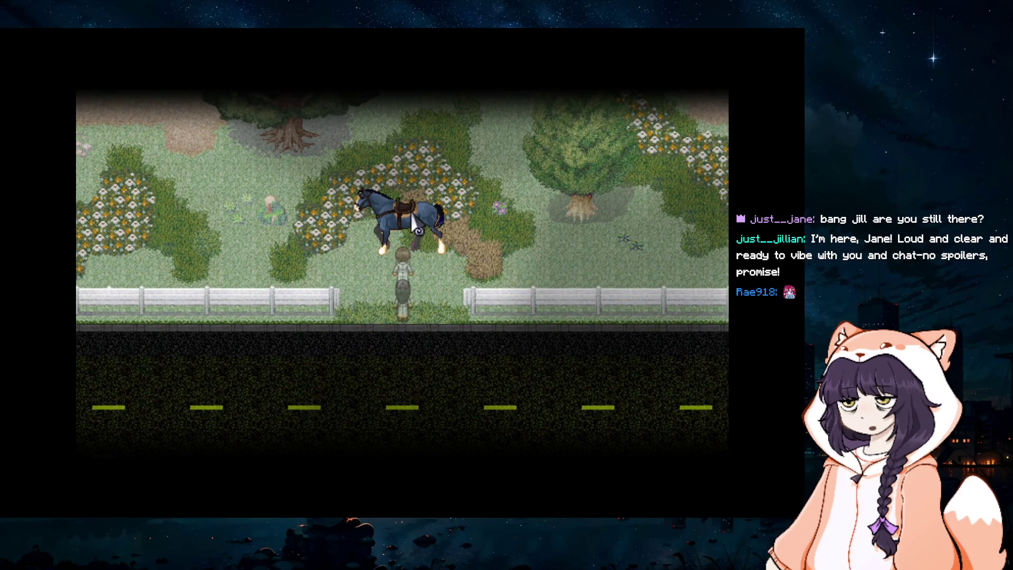
key("Up")
key("Up")
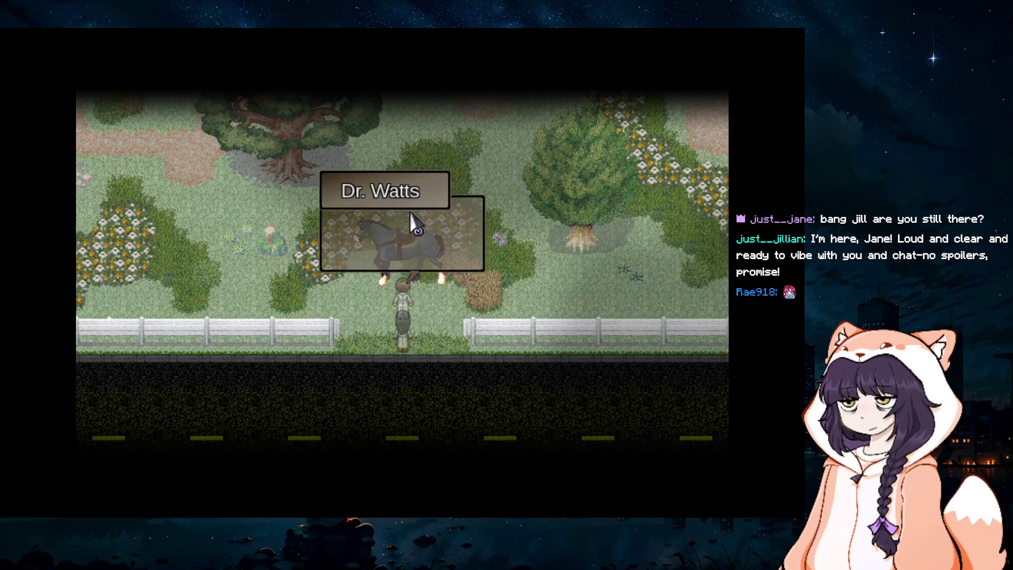
Step: Advance the dialogue until Watts mounts the horse and rides off shouting for help
left_click(428, 258)
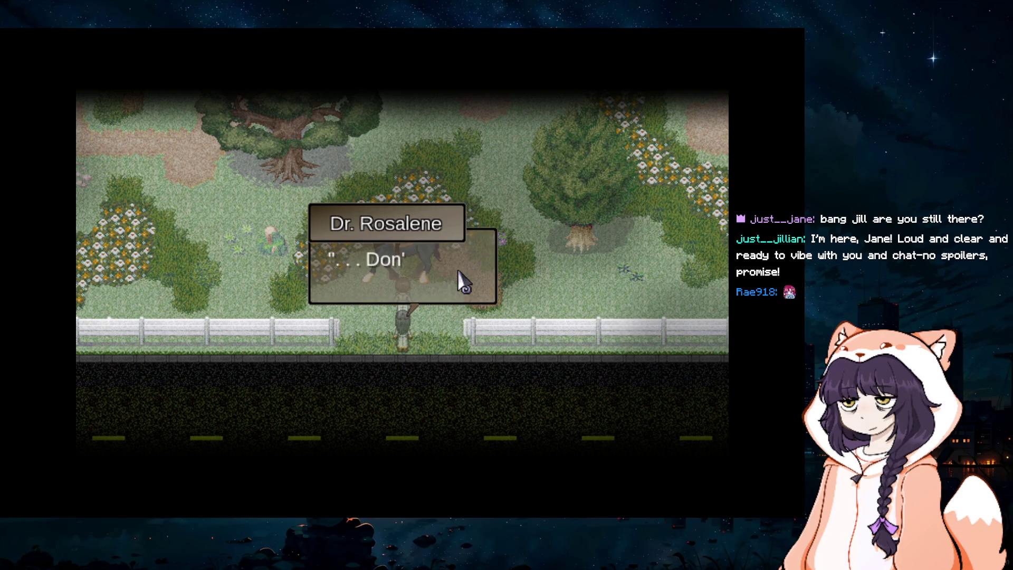
left_click(438, 306)
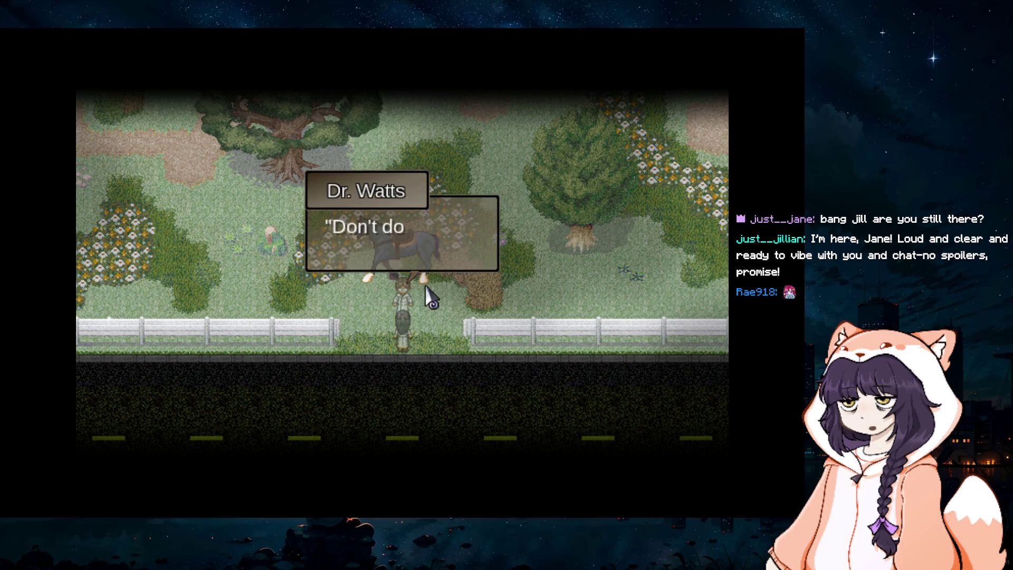
left_click(432, 272)
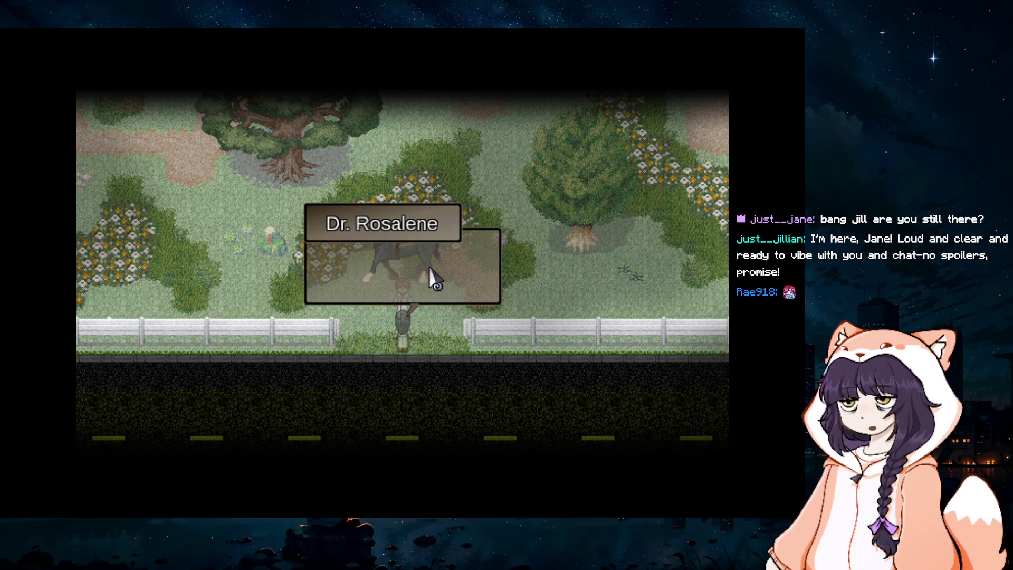
left_click(466, 288)
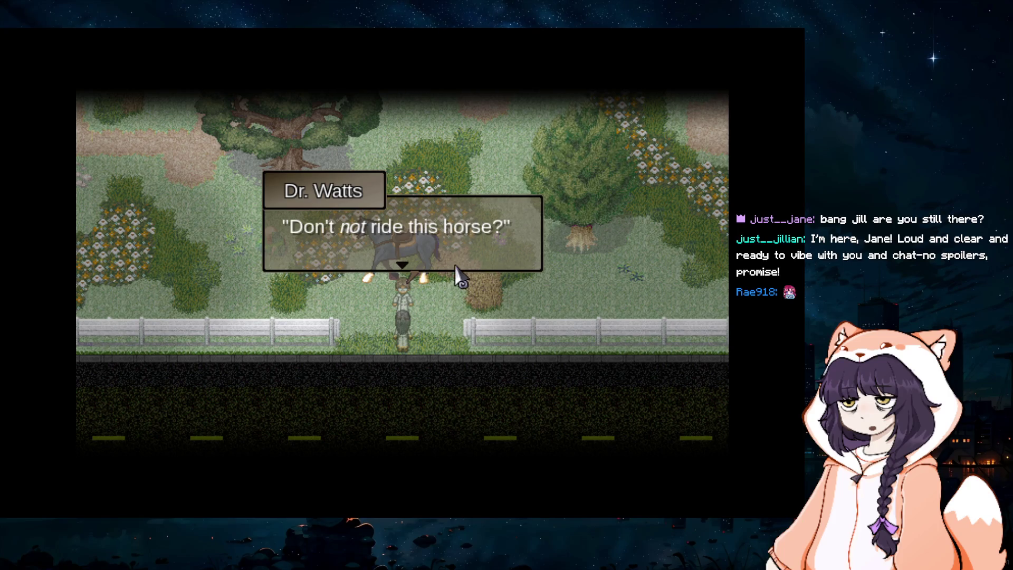
left_click(455, 266)
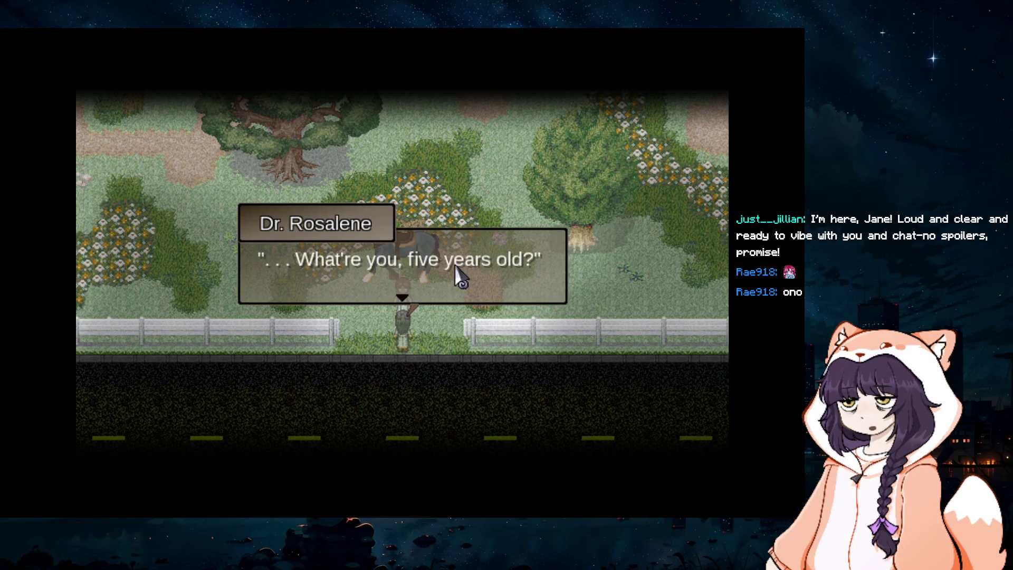
left_click(439, 274)
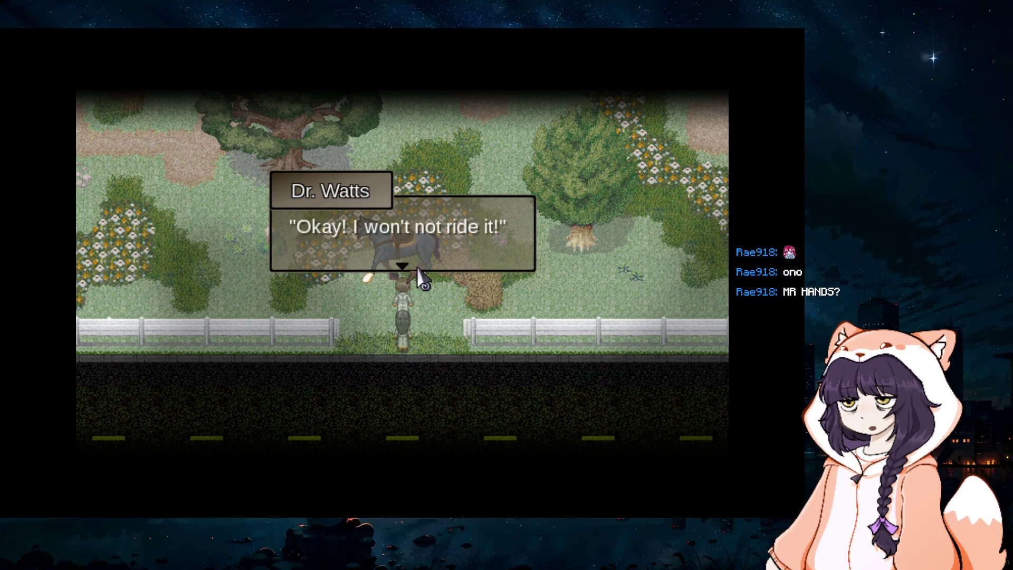
left_click(419, 269)
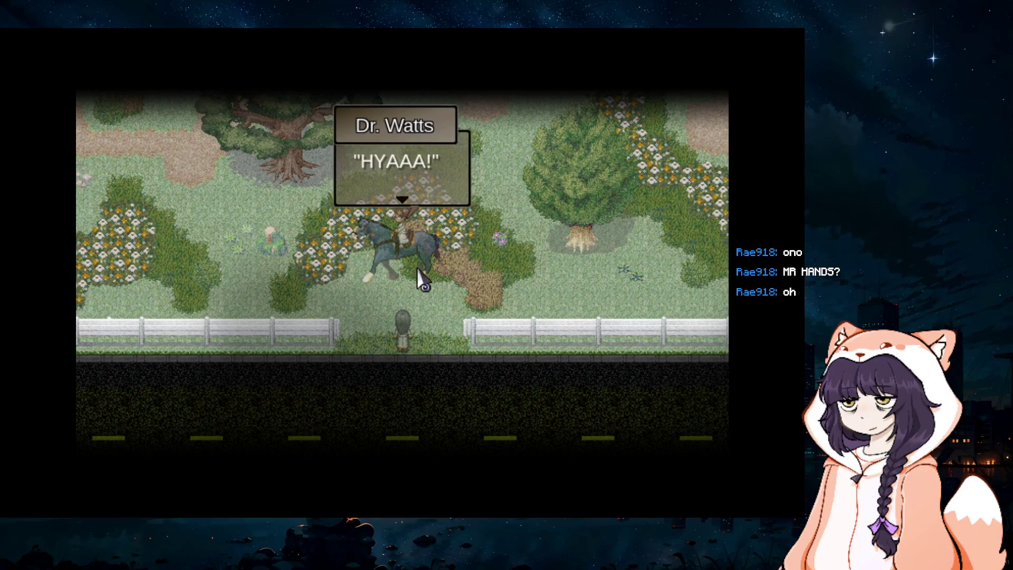
left_click(407, 228)
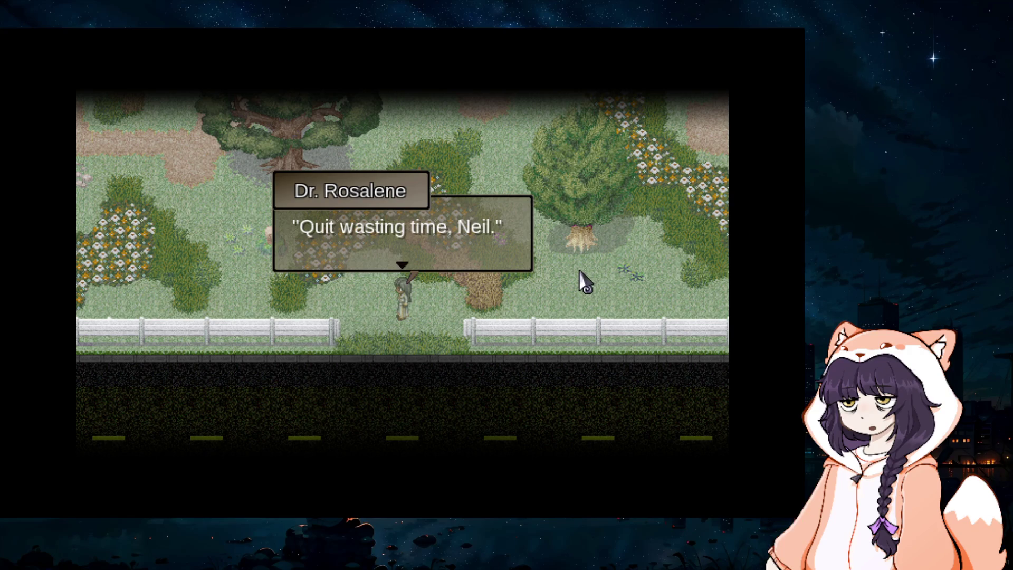
left_click(486, 267)
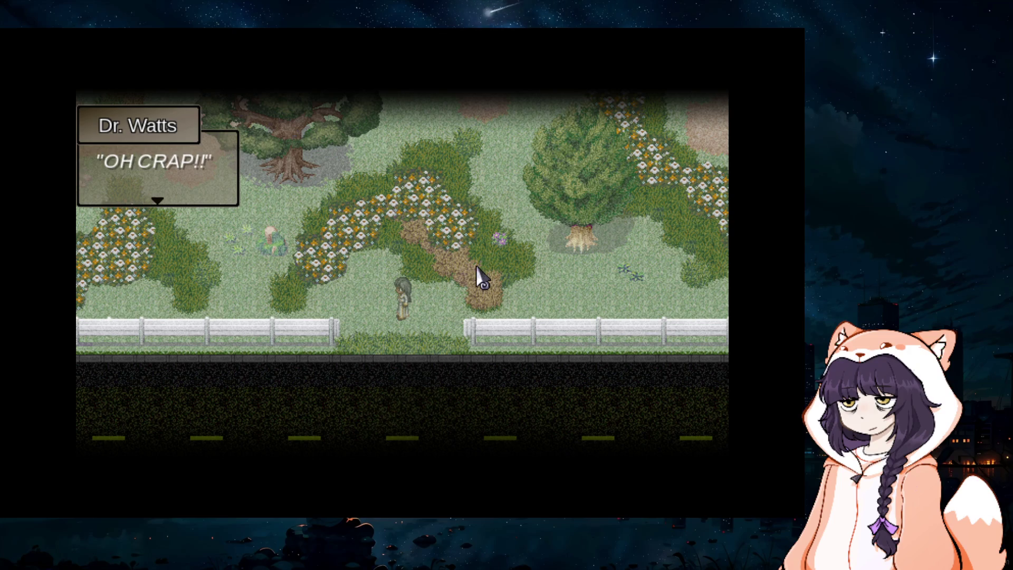
left_click(221, 224)
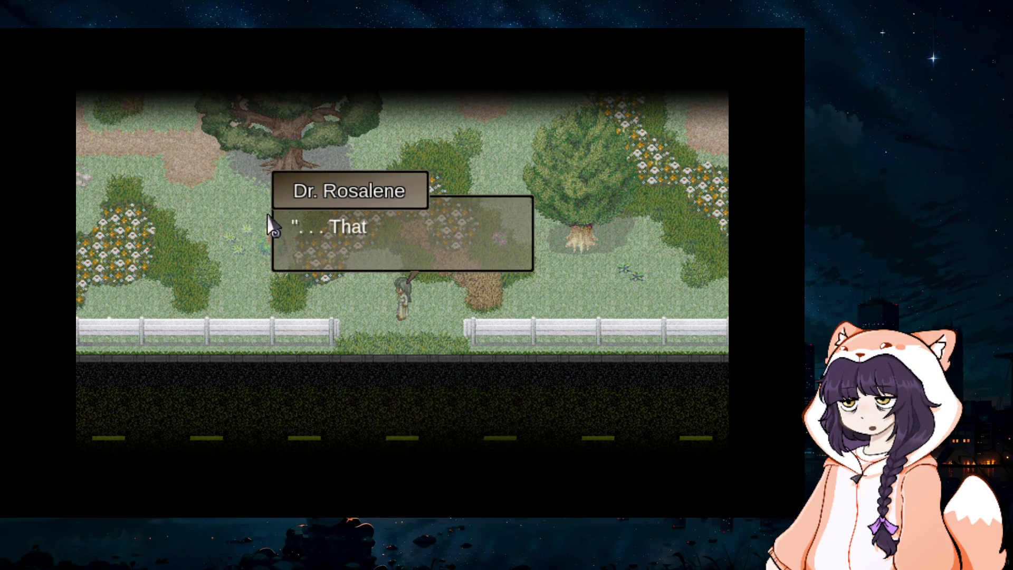
left_click(300, 234)
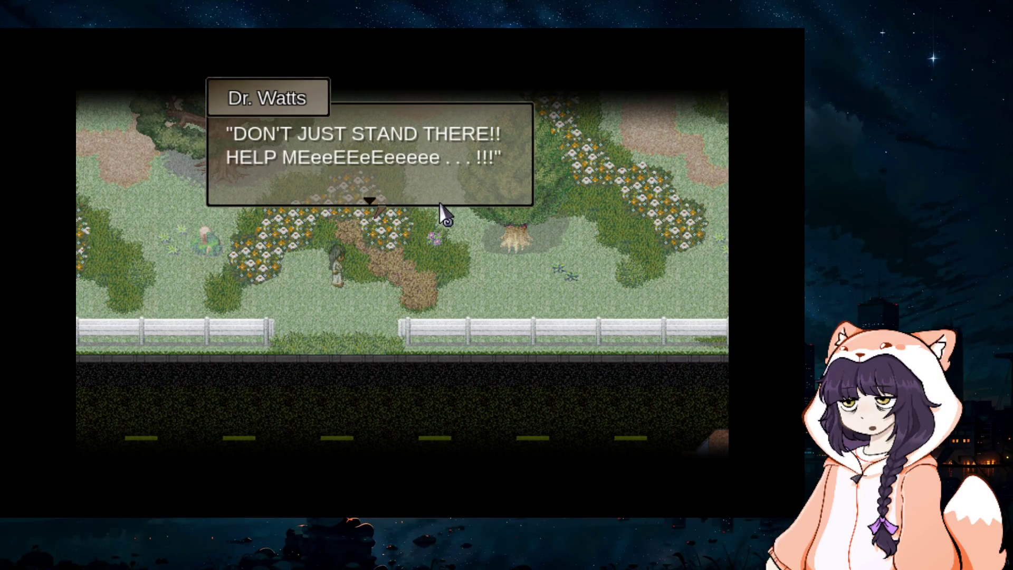
left_click(429, 177)
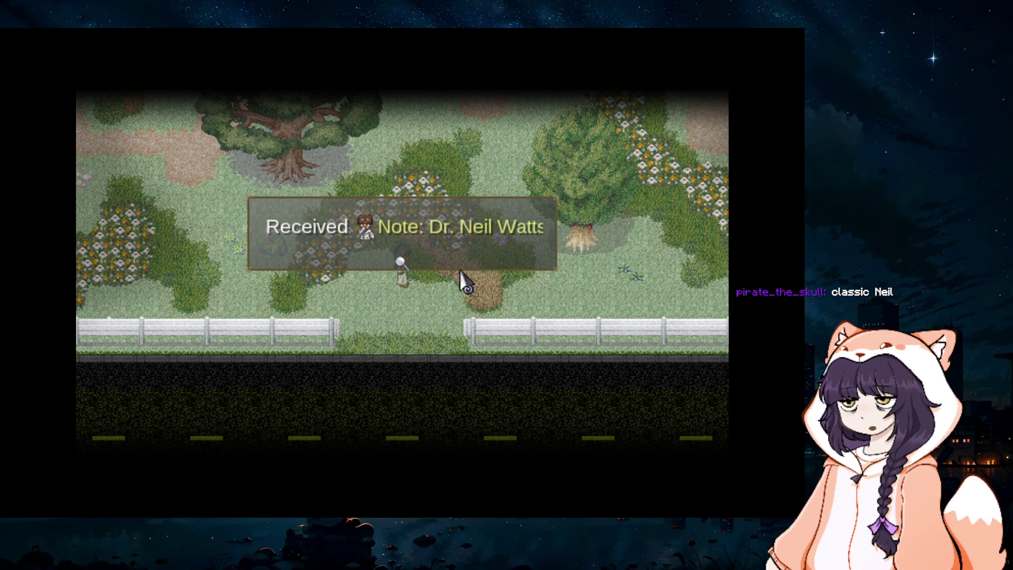
Step: Close the received-note message and walk the character east along the fence
left_click(447, 262)
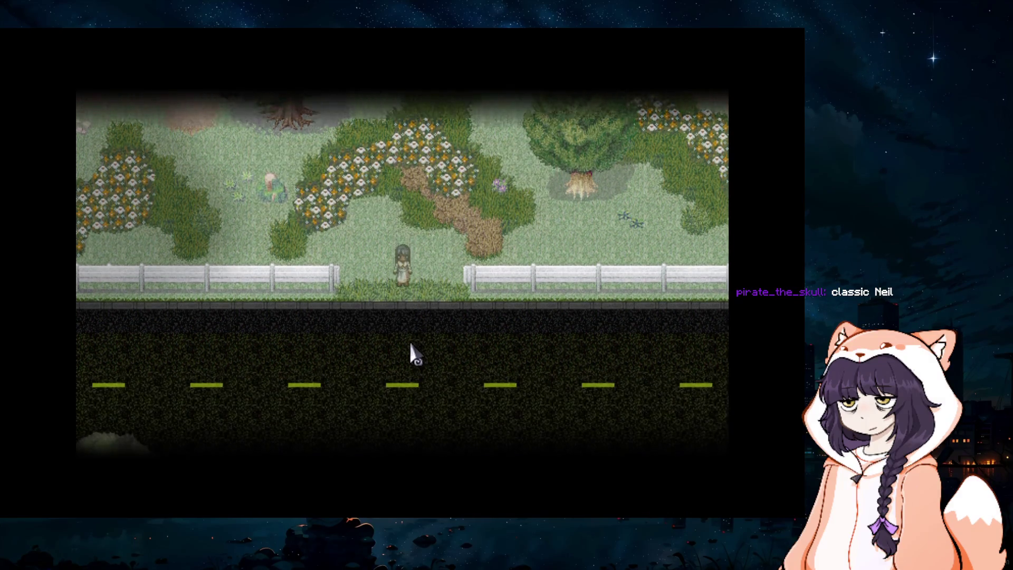
left_click(472, 243)
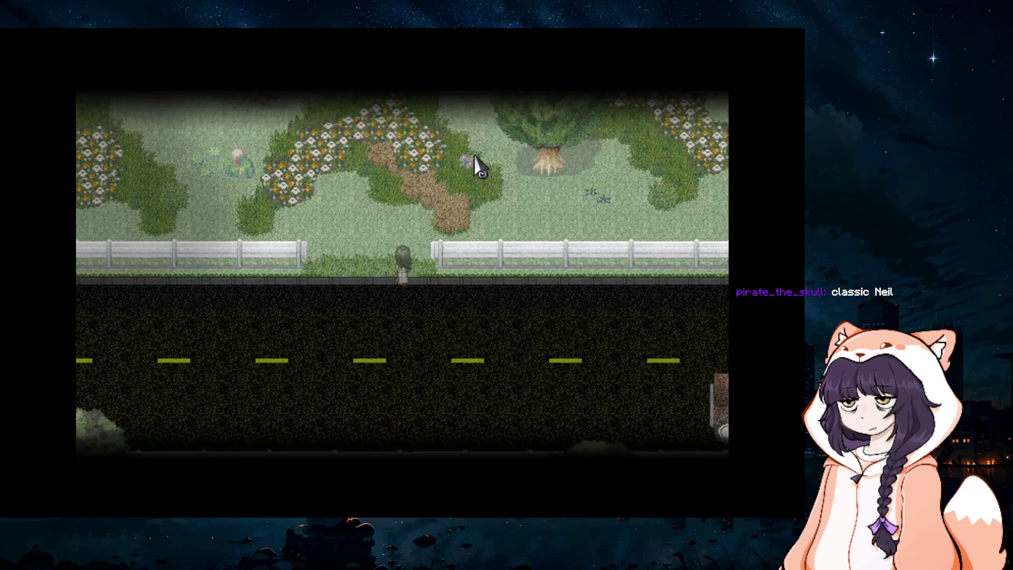
left_click(664, 279)
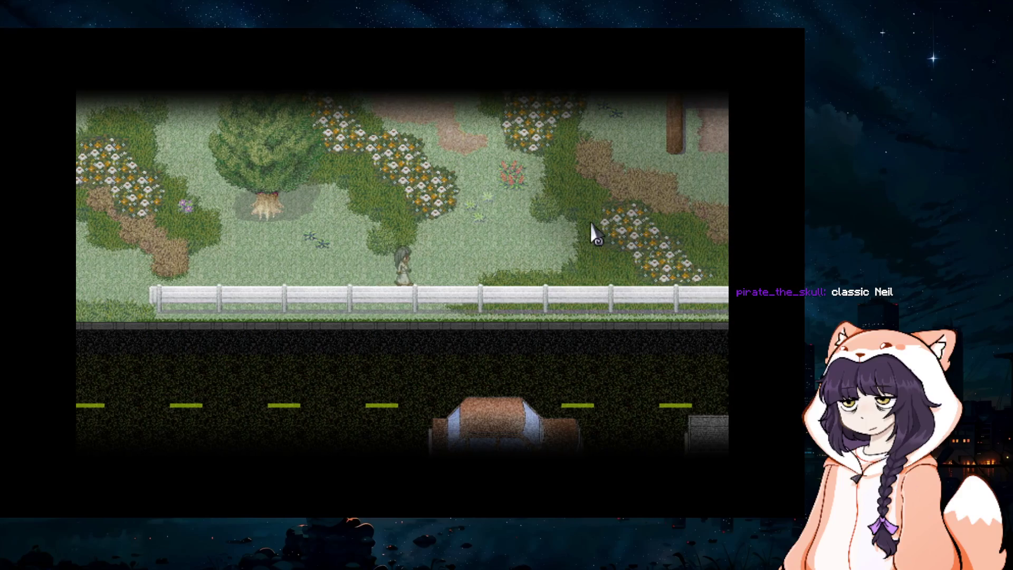
left_click(592, 235)
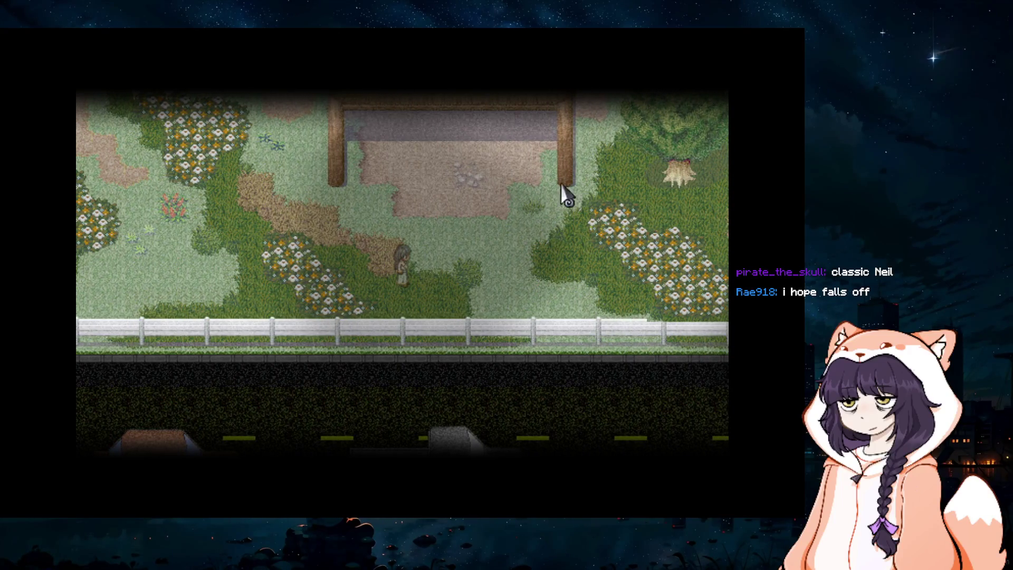
Step: Walk north past the pavilion and the tree to the thatched shelter by the saddled horse
key("Up")
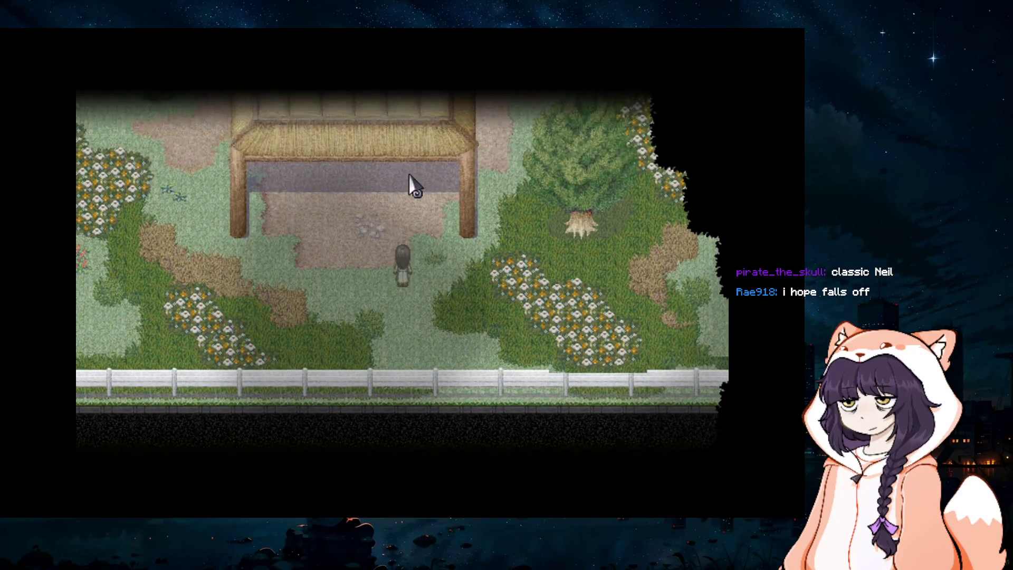
key("Right")
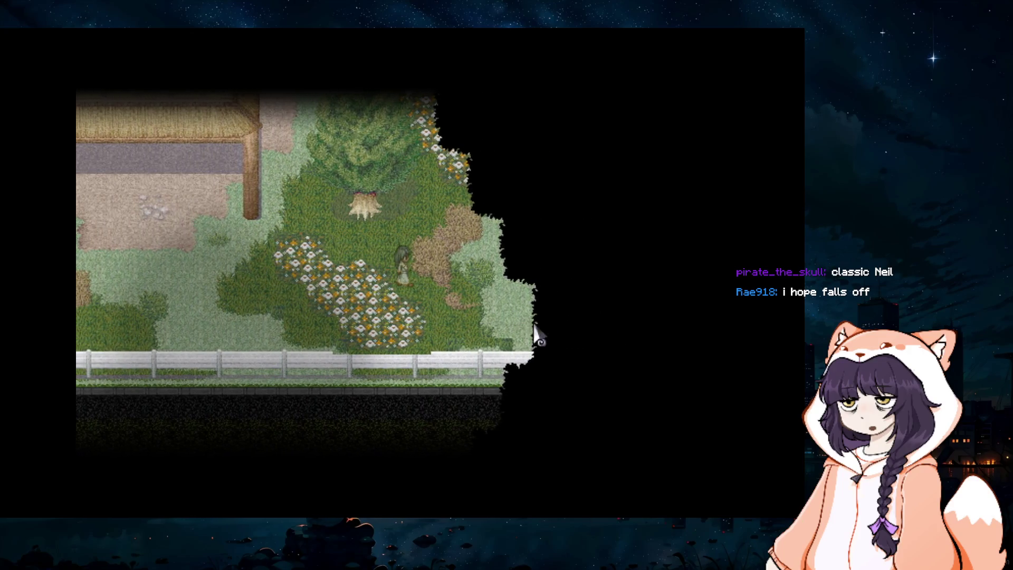
key("Right")
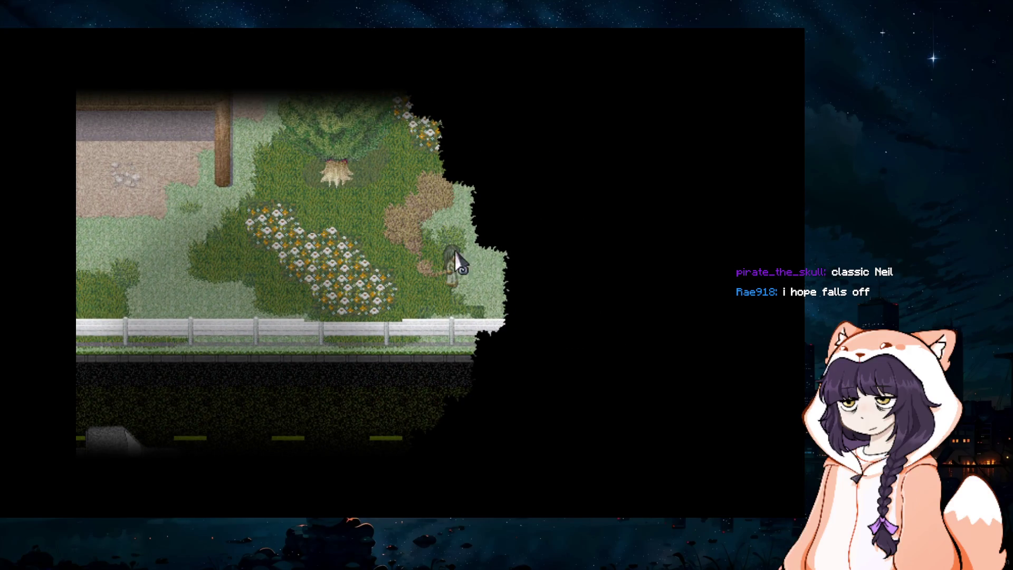
key("Up")
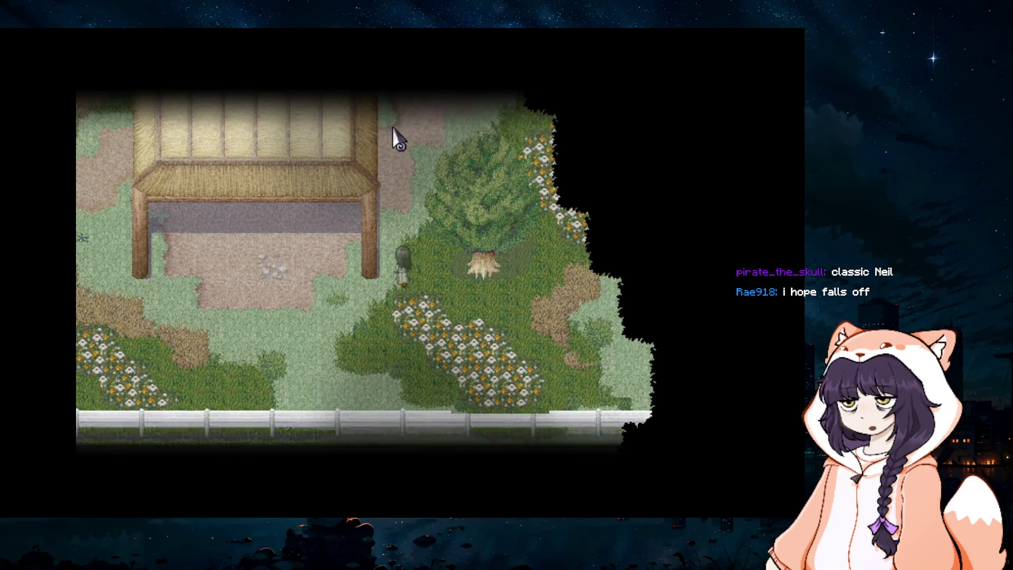
key("Up")
key("Right")
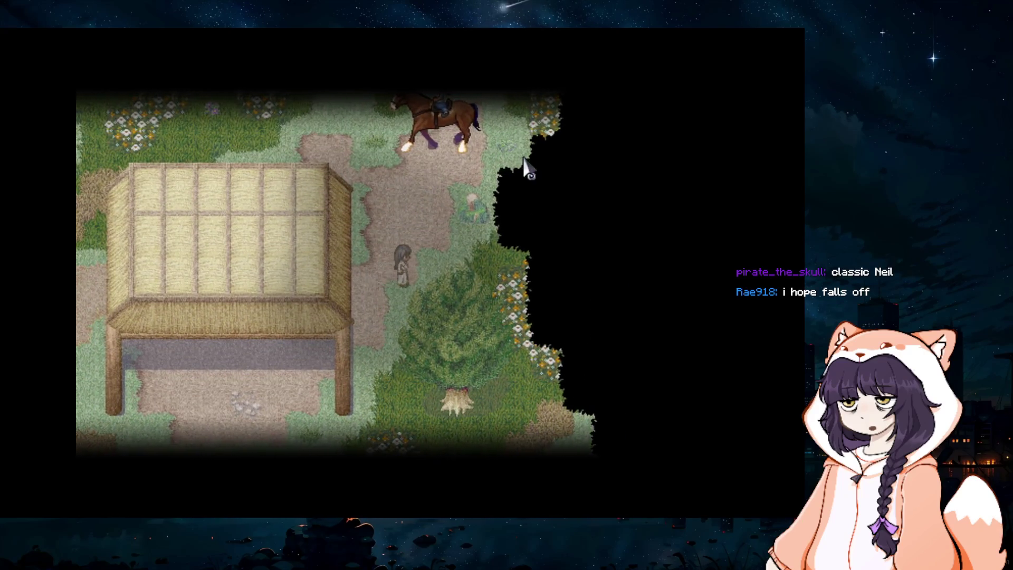
key("Up")
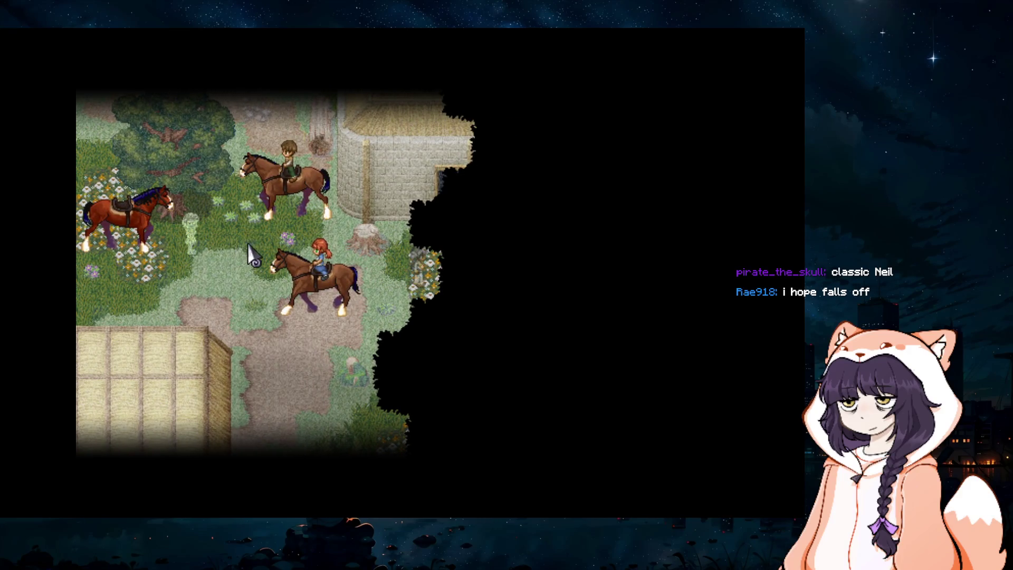
Step: Walk up to the two riders on horseback until John asks "Is that really a good idea?"
key("Left")
key("Left")
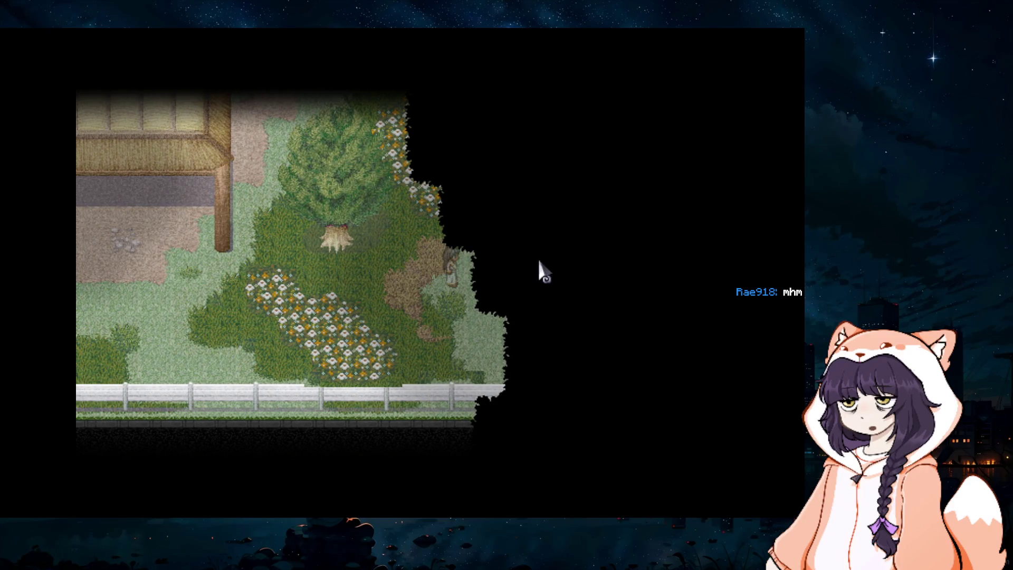
left_click(350, 91)
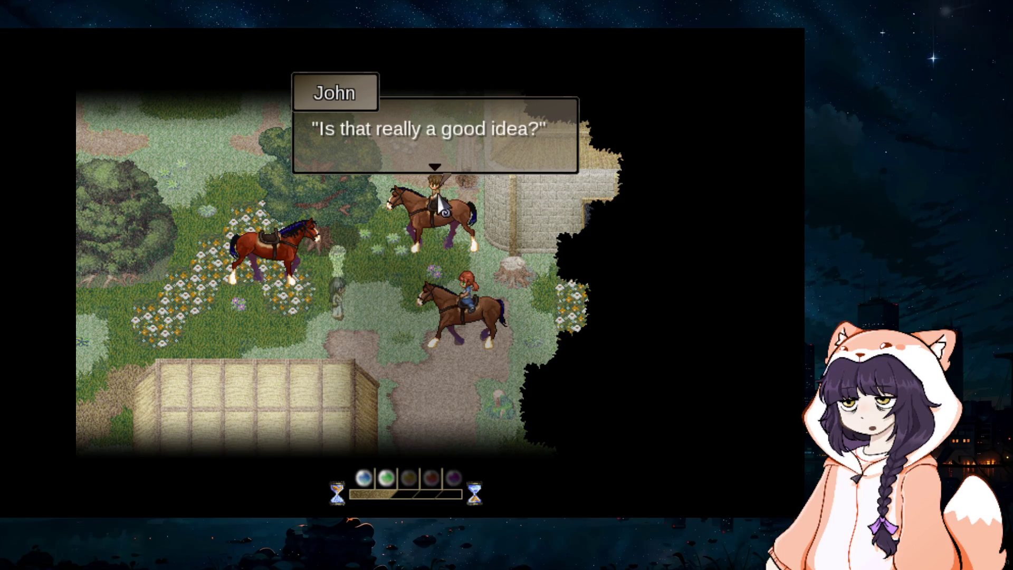
Step: Advance the riders' dialogue until River says "Let's go!" and a rider heads off
left_click(381, 184)
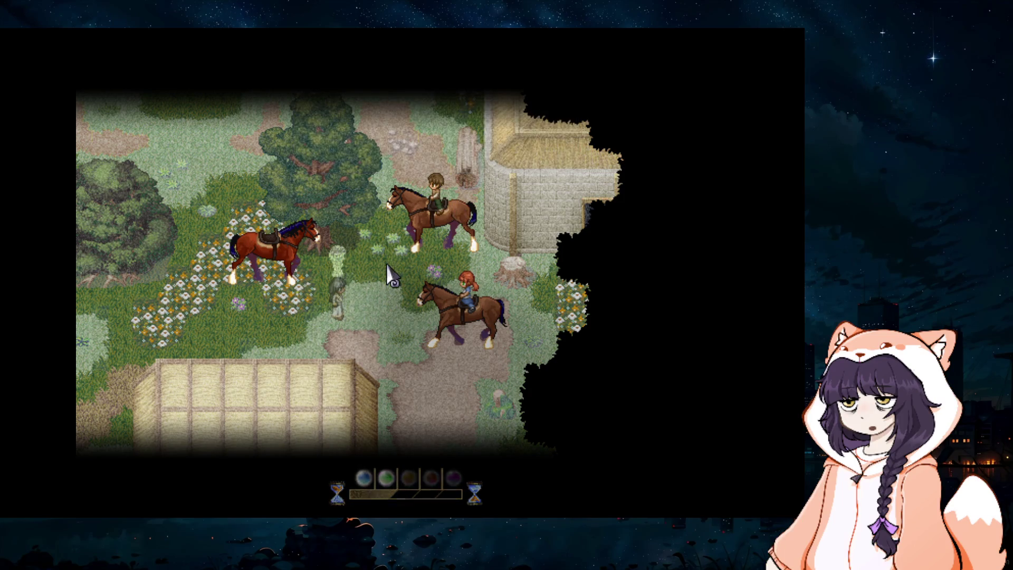
left_click(361, 304)
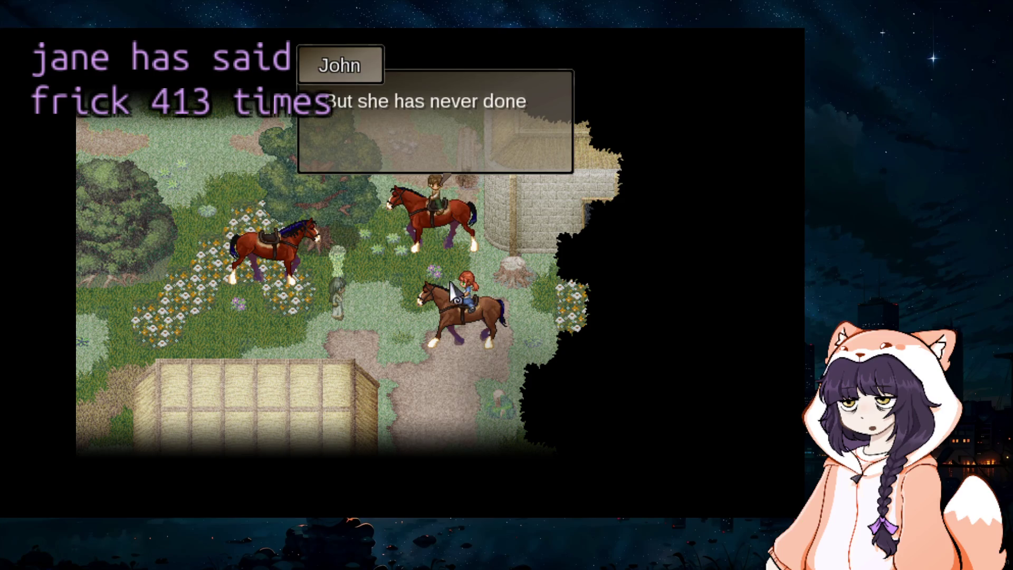
left_click(385, 269)
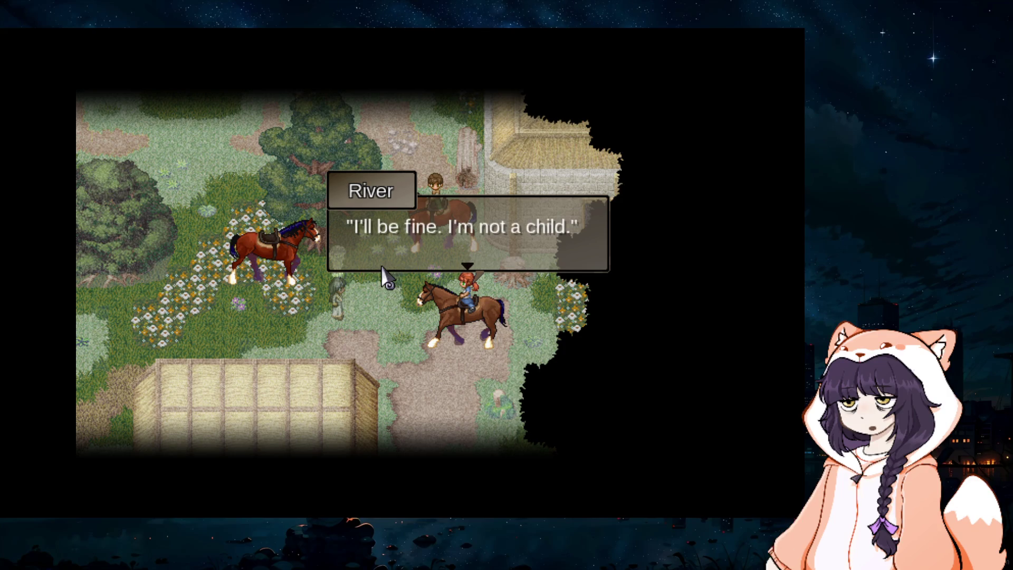
left_click(340, 321)
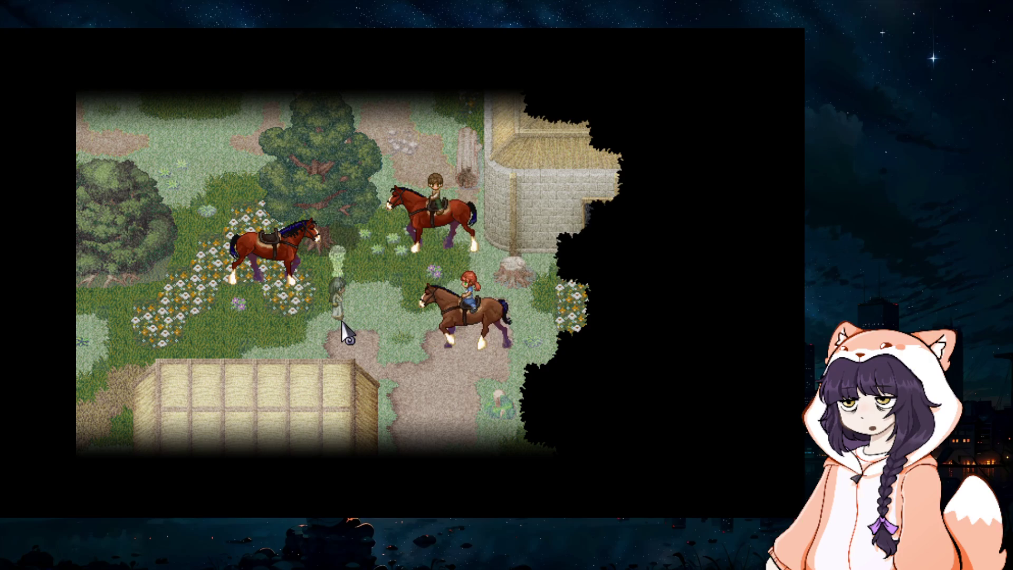
left_click(433, 343)
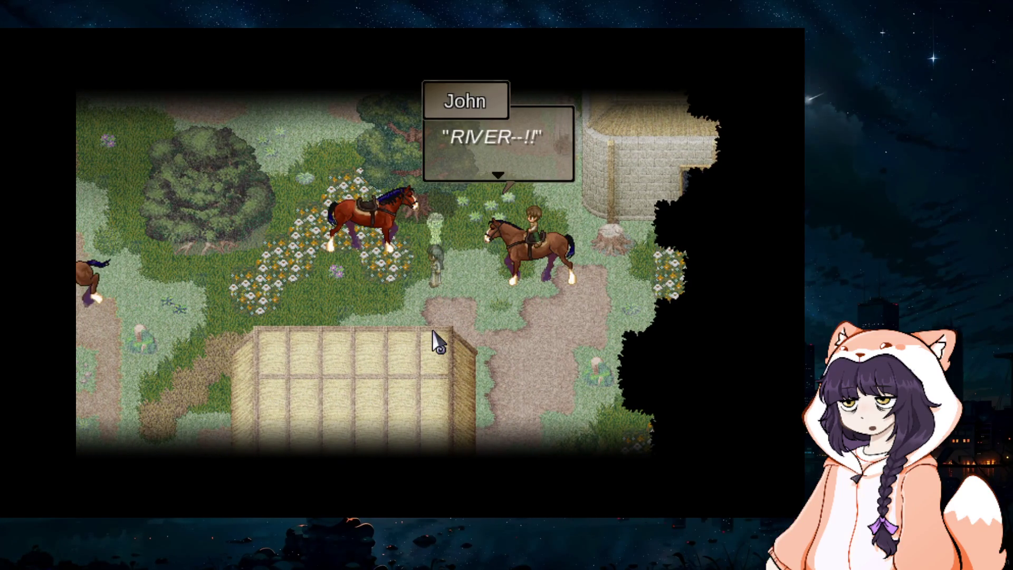
left_click(433, 332)
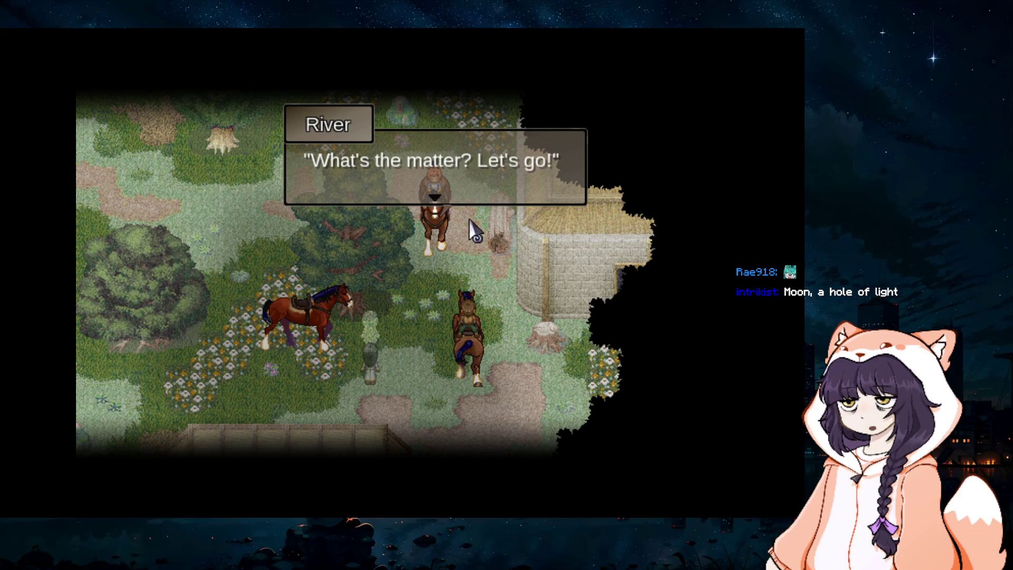
key("Return")
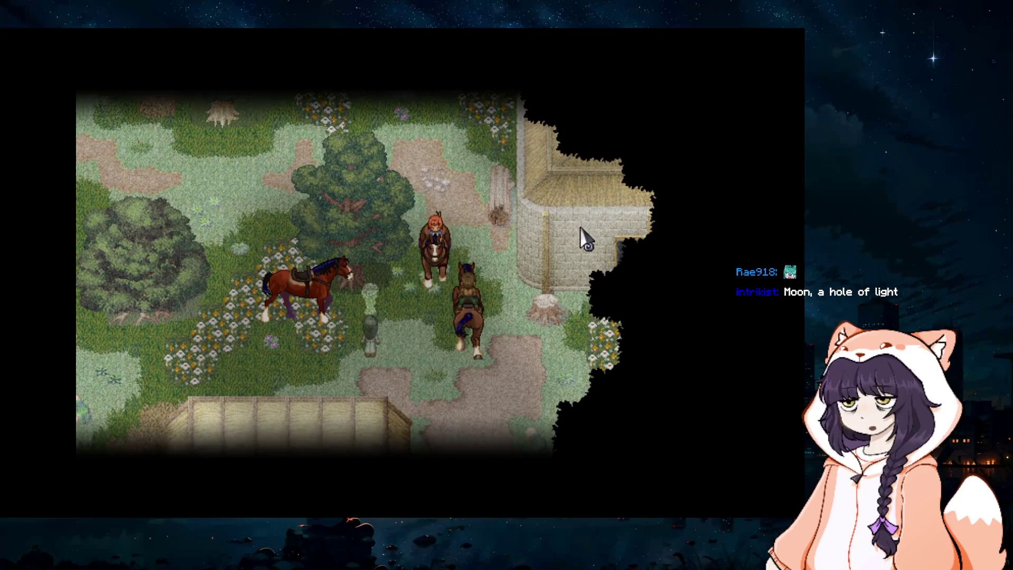
key("Return")
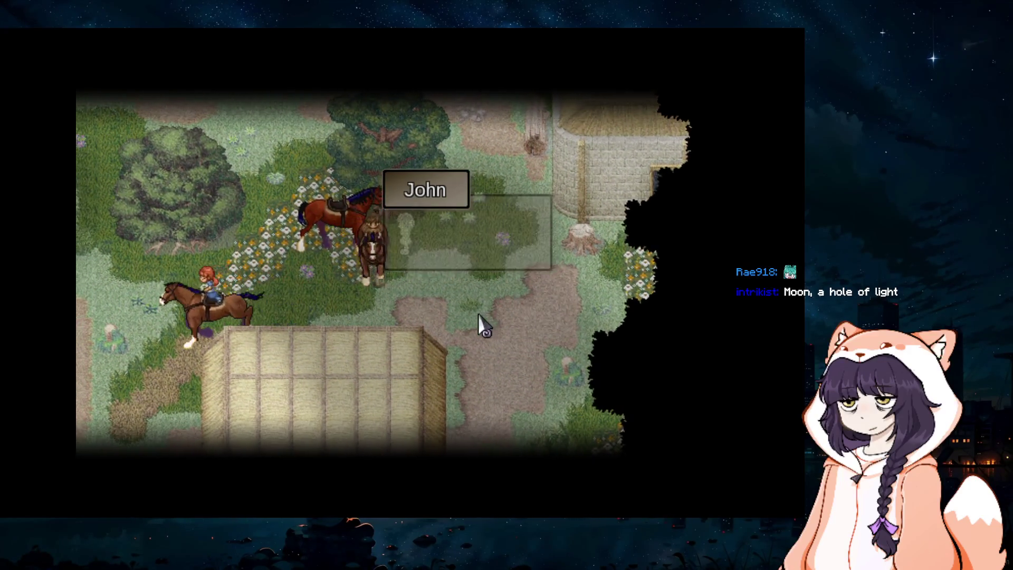